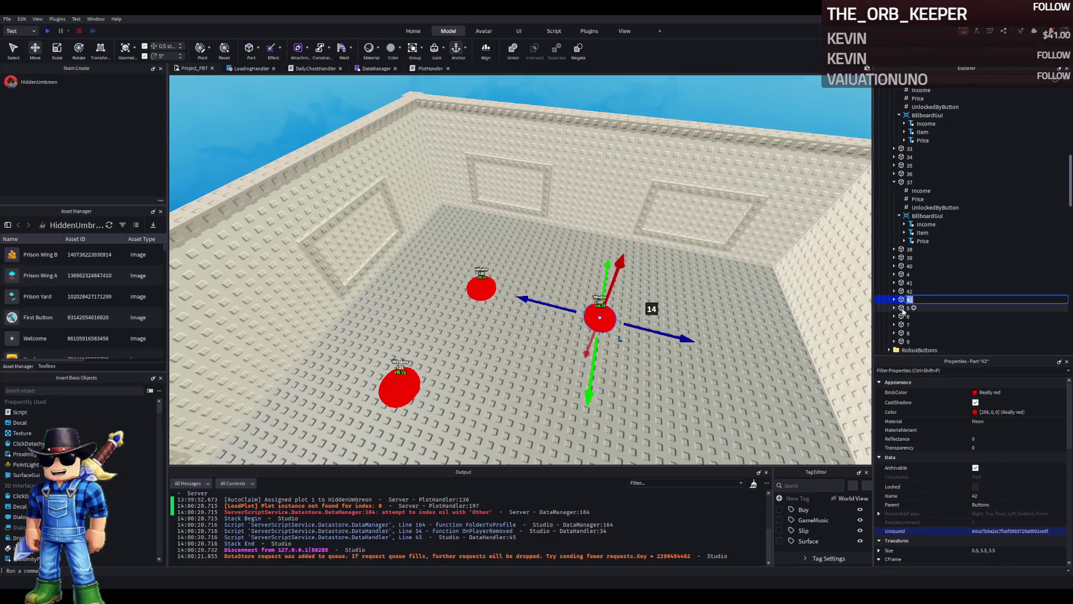
Step: Finish naming the button 43, then duplicate it as button 44 and slide it along the floor
key("Return")
key("ctrl+d")
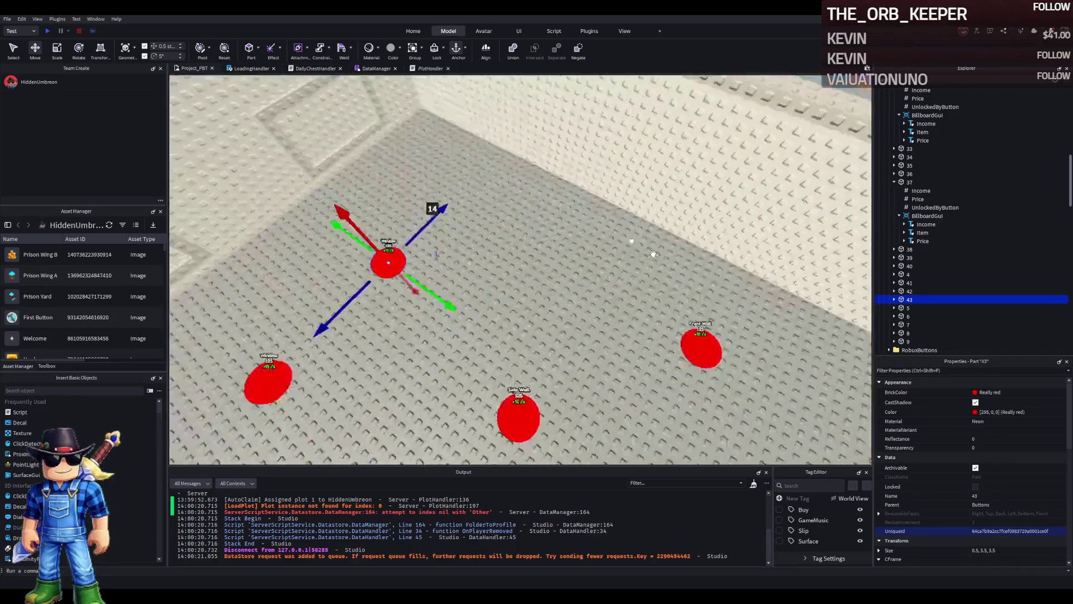
key("f")
mouse_move(581, 291)
left_mouse_down()
mouse_move(572, 320)
mouse_move(517, 298)
left_mouse_up()
key("F2")
type("44")
key("Return")
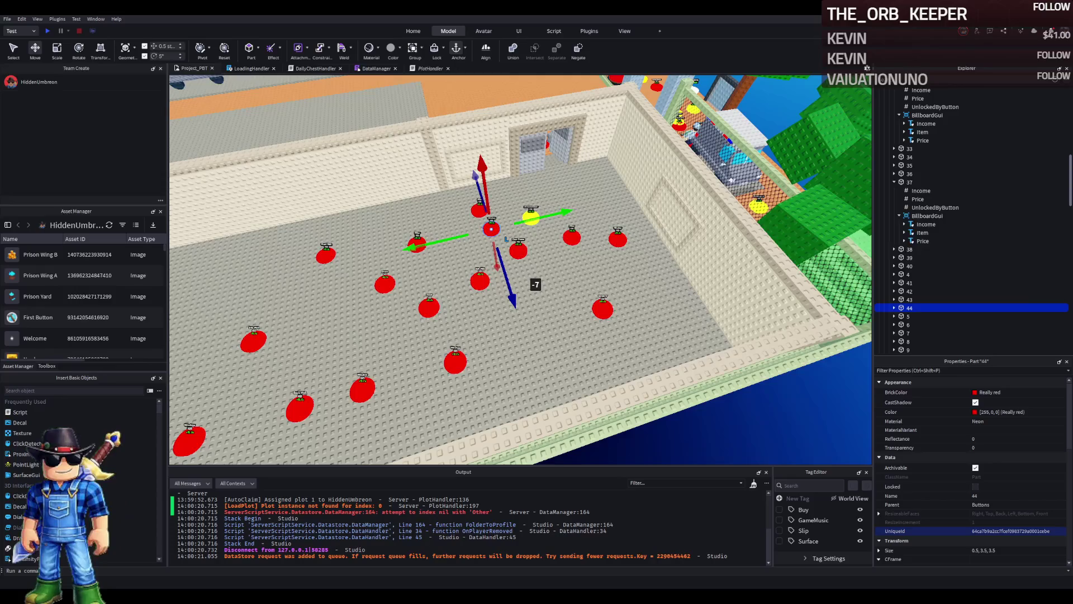
scroll(320, 235, "up", 5)
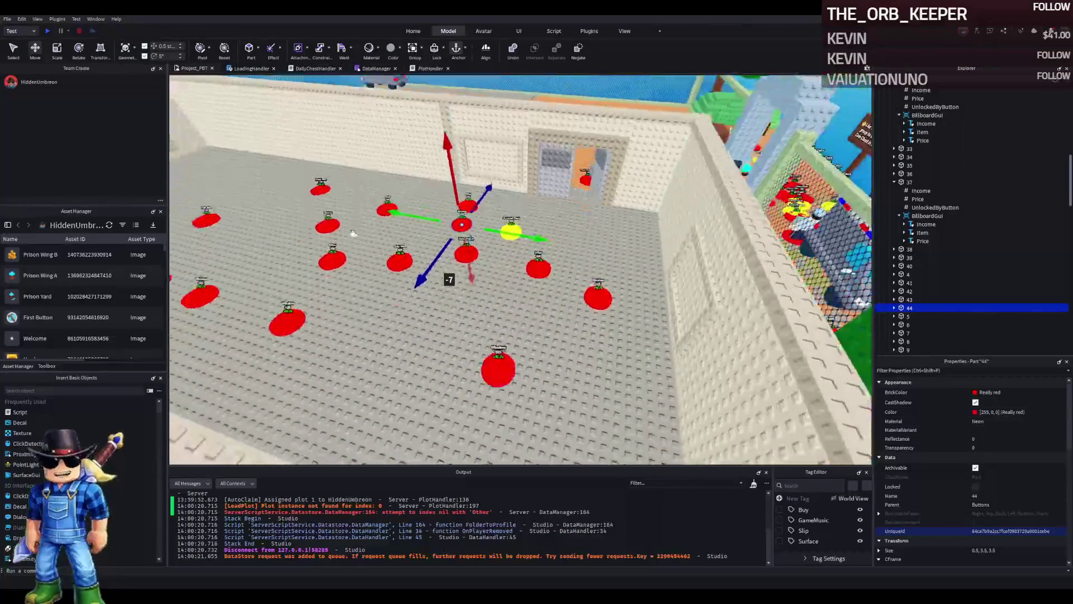
scroll(353, 233, "up", 5)
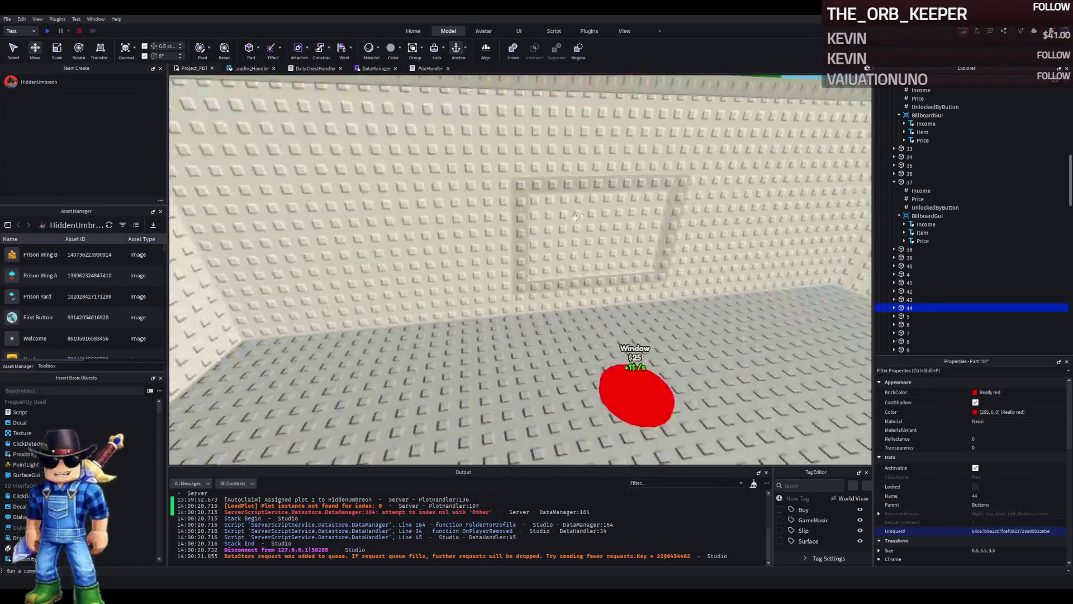
Step: Check the left-wall window's RemoveOnButton value against button part 37
left_click(665, 283)
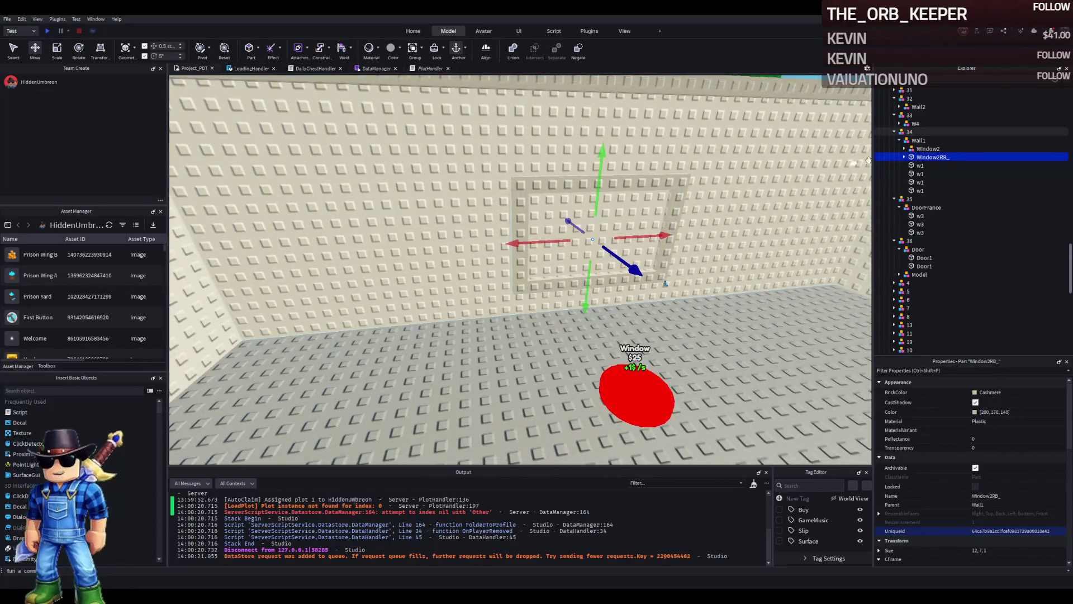
double_click(930, 158)
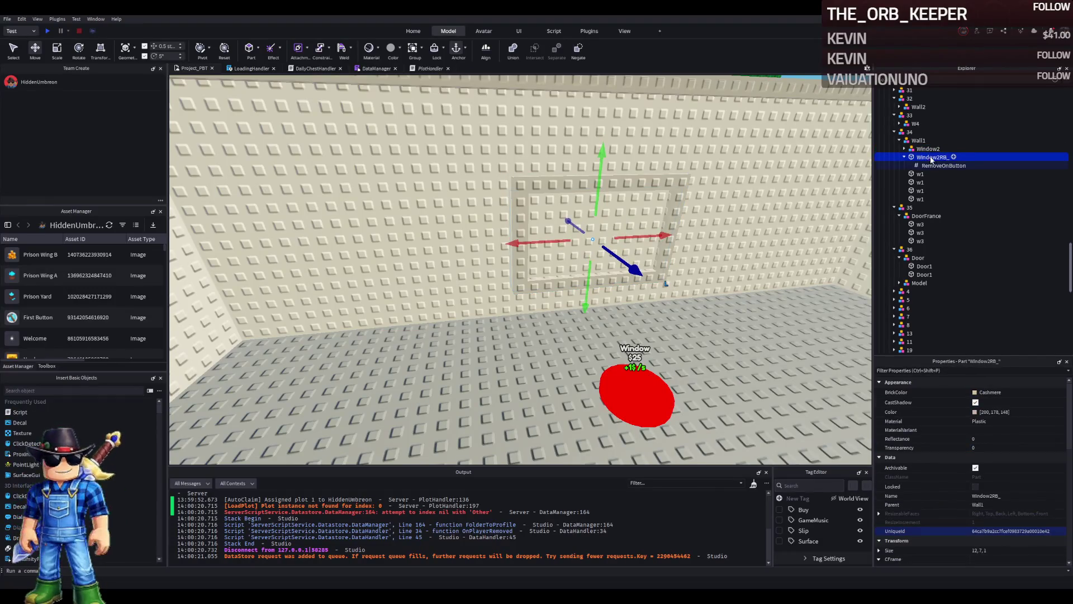
left_click(933, 165)
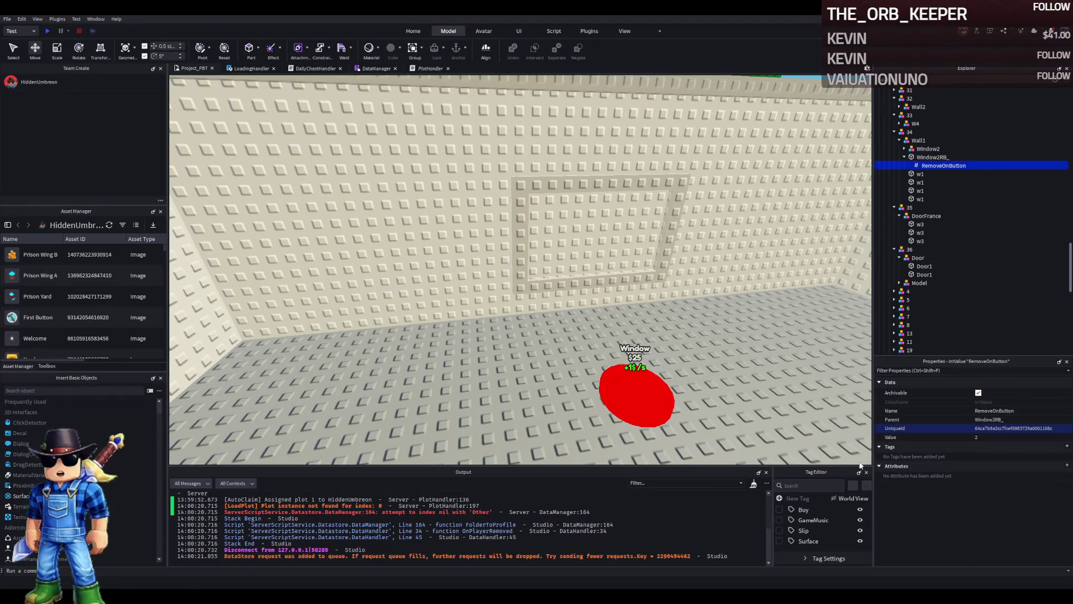
left_click(657, 406)
left_click(601, 230)
Step: Rename the window Window37RB_, move it into model 34, and set RemoveOnButton to 37
key("F2")
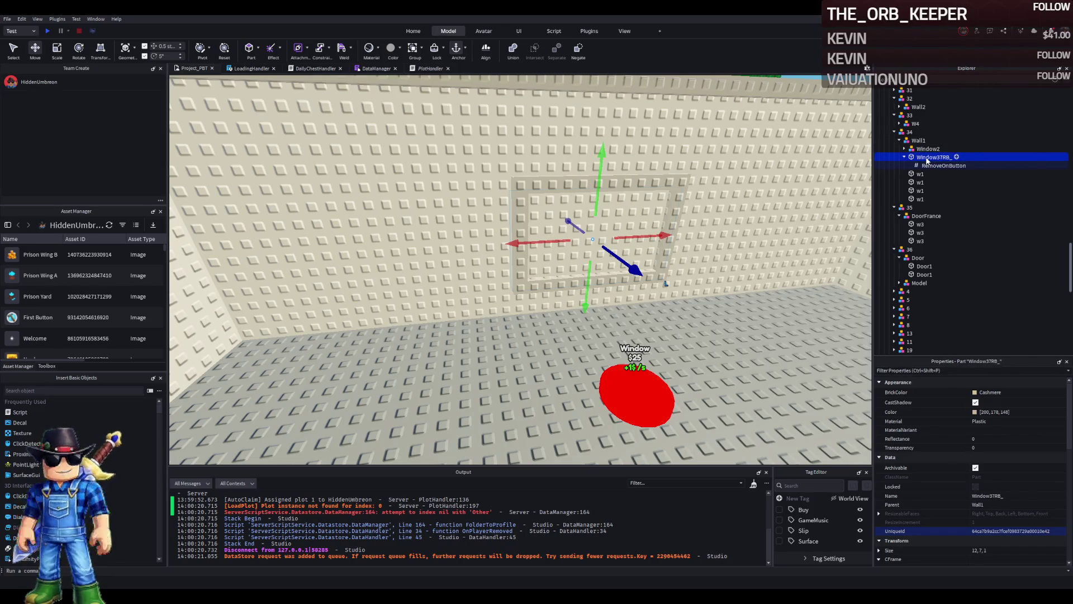
left_click_drag(916, 143, 915, 138)
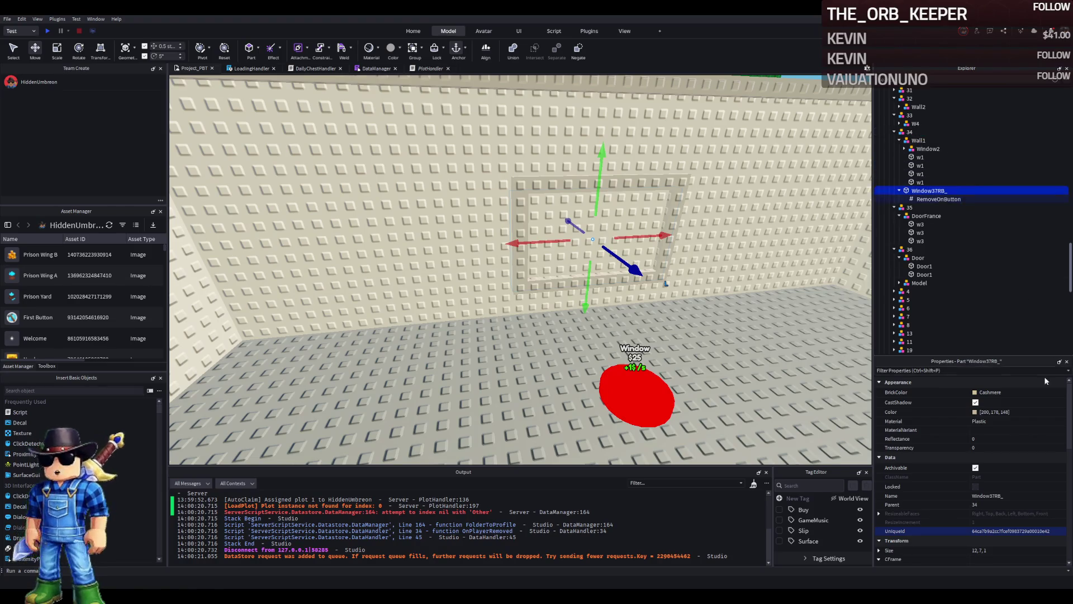
left_click(932, 199)
left_click(1000, 438)
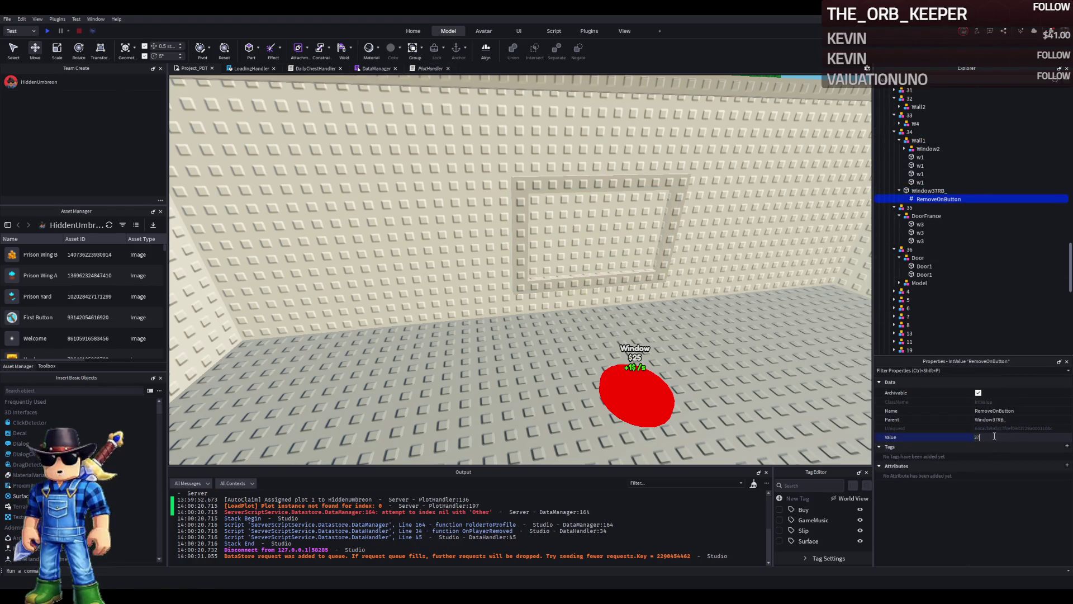
left_click(609, 221)
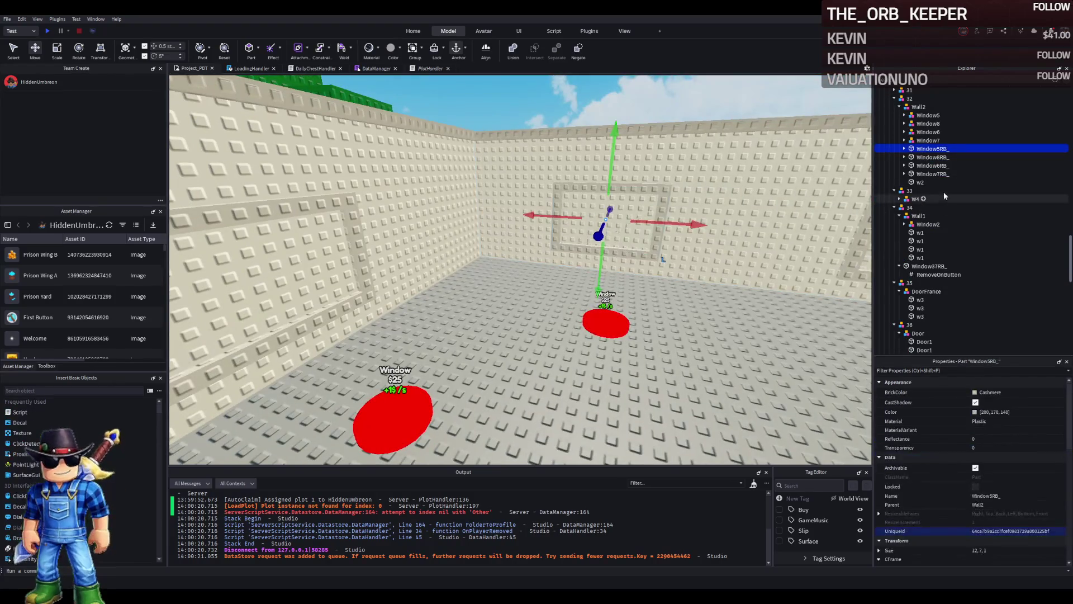
Step: Rename the first two Wall2 windows Window38RB_ and Window39RB_
key("F2")
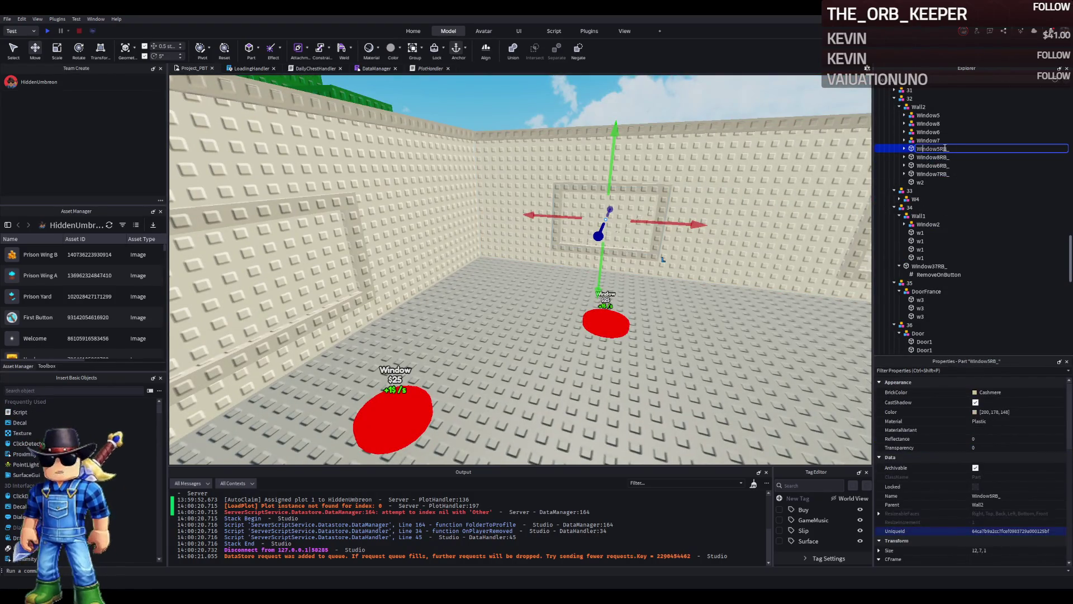
type("8")
key("Return")
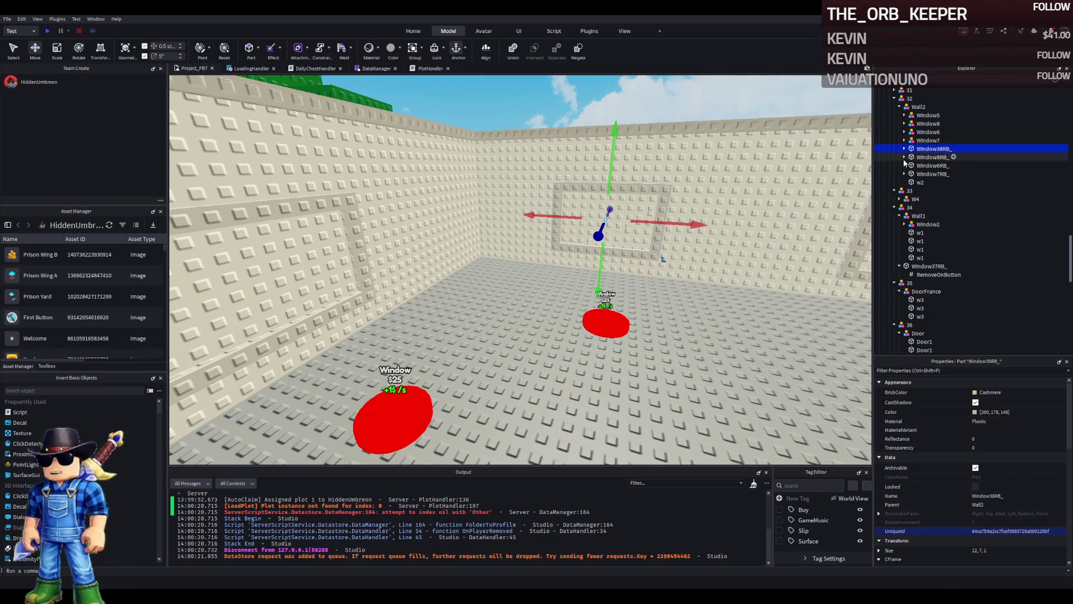
left_click(911, 159)
key("f")
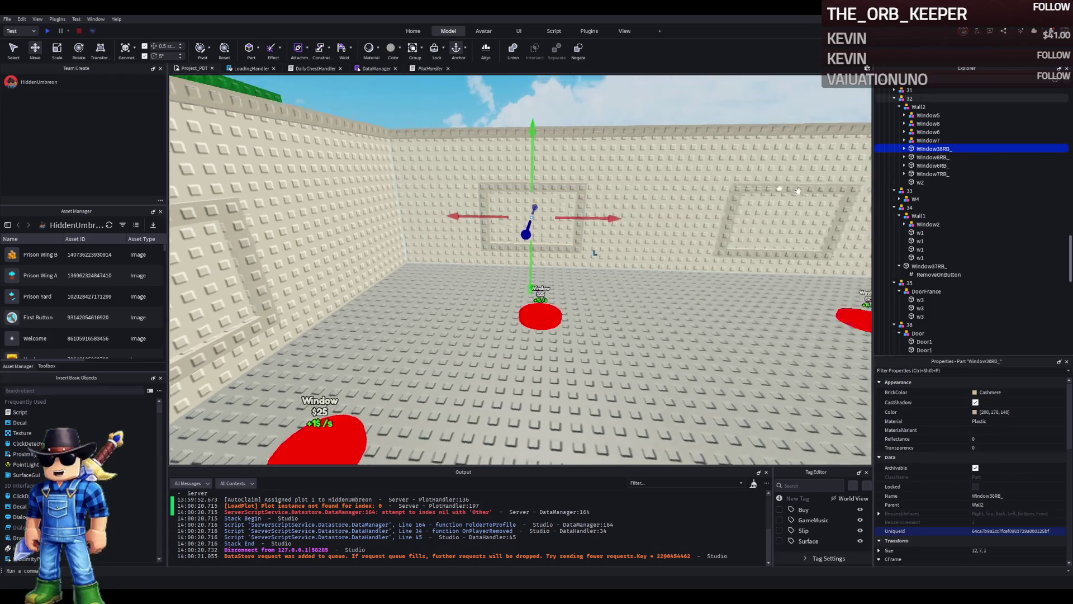
double_click(953, 158)
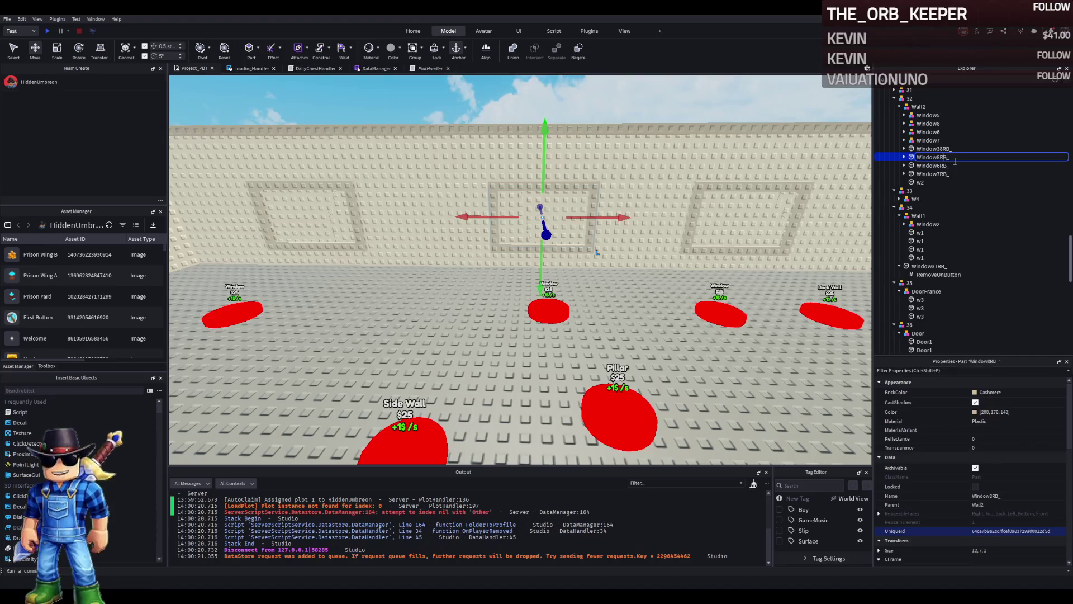
key("Return")
Step: Set the RemoveOnButton values of Window38RB_ and Window39RB_ to 38 and 39
key("Up")
key("Right")
key("Down")
left_click(1000, 437)
type("38")
left_click(922, 166)
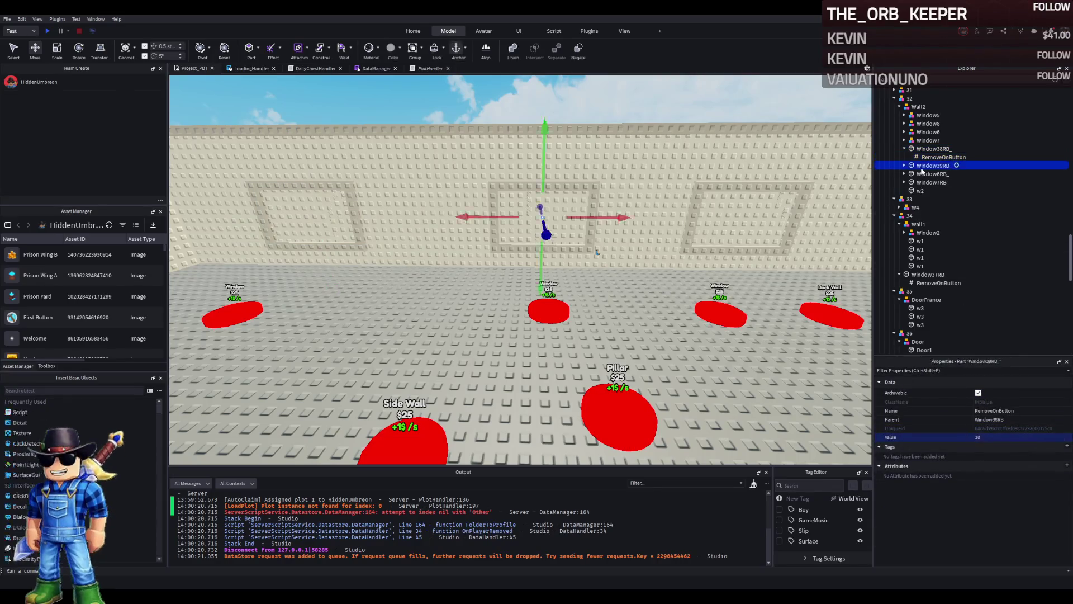
key("Right")
key("Down")
left_click(992, 436)
type("39")
key("Return")
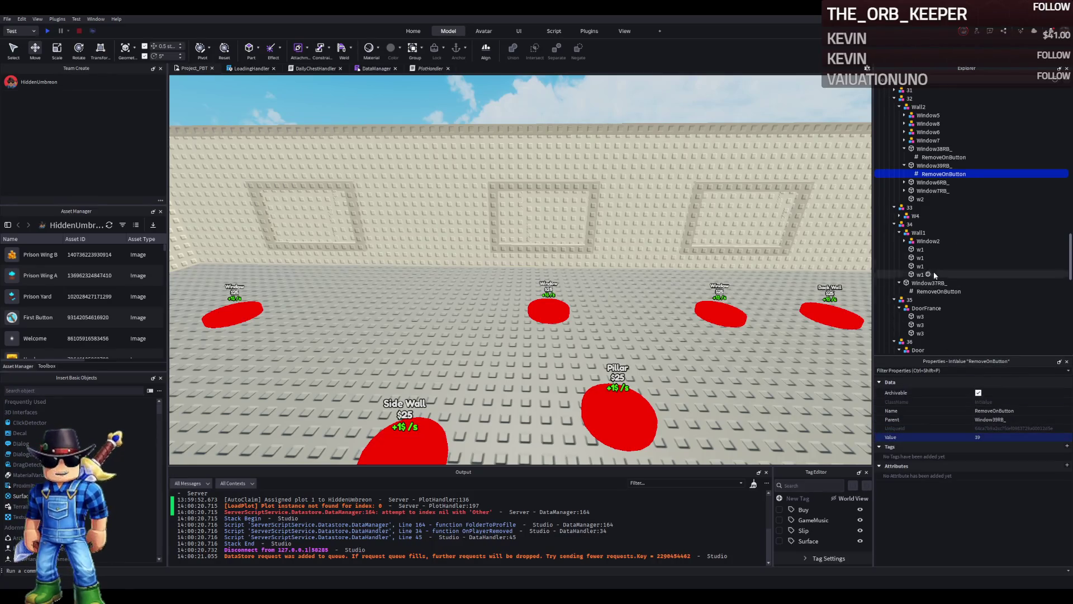
Step: Rename Window7RB_ to Window40RB_ and set its RemoveOnButton value to 40
left_click(931, 182)
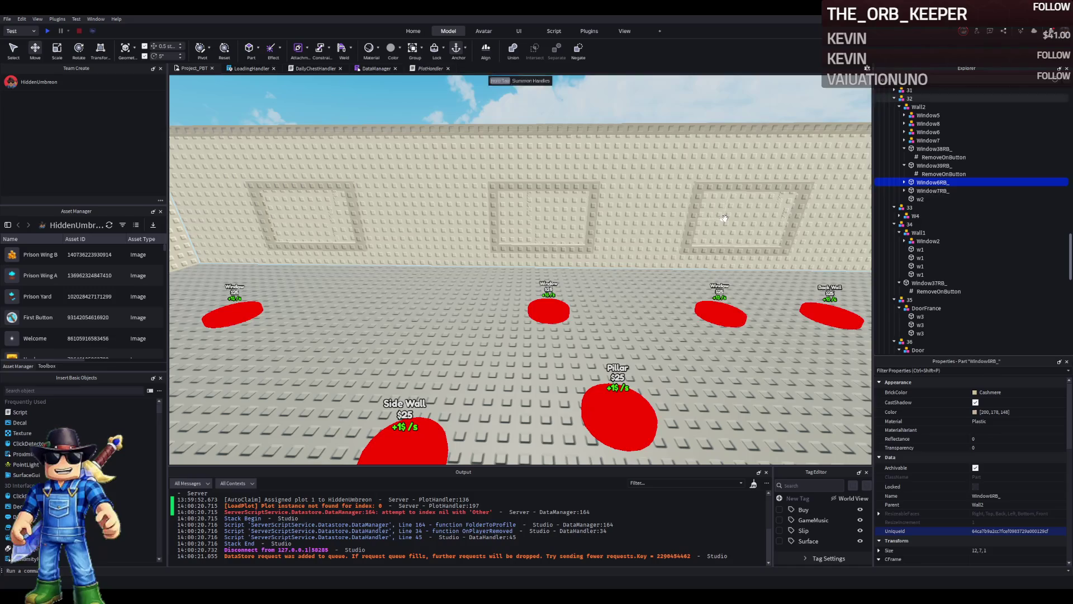
key("Down")
key("F2")
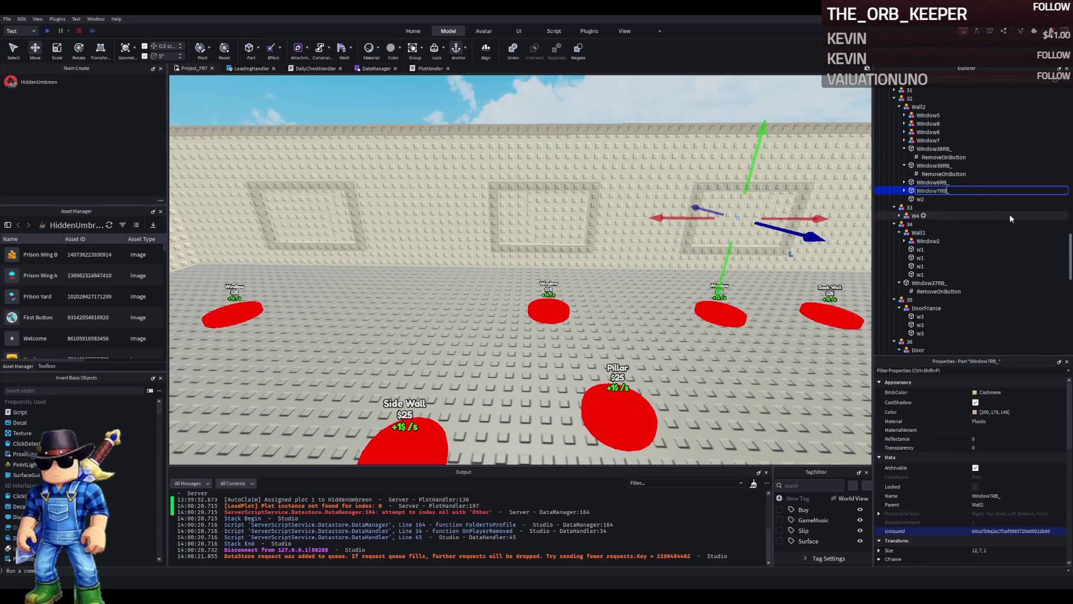
key("BackSpace")
type("40")
key("Return")
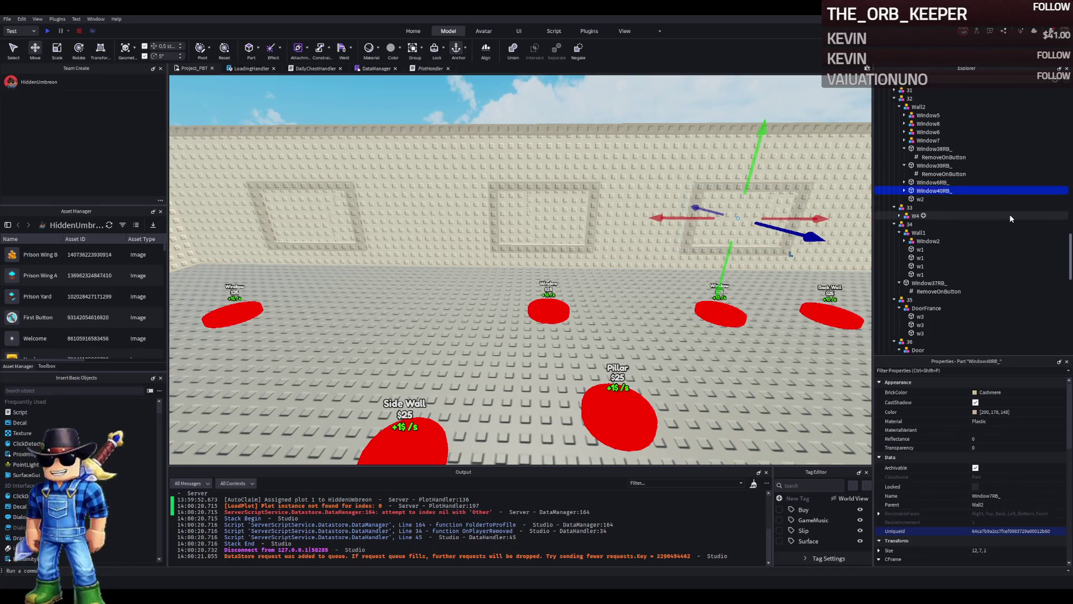
key("Right")
key("Down")
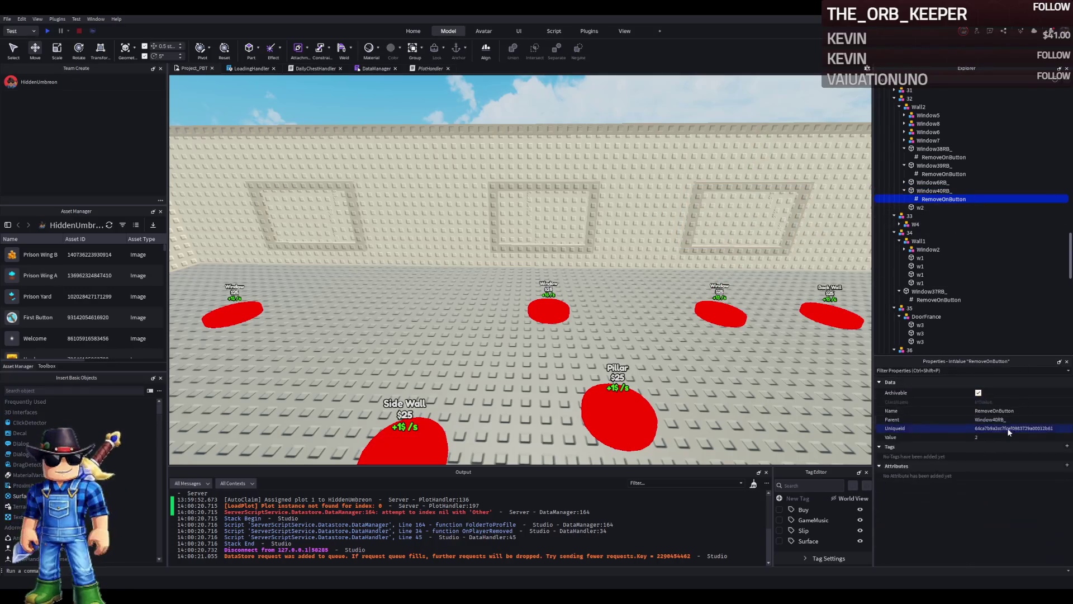
left_click(1006, 437)
type("40")
key("Return")
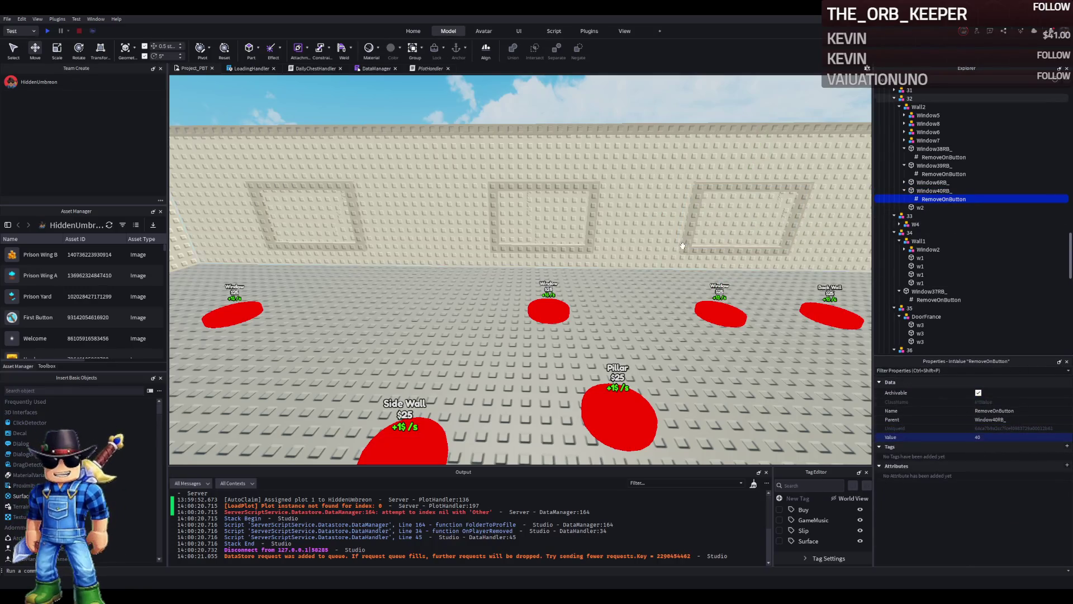
scroll(501, 234, "down", 5)
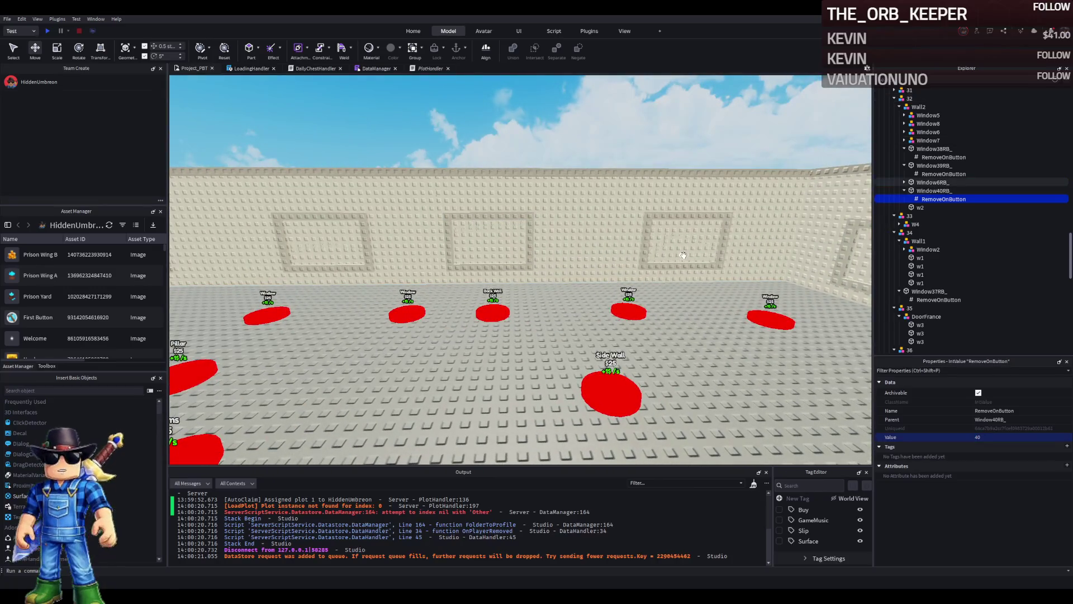
Step: Rename Window6RB_ to Window41RB_ and set its RemoveOnButton value to 41
left_click(932, 183)
key("F2")
key("End")
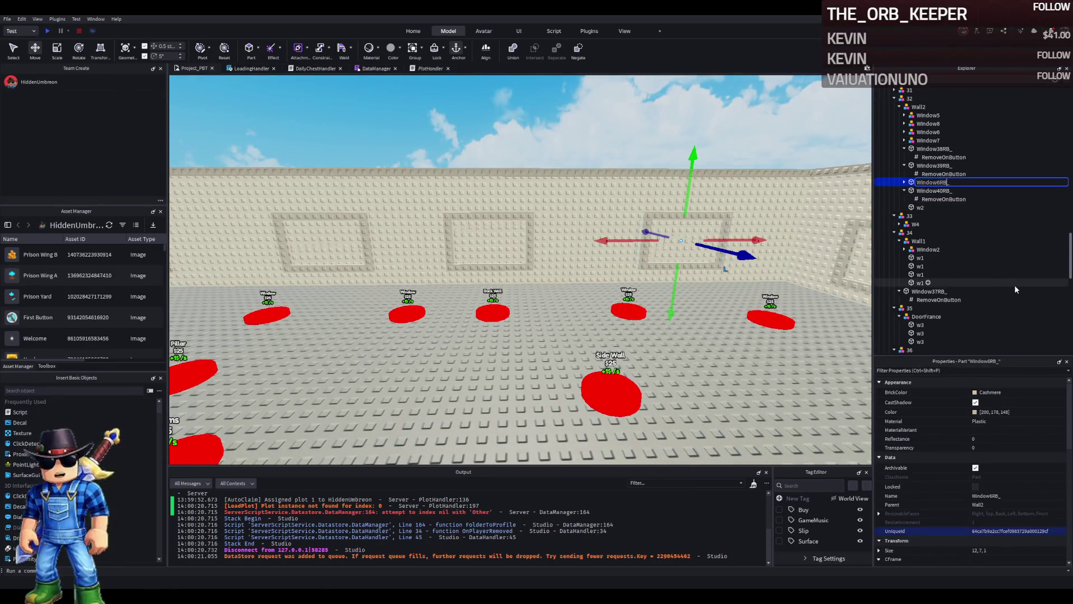
key("BackSpace")
type("41")
key("Return")
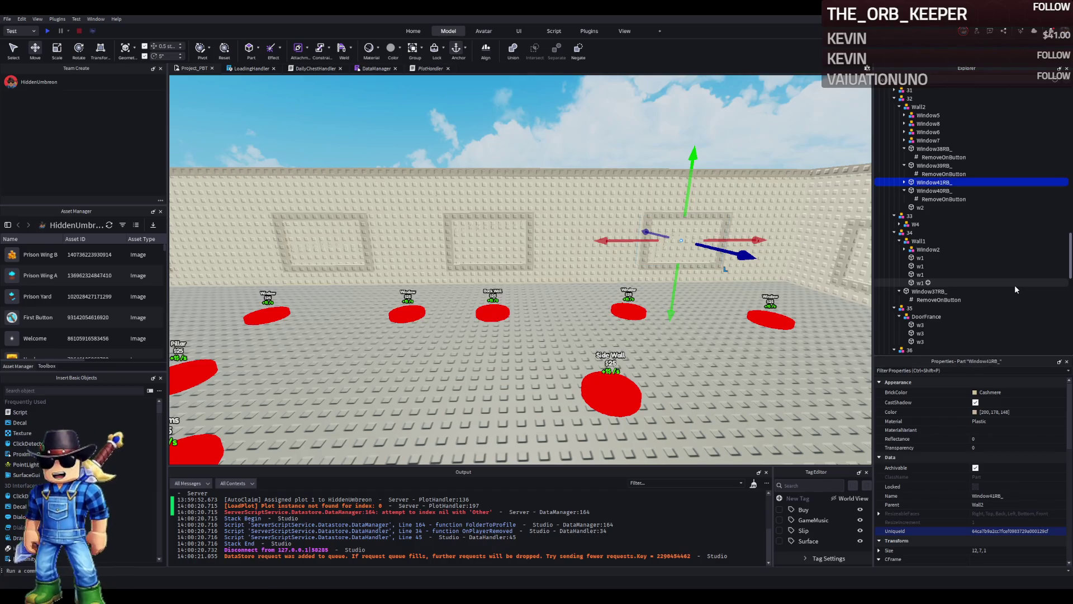
key("Right")
key("Down")
left_click(1004, 437)
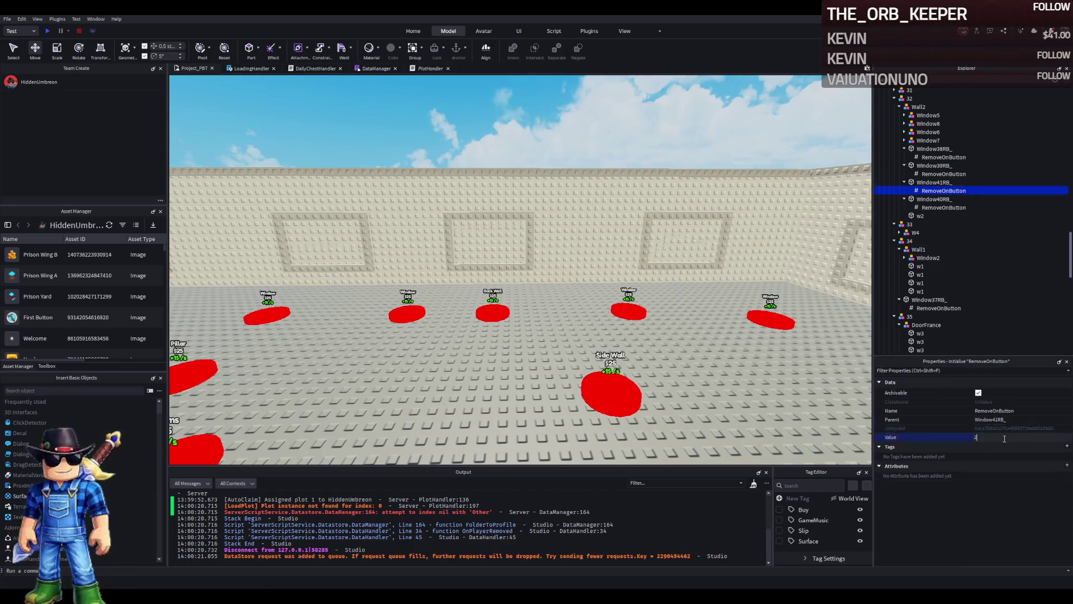
left_click(630, 196)
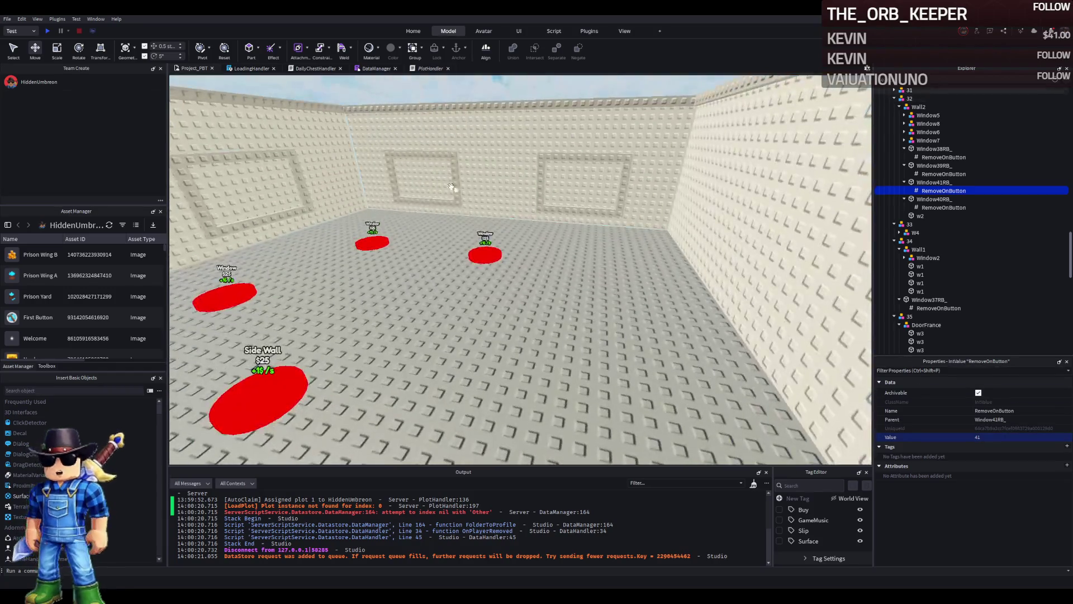
Step: Rename Window3RB_ to Window42RB_ and paste in a RemoveOnButton valued 42
key("f")
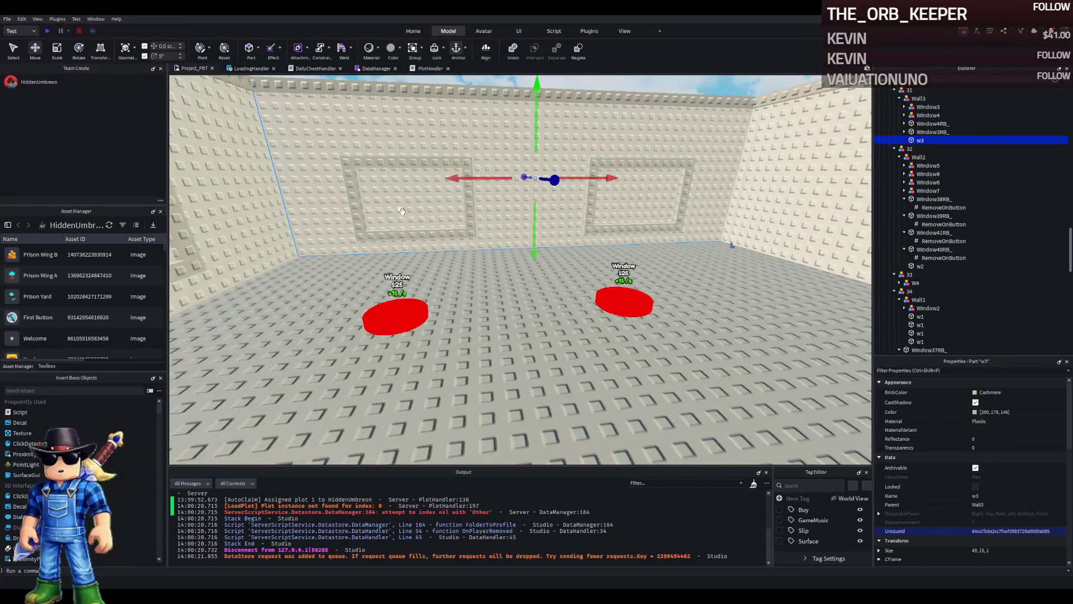
left_click(932, 124)
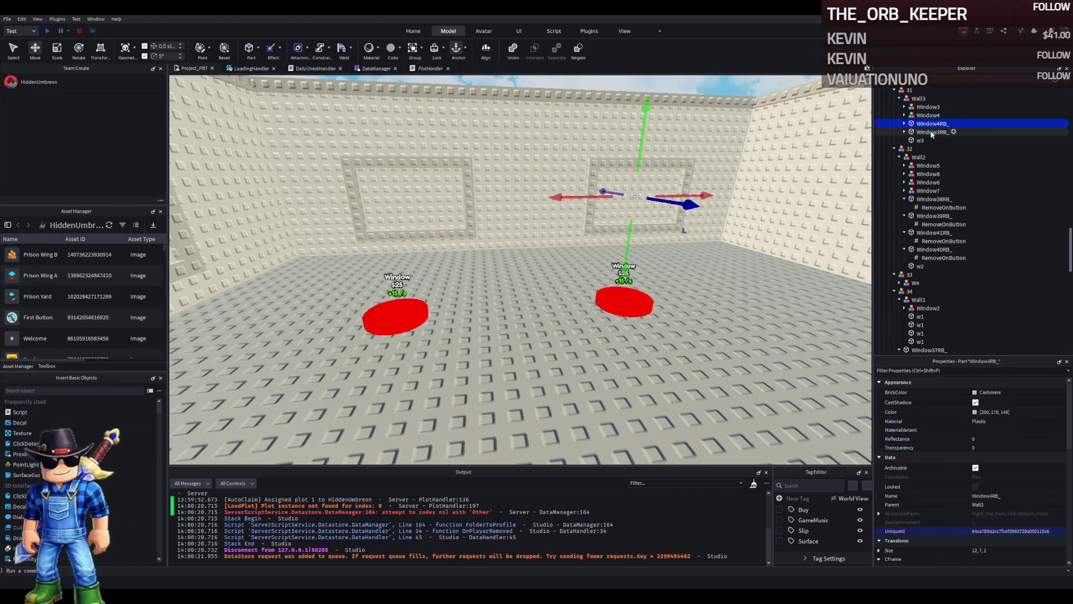
left_click(934, 131)
key("F2")
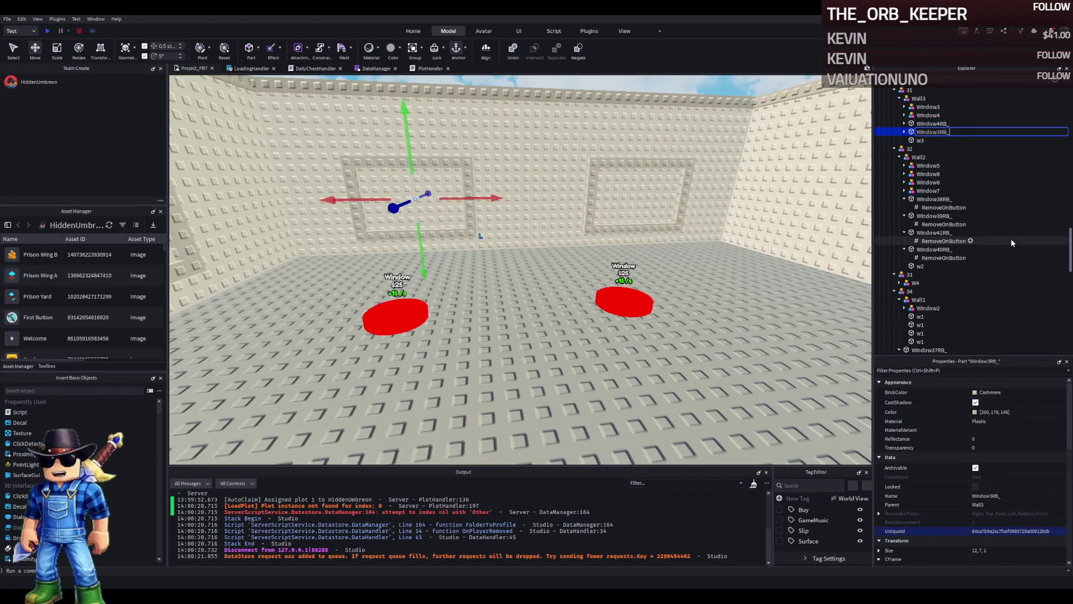
key("Delete")
type("42")
key("Return")
key("ctrl+shift+v")
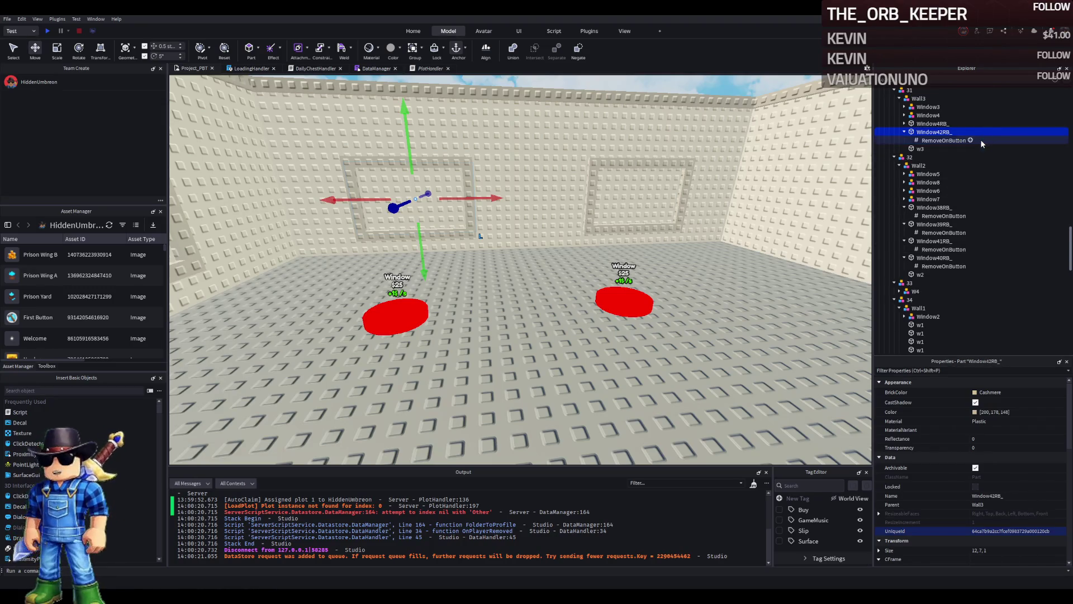
left_click(997, 437)
type("42")
Step: Rename Window4RB_ to Window43RB_
left_click(919, 123)
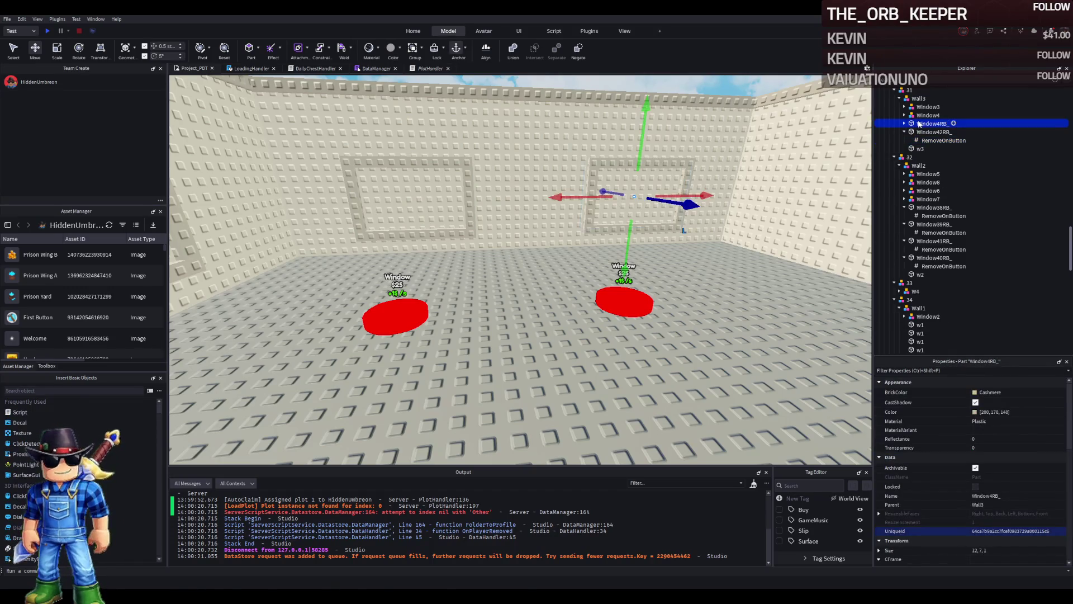
key("F2")
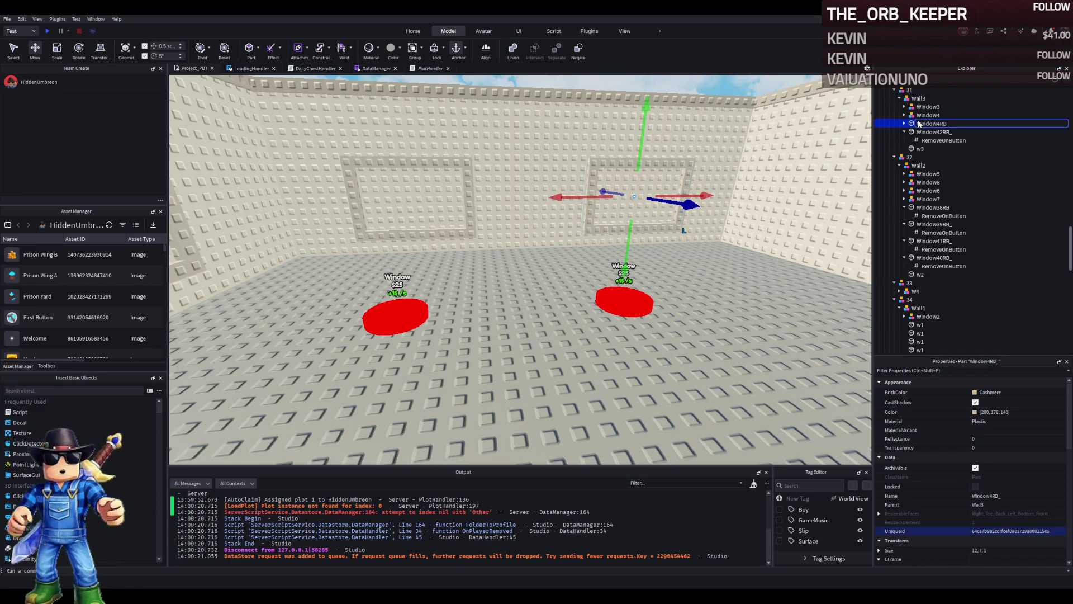
type("3")
key("Return")
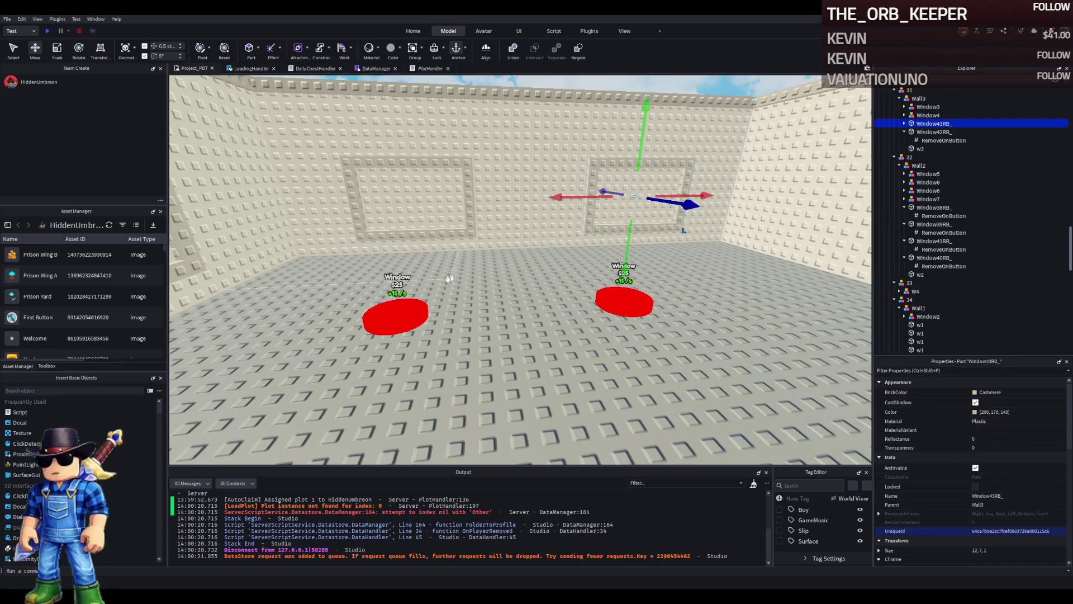
key("w")
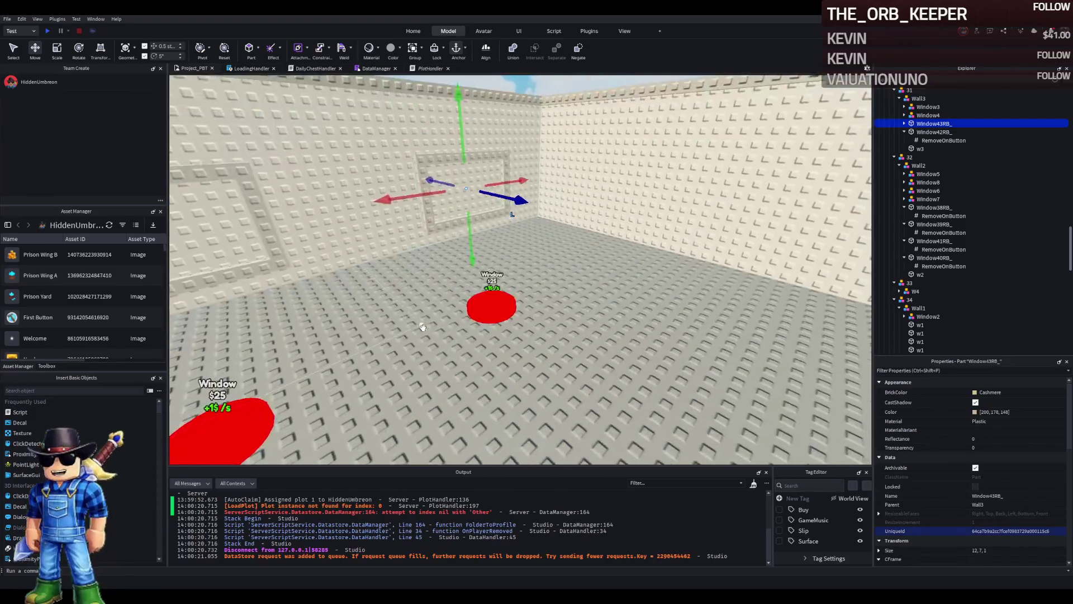
key("s")
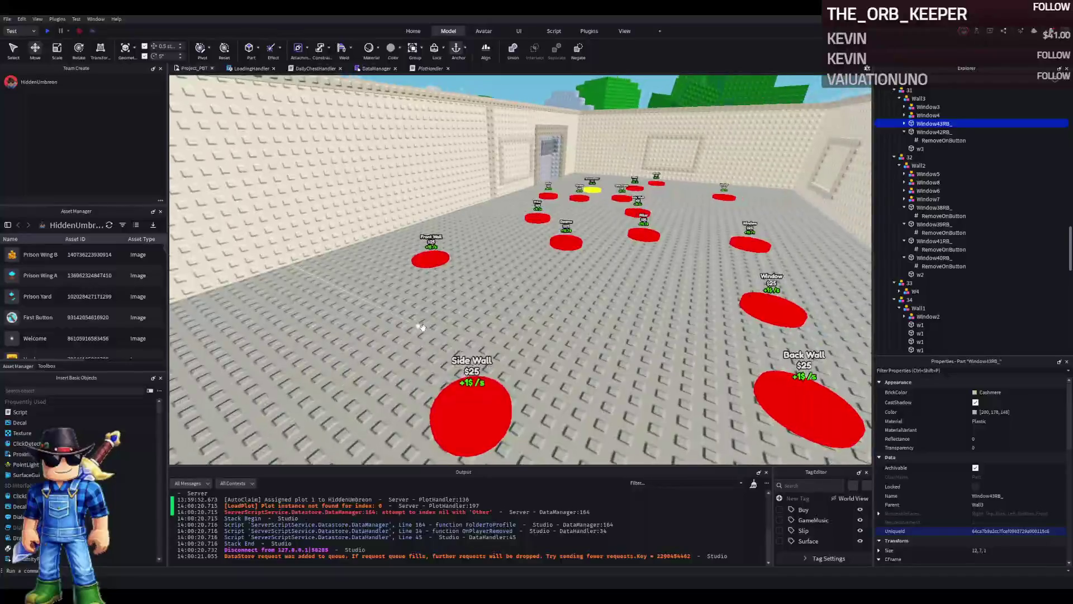
key("a")
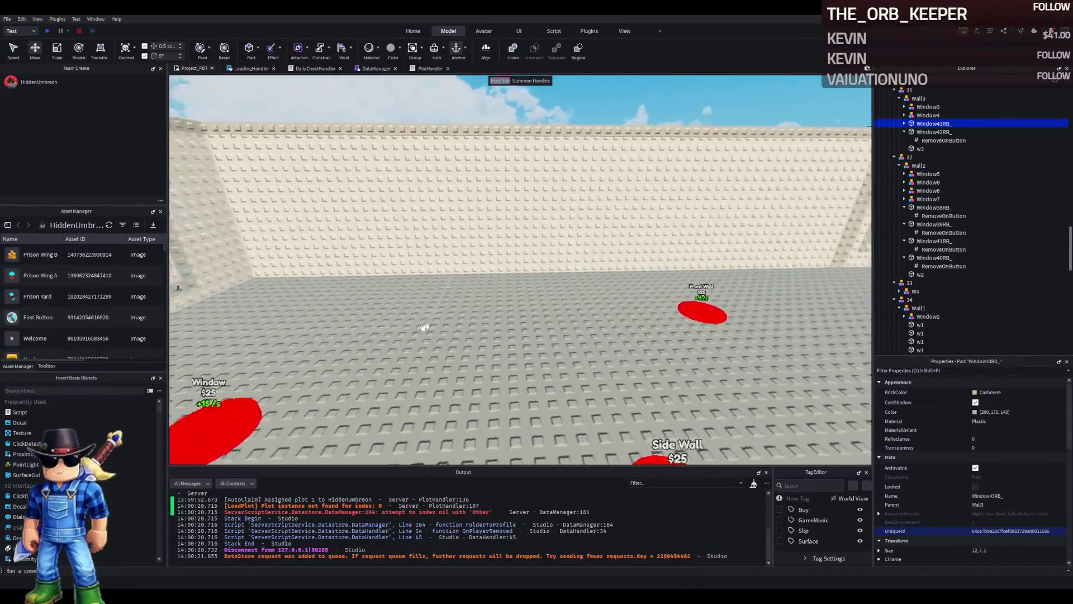
key("a")
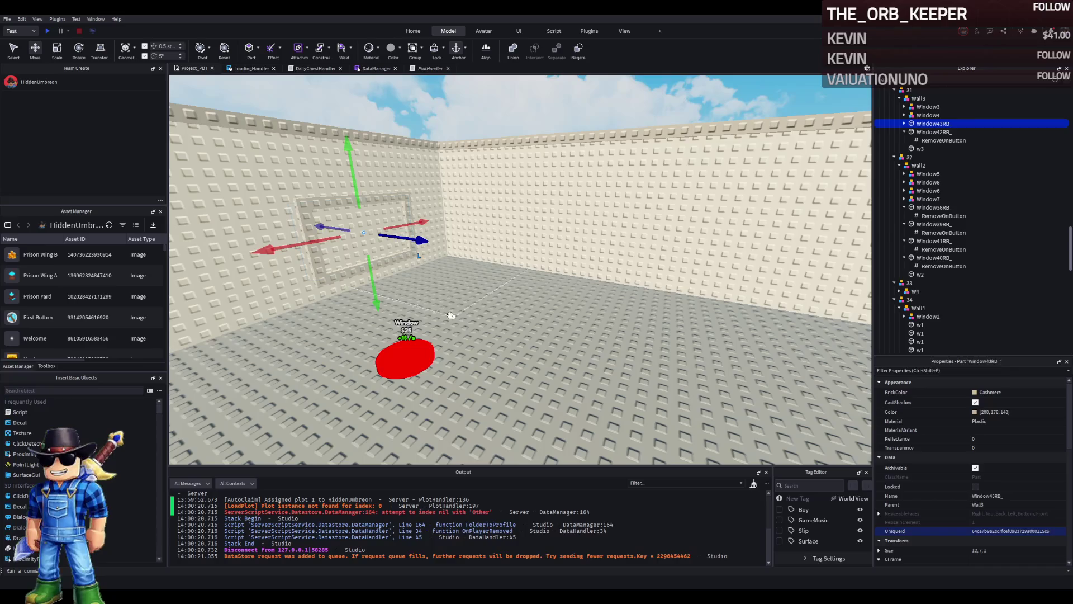
Step: Set Window43RB_'s RemoveOnButton value to 43
left_click(927, 141)
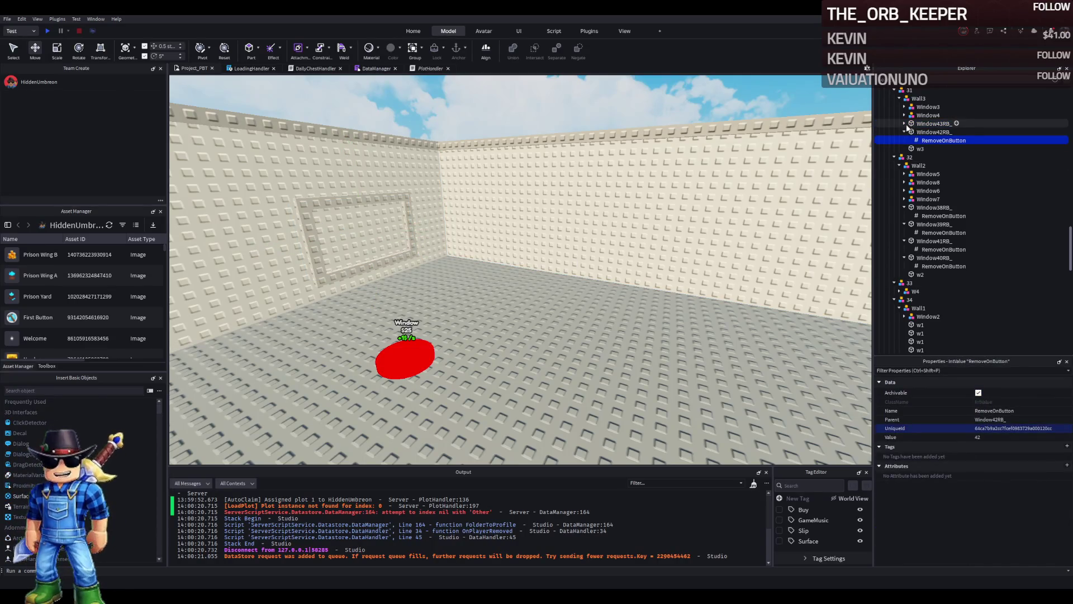
left_click(904, 123)
left_click(943, 132)
left_click(995, 437)
type("43")
key("Return")
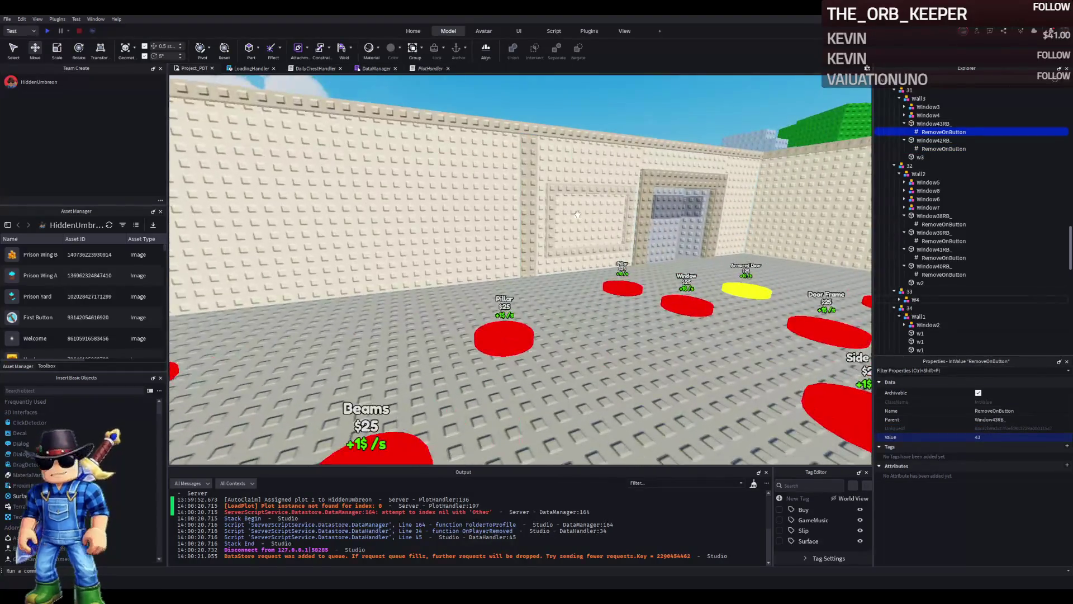
Step: Set Window1RB_'s RemoveOnButton value to 44
left_click(578, 214)
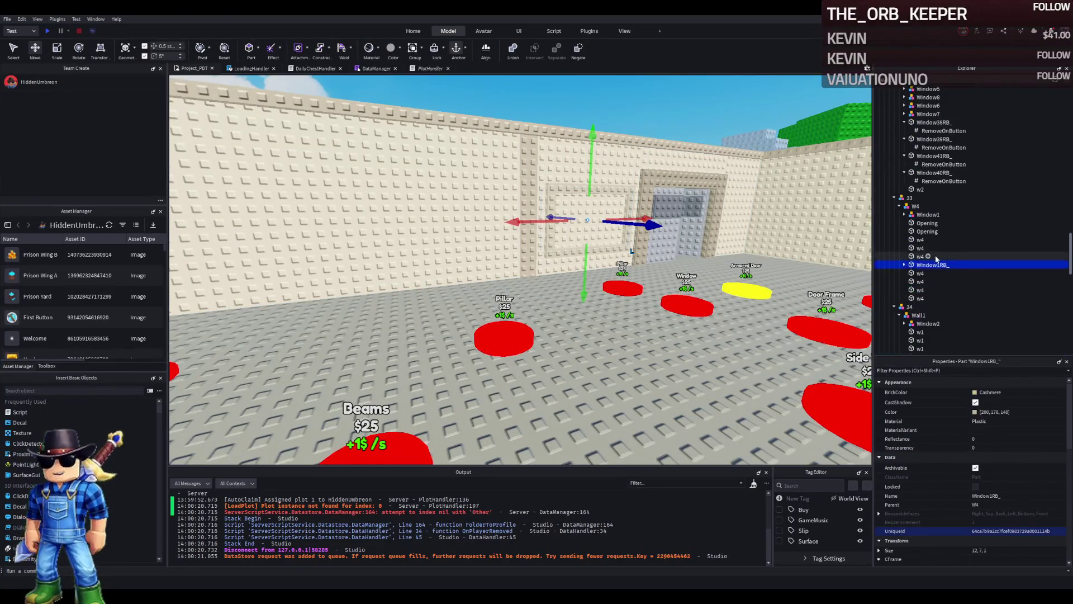
left_click(918, 273)
left_click(1001, 437)
type("44")
key("Return")
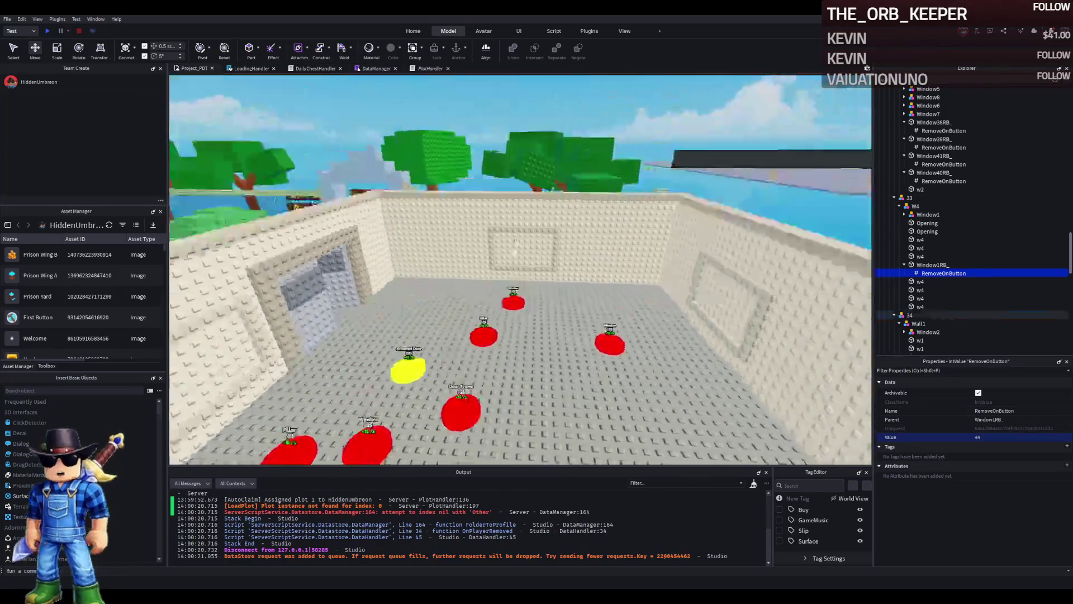
Step: Locate and select the Window2 model in Explorer
left_click(925, 215)
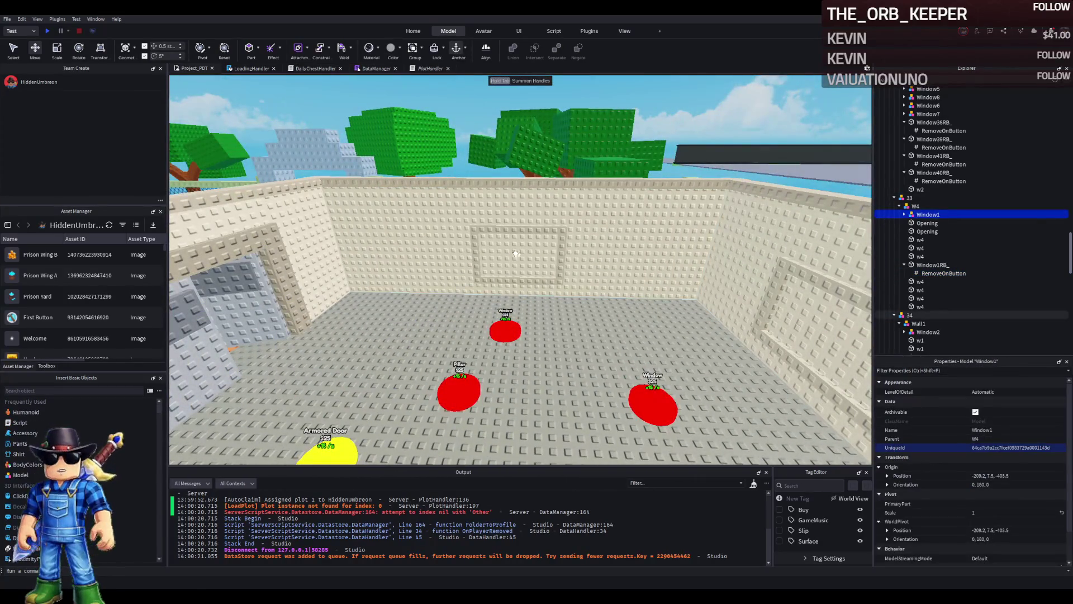
left_click(526, 232)
left_click(917, 333)
left_click(904, 332)
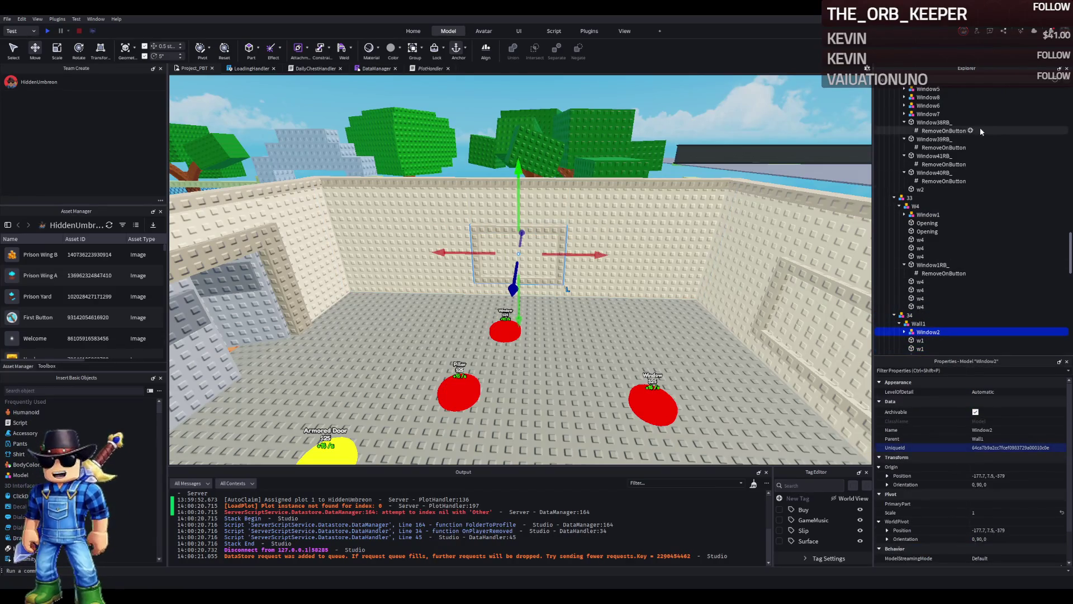
scroll(986, 240, "down", 10)
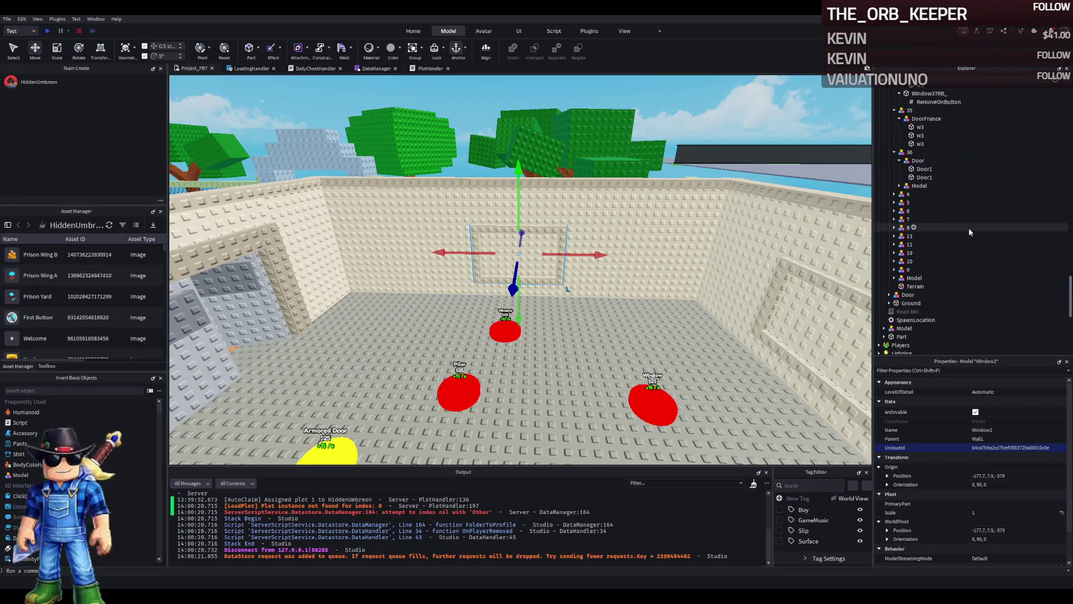
scroll(955, 213, "up", 1)
Step: Duplicate upgrade model 36 as 37 and delete its leftover Model
left_click(936, 175)
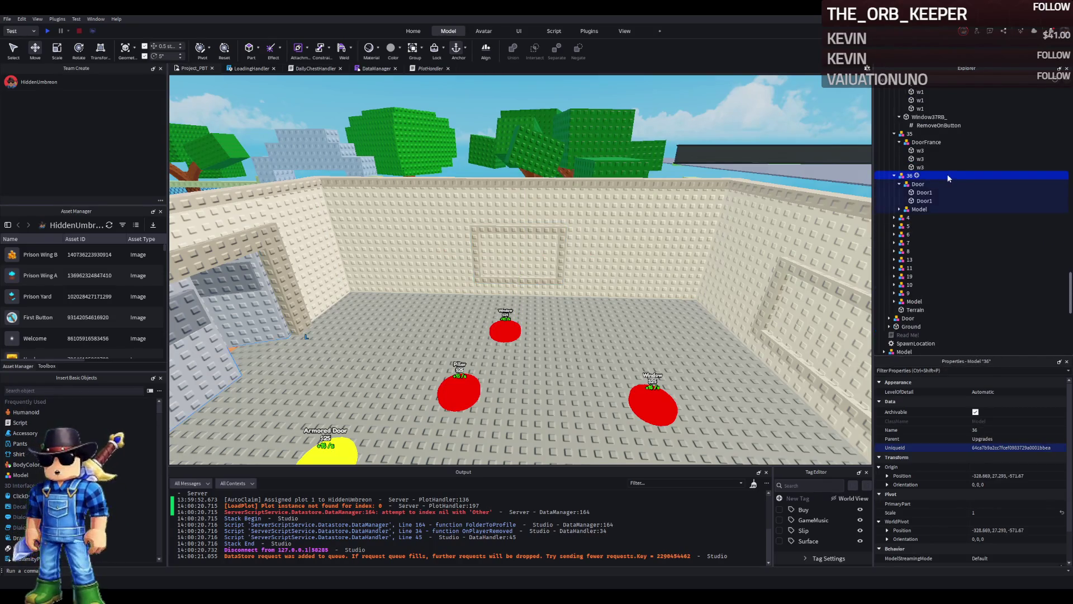
key("ctrl+d")
key("F2")
type("37")
key("Return")
left_click(894, 217)
left_click(916, 225)
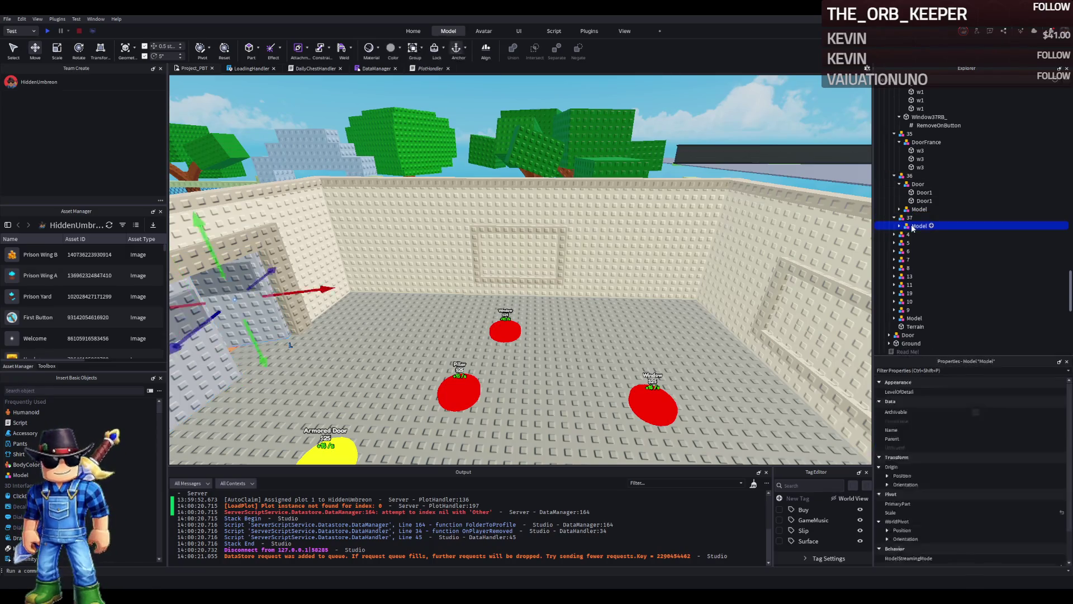
key("Delete")
Step: Move the Window2 model into upgrade model 37
scroll(950, 167, "up", 2)
left_click(530, 233)
left_click(936, 122)
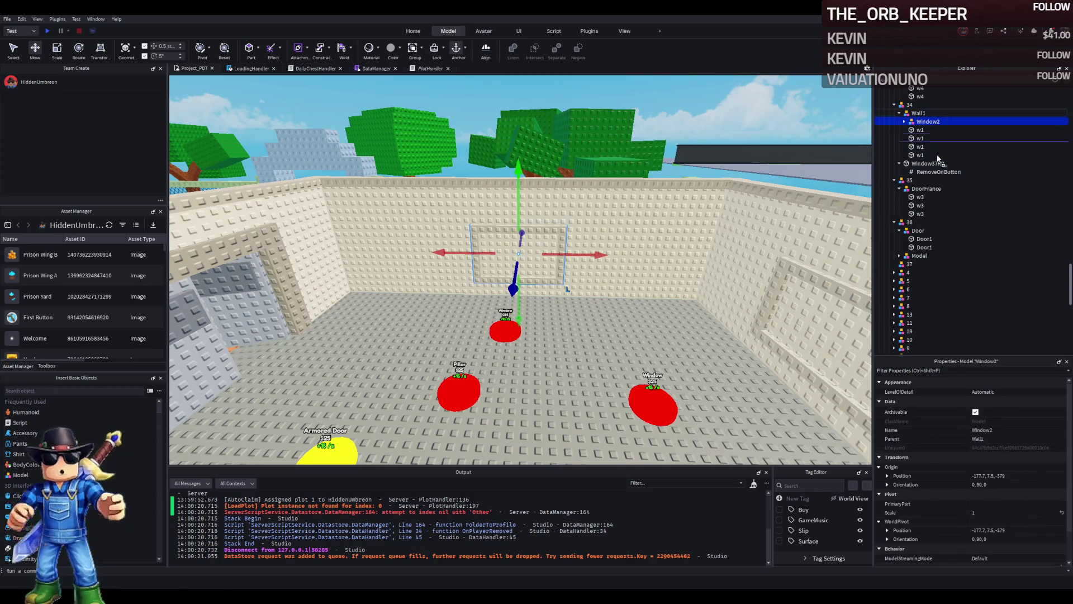
left_click_drag(912, 264, 913, 264)
Step: Create upgrade models 38, 39, 40 and 41 by duplicating and renaming
left_click(968, 256)
key("End")
type("8")
key("Return")
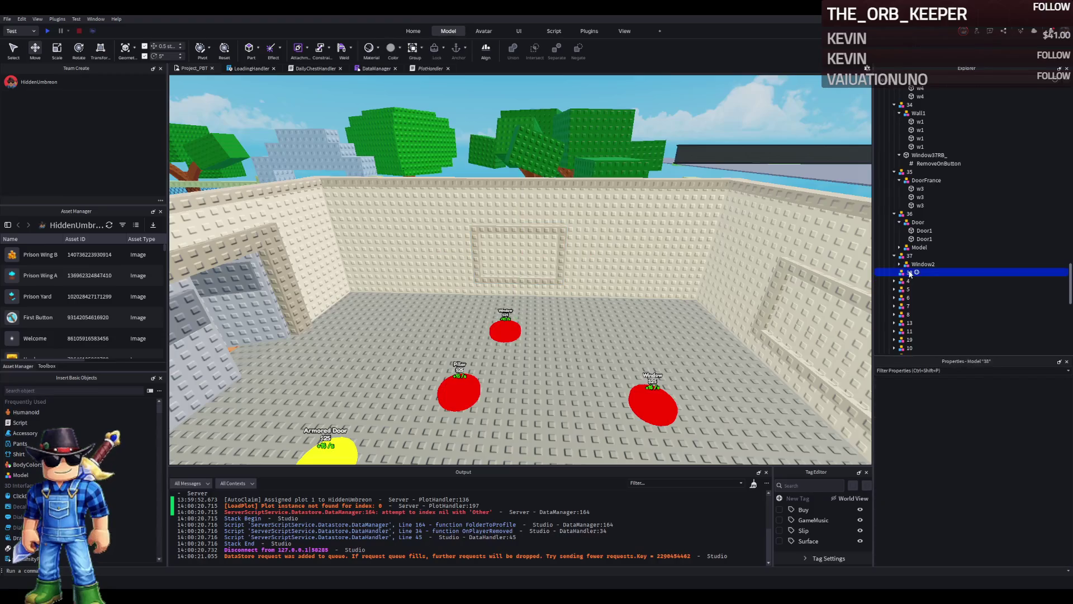
key("ctrl+d")
key("F2")
type("39")
key("Return")
key("ctrl+d")
key("F2")
type("40")
key("Return")
key("ctrl+d")
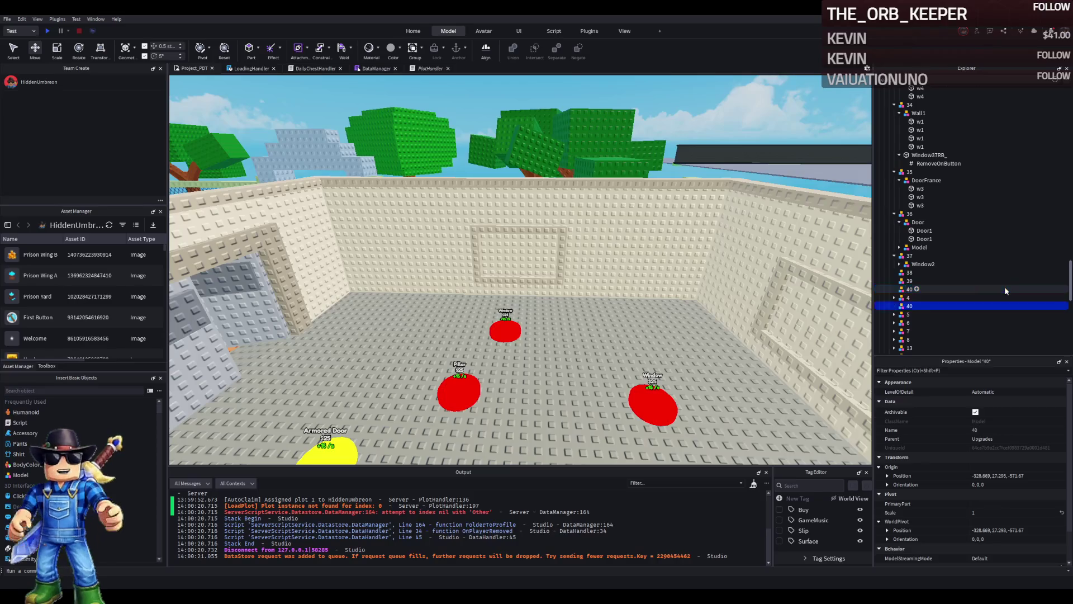
key("F2")
type("41")
key("Return")
Step: Continue duplicating to add upgrade models 42, 43 and 44
key("ctrl+d")
key("F2")
type("42")
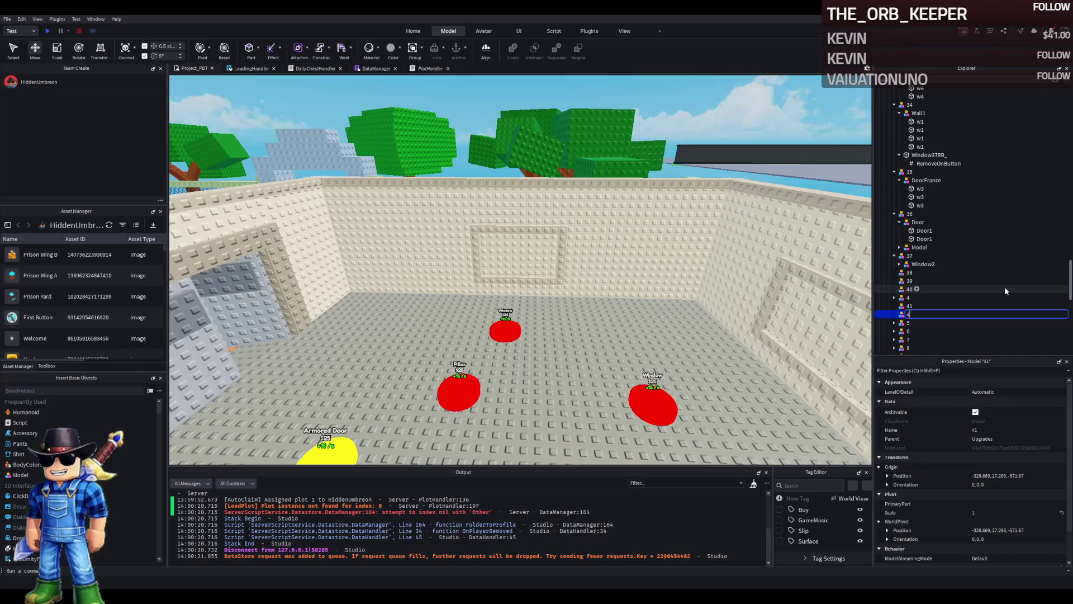
key("Return")
key("ctrl+d")
key("F2")
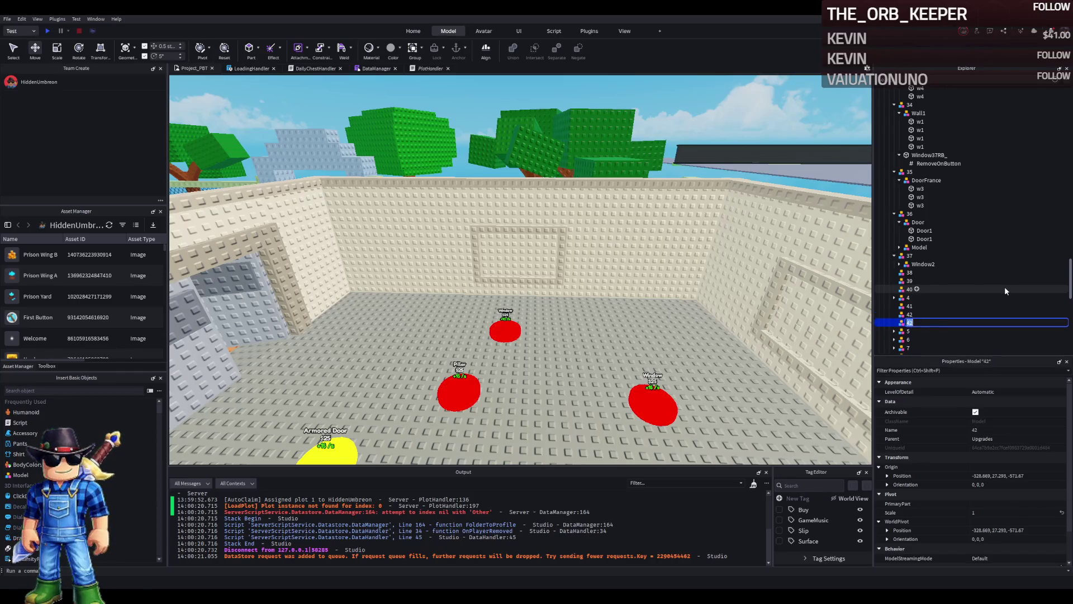
type("43")
key("Return")
key("ctrl+d")
key("F2")
type("44")
key("Return")
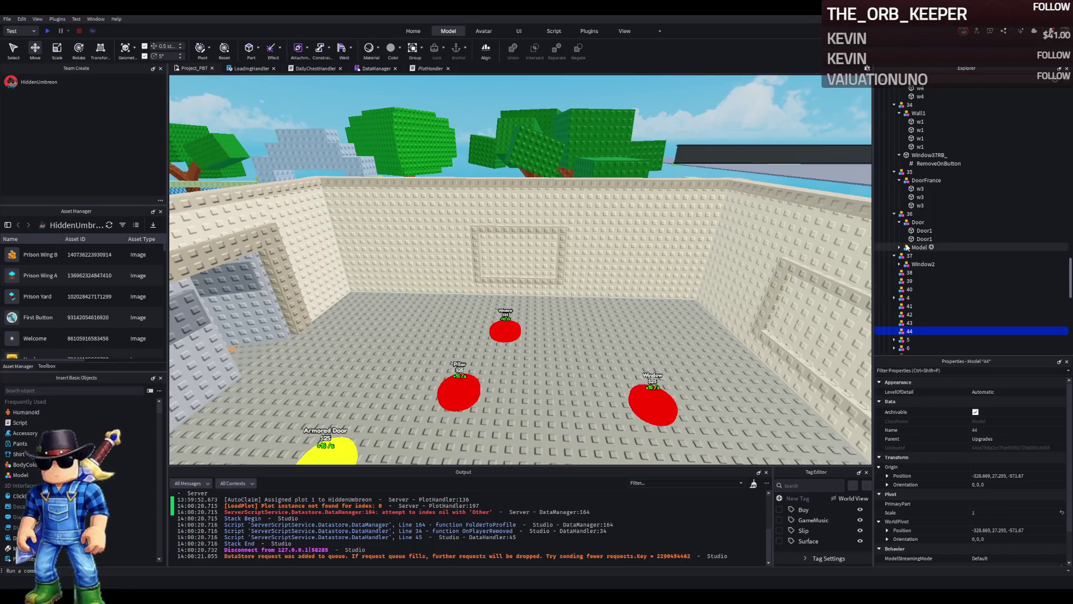
left_click_drag(630, 241, 643, 250)
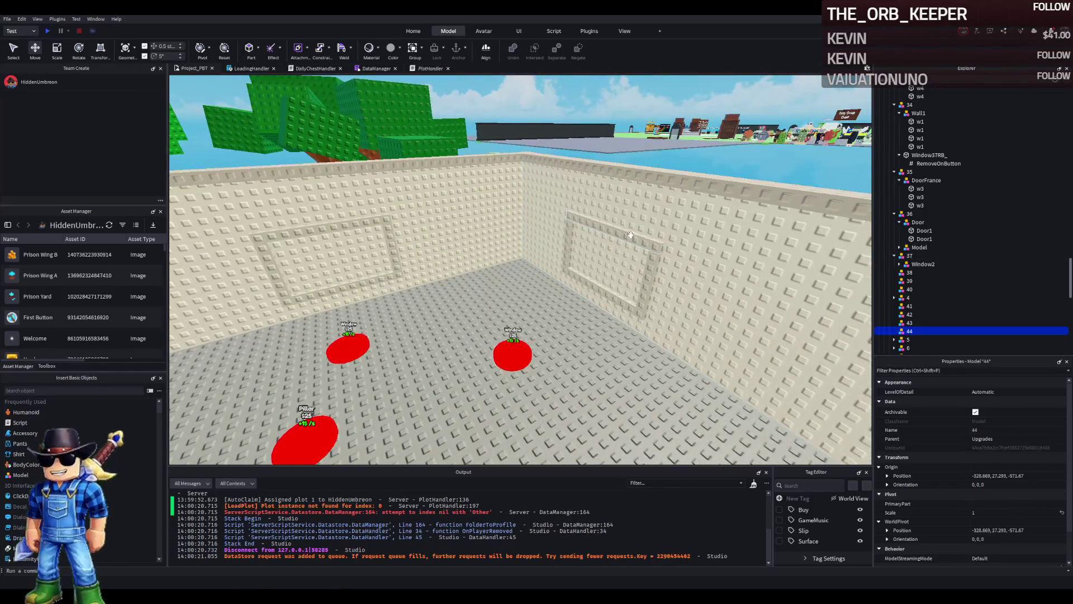
Step: Move the Window5 model into upgrade model 38
left_click(631, 235)
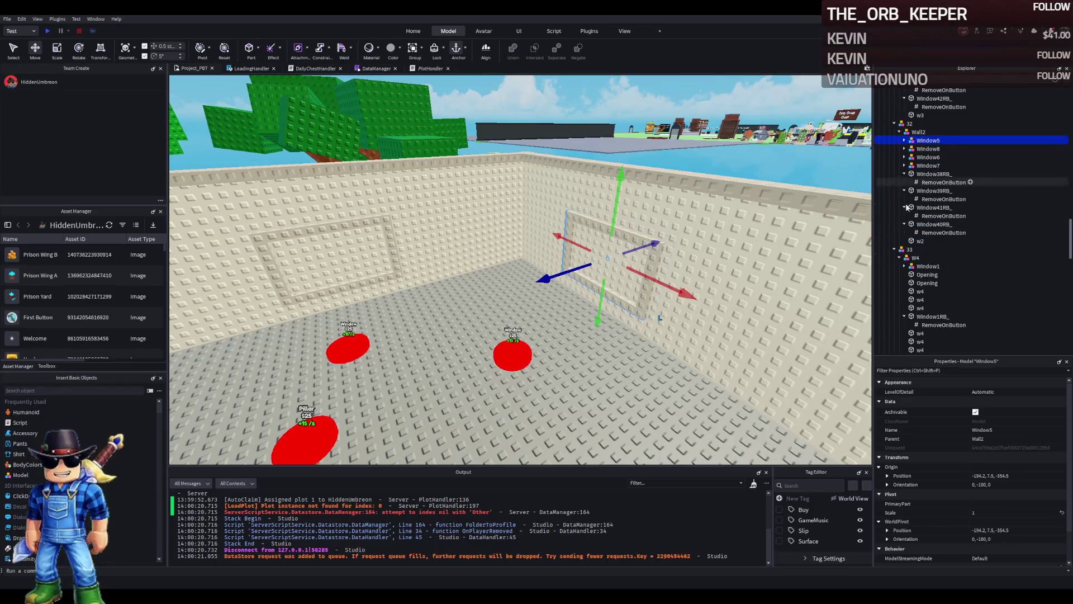
left_click(893, 250)
left_click(894, 258)
left_click(893, 266)
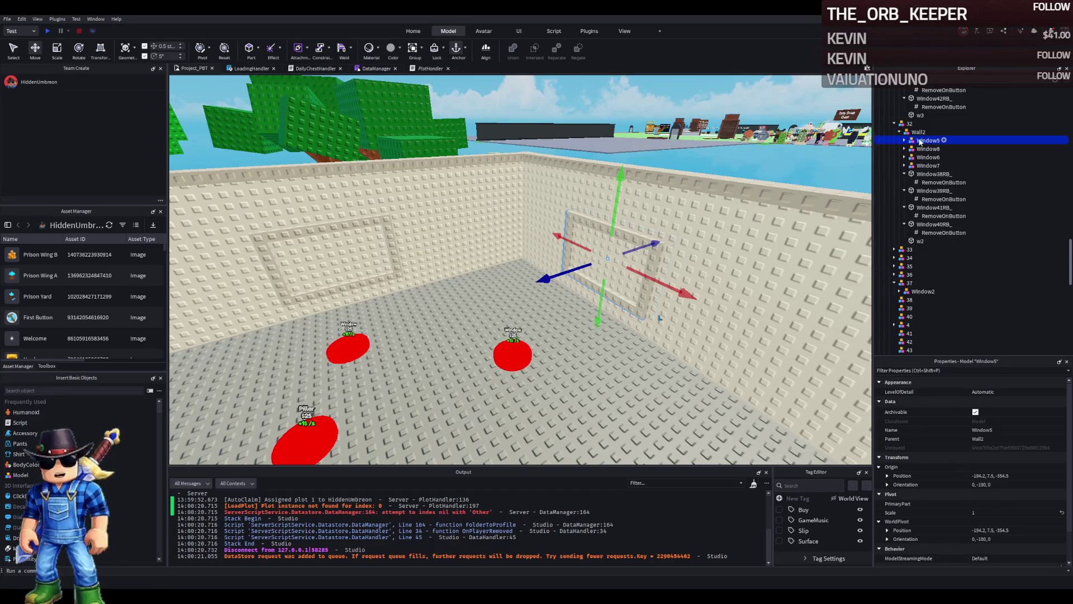
left_click_drag(912, 301, 912, 301)
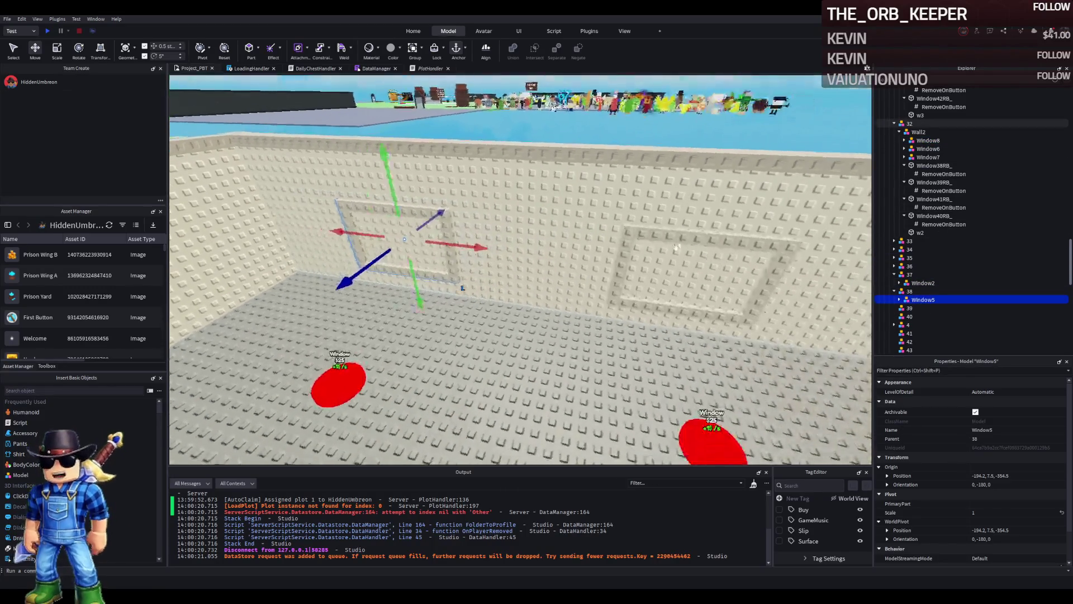
Step: Move the Window8 model into upgrade model 39
left_click(909, 156)
left_click(916, 141)
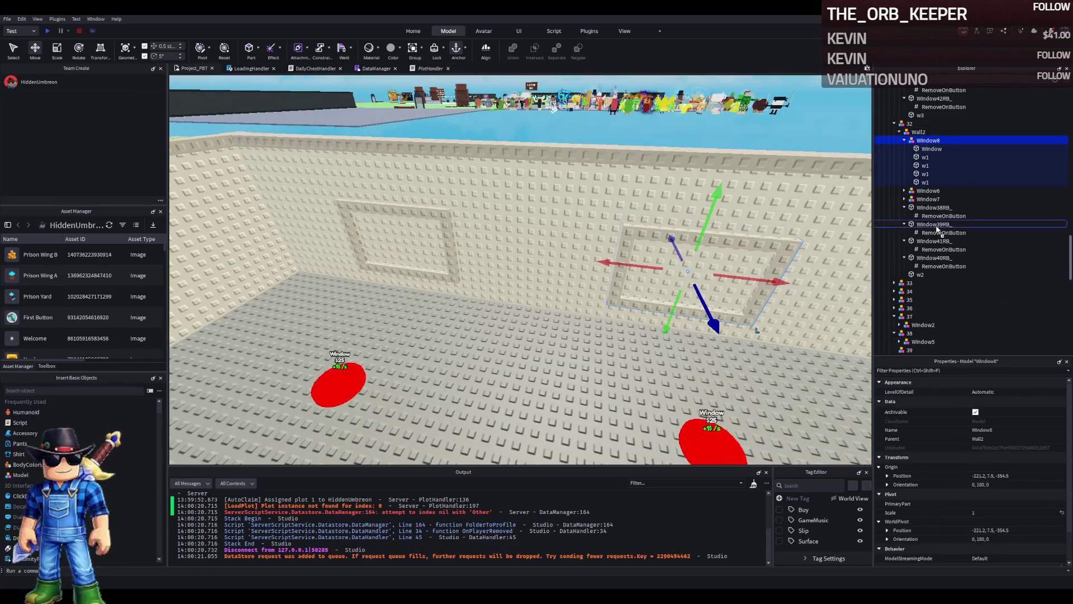
scroll(930, 285, "down", 3)
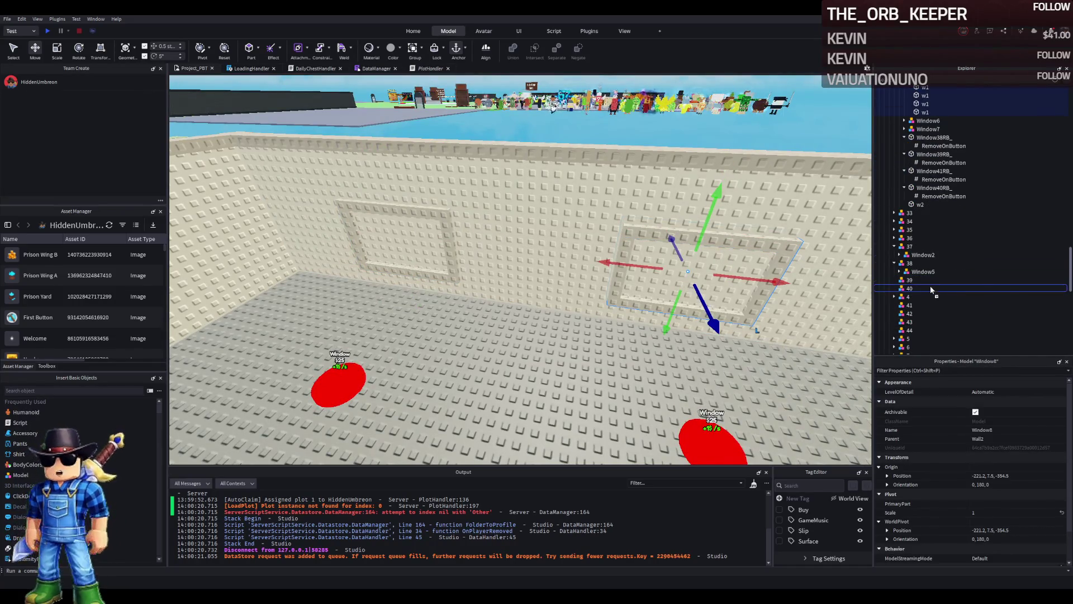
left_click_drag(929, 289, 929, 280)
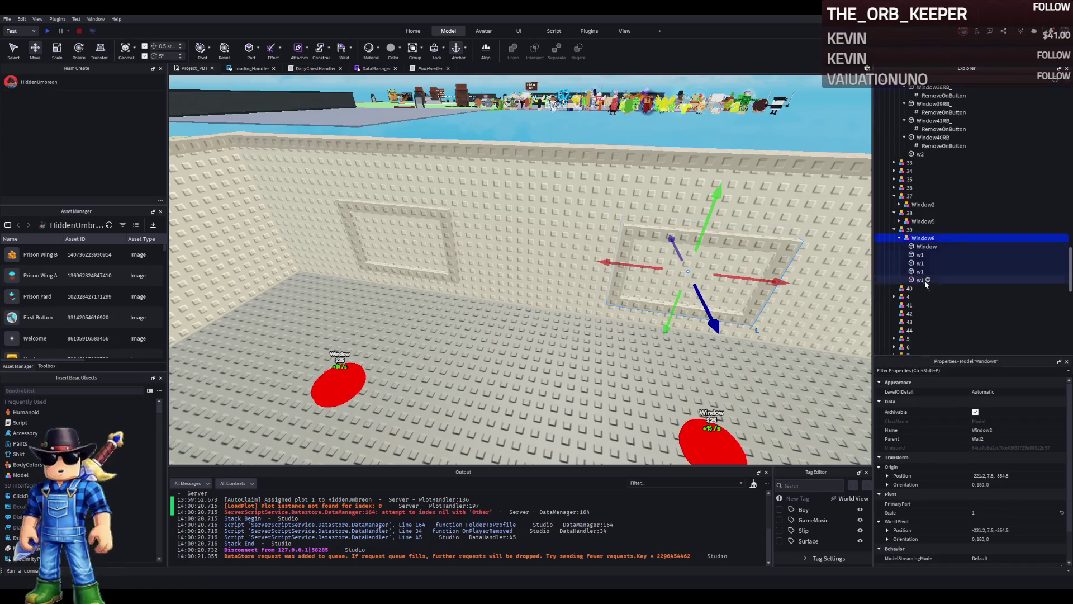
key("f")
Step: Move the Window7 model into upgrade model 40
left_click(547, 259)
left_click(916, 112)
scroll(917, 112, "up", 3)
left_click(922, 157)
mouse_move(929, 176)
left_mouse_down()
mouse_move(916, 338)
mouse_move(909, 316)
left_mouse_up()
Step: Move the Window6 model into upgrade model 41
left_click(894, 173)
left_click(894, 181)
left_click(895, 198)
scroll(922, 251, "down", 3)
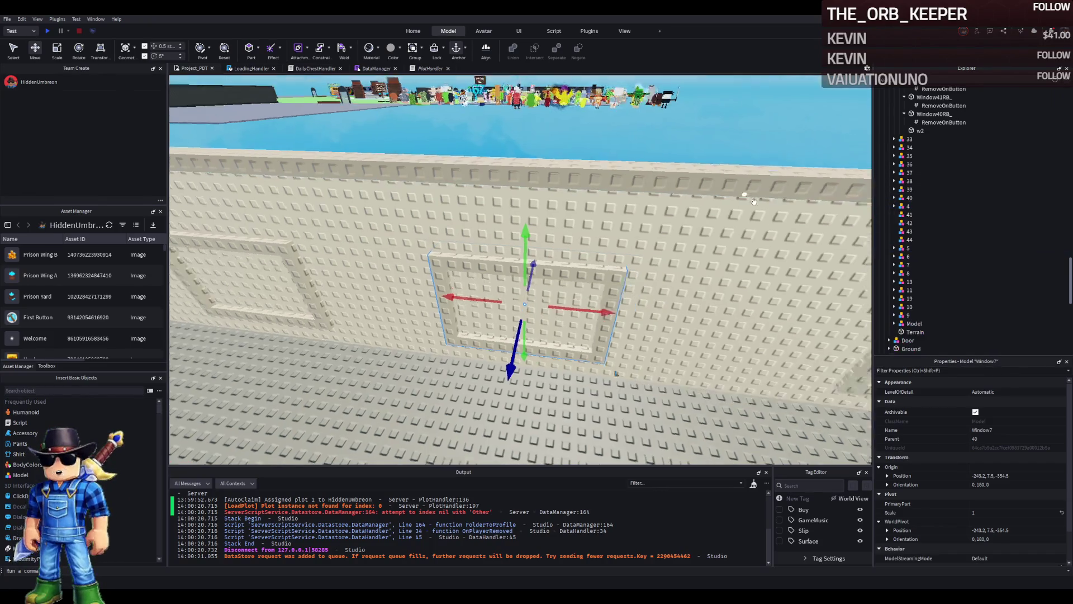
scroll(754, 201, "down", 5)
left_click(525, 219)
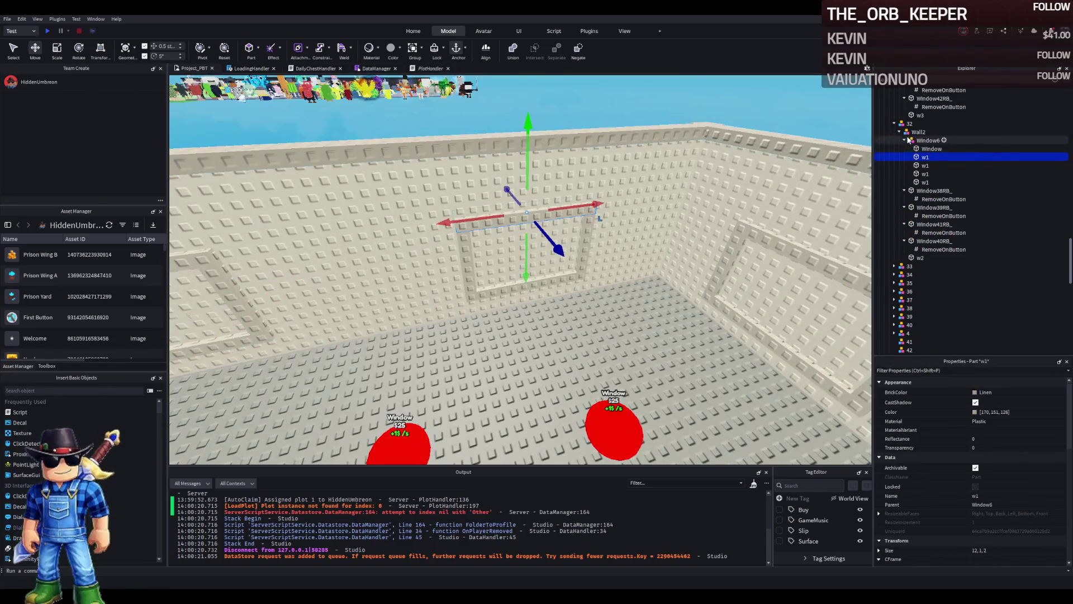
left_click(904, 141)
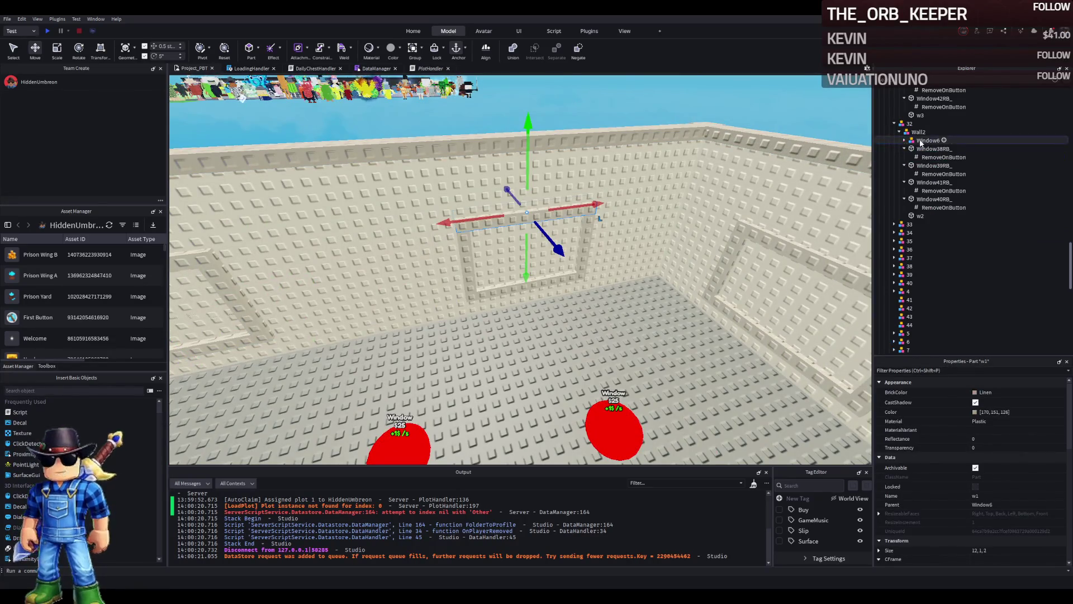
left_click(928, 140)
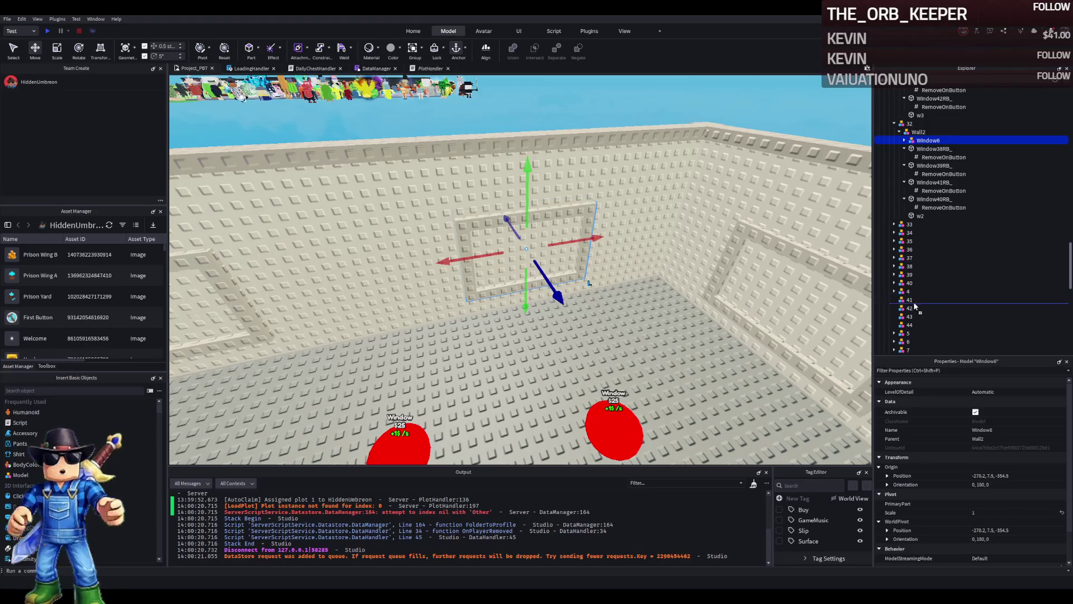
left_click_drag(915, 302, 911, 300)
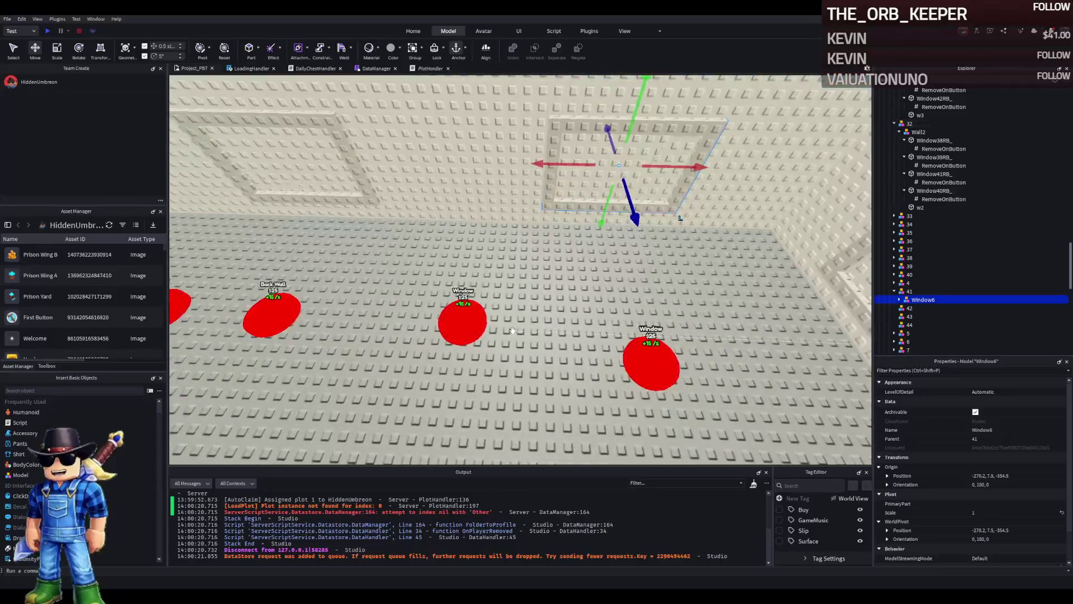
Step: Move the Window3 model from Wall3 into upgrade model 42
left_click(454, 317)
left_click(642, 204)
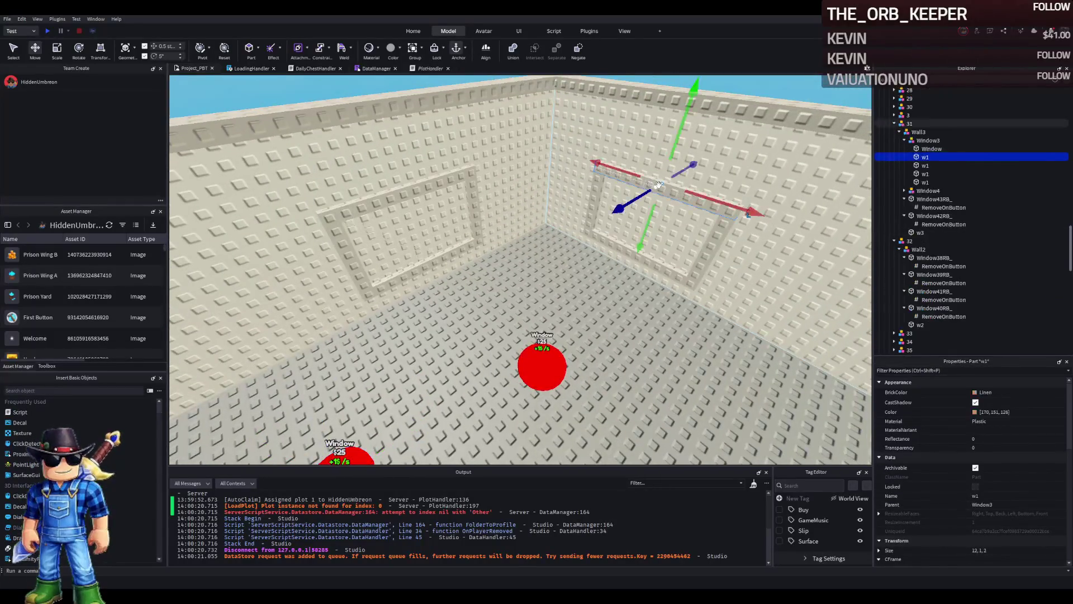
left_click(910, 134)
left_click(919, 139)
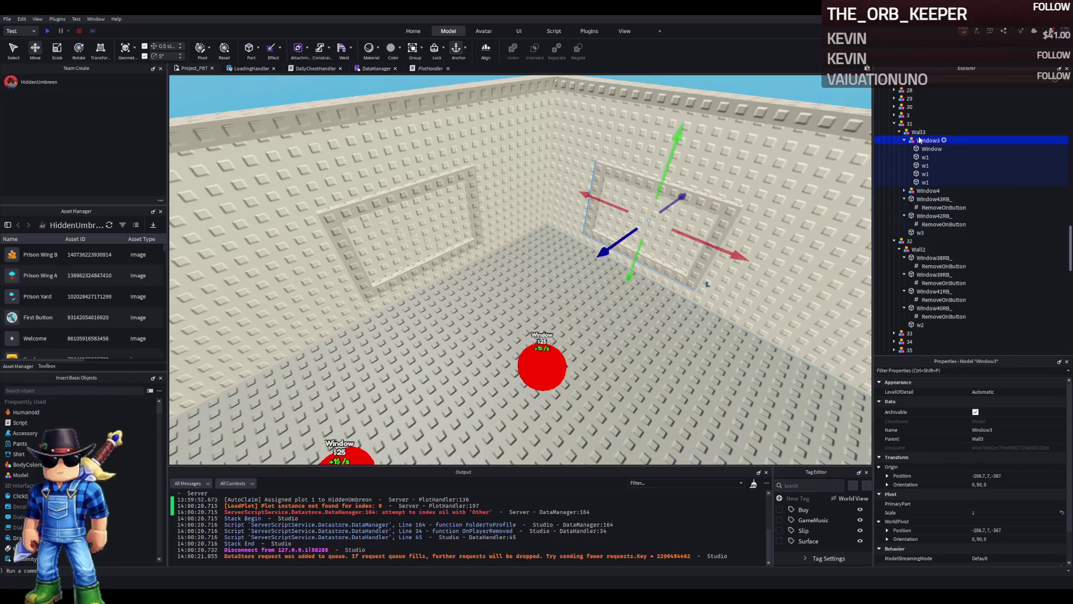
scroll(939, 291, "down", 5)
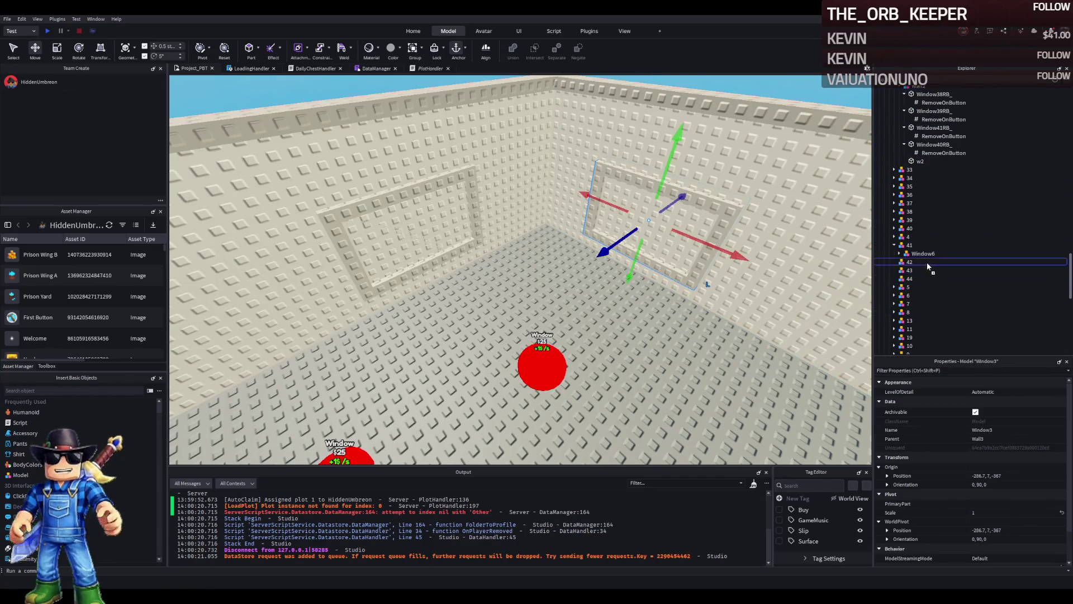
left_click_drag(927, 267, 928, 263)
Step: Move the Window4 model into upgrade model 43
left_click(894, 195)
left_click(894, 203)
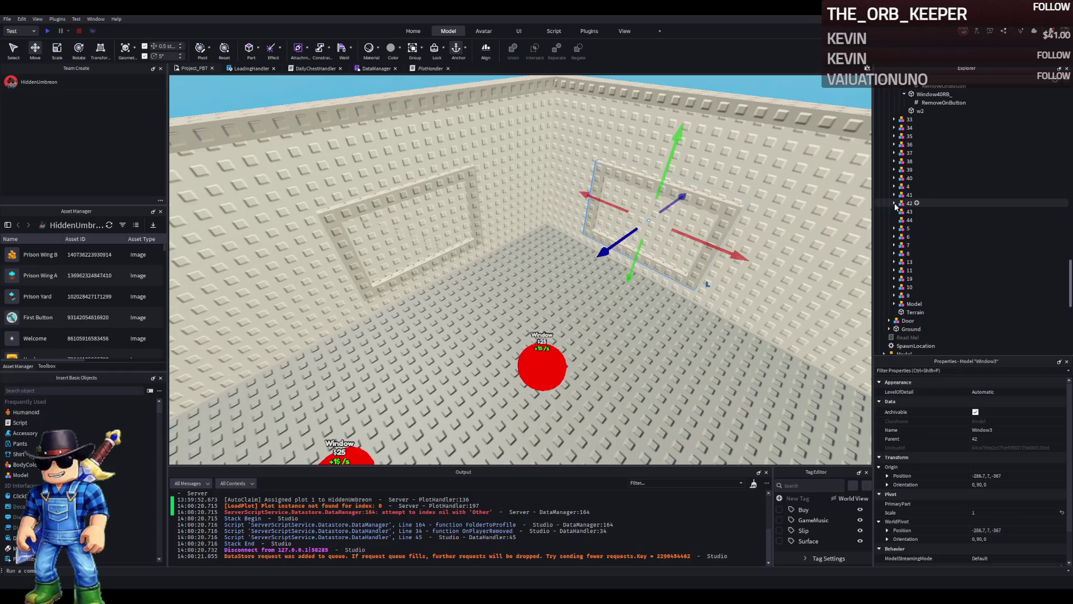
left_click(686, 194)
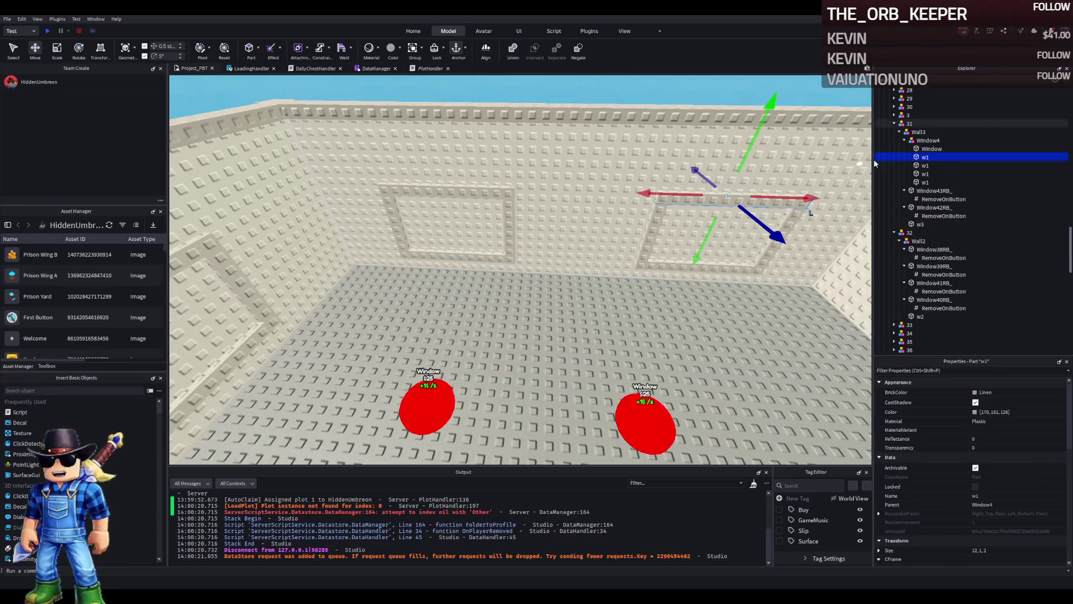
double_click(925, 141)
left_click(905, 149)
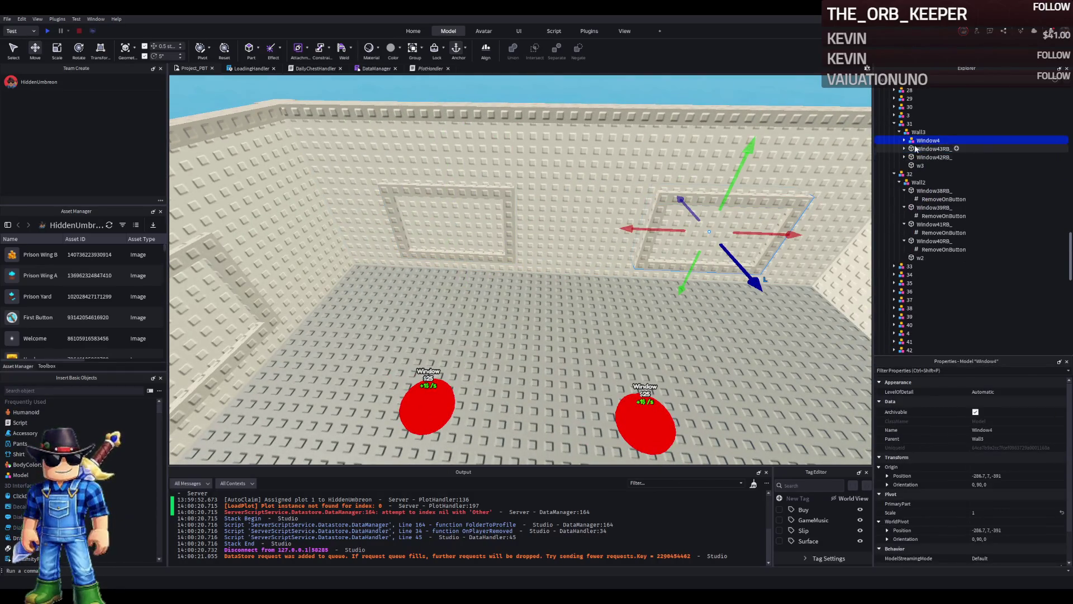
scroll(927, 288, "down", 2)
left_click_drag(922, 311, 922, 311)
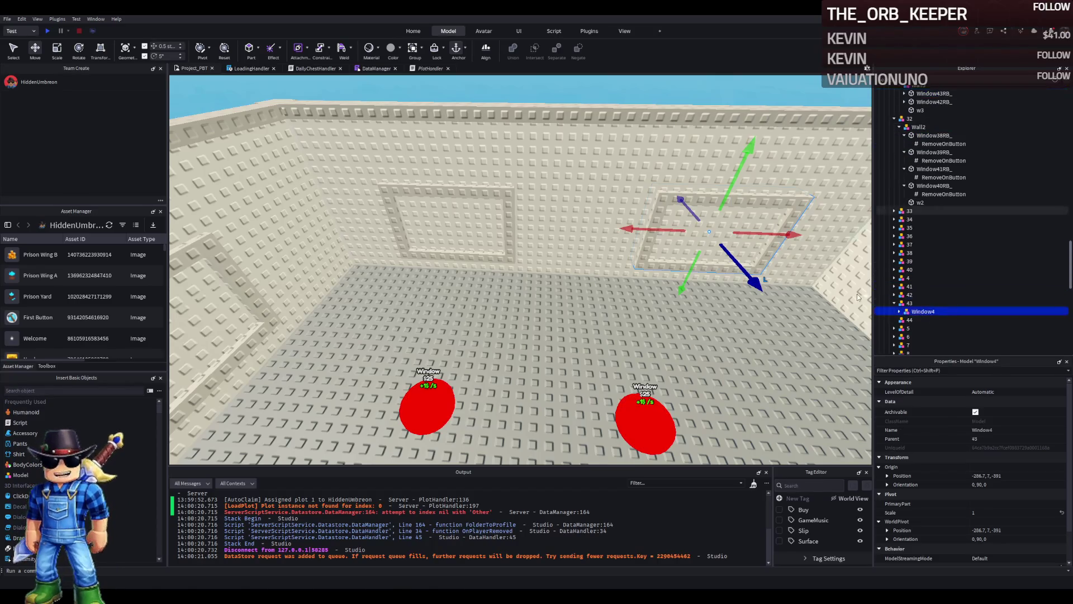
Step: Move Window1 out of wall W4 into upgrade model 44 and collapse the Explorer groups
left_click(691, 200)
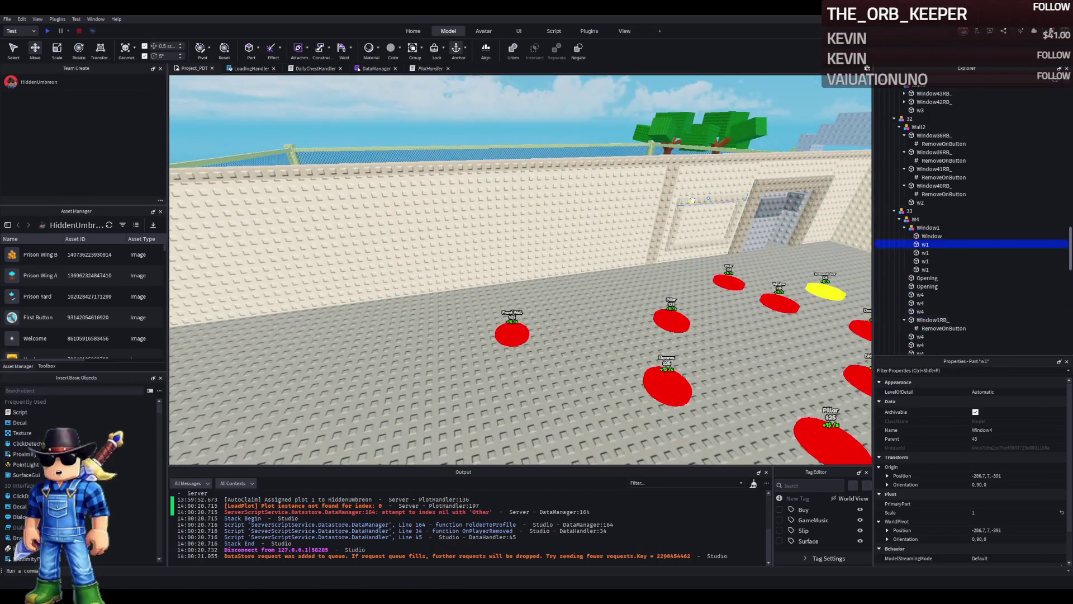
left_click(921, 228)
double_click(921, 228)
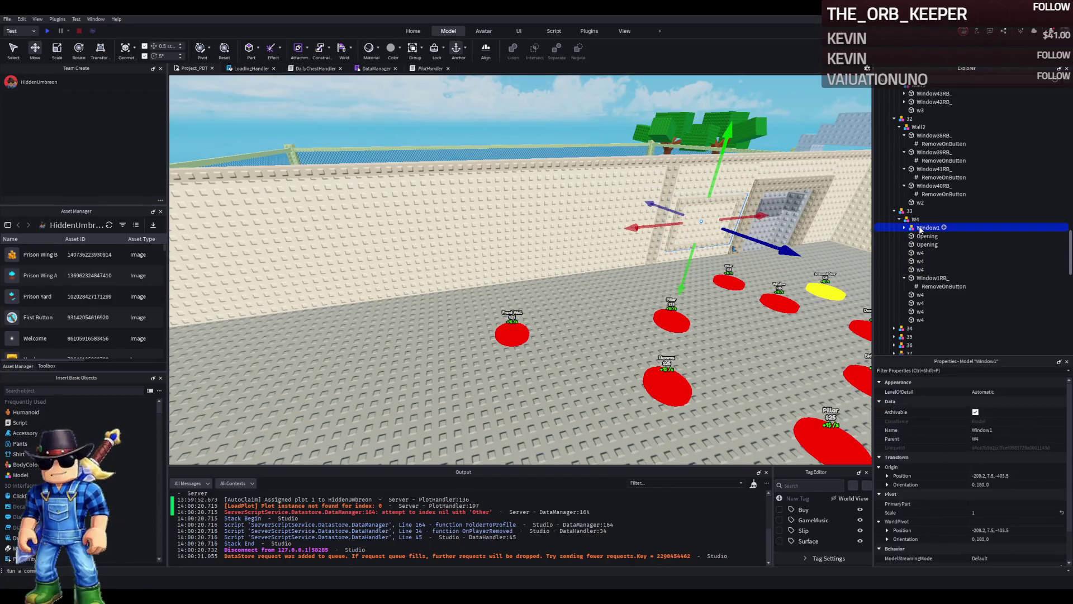
scroll(962, 256, "down", 5)
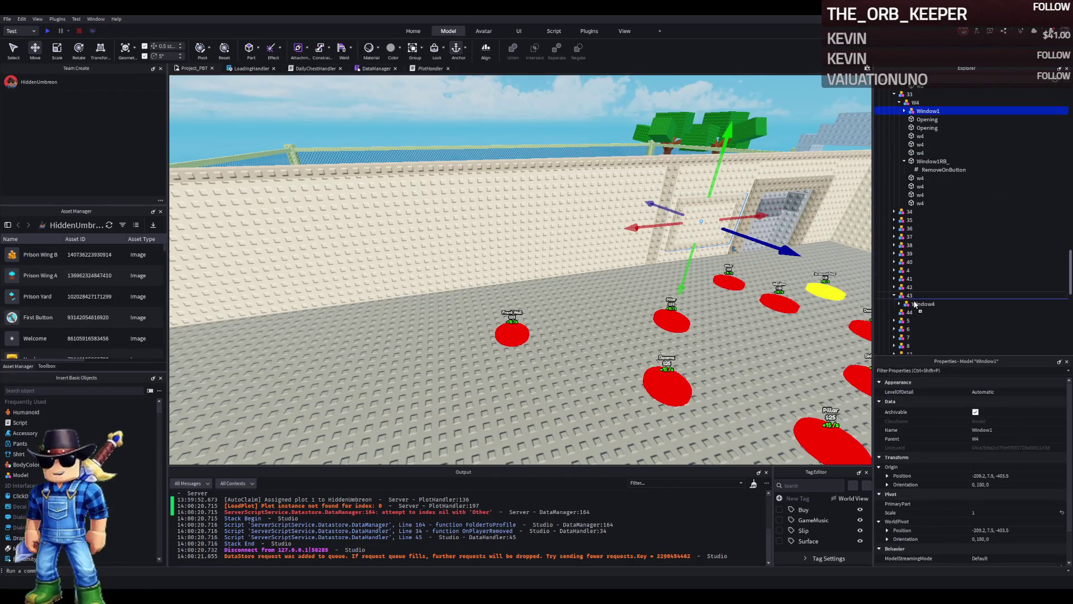
left_click_drag(916, 316, 912, 311)
left_click(909, 287)
scroll(916, 235, "up", 3)
left_click(900, 196)
key("Left")
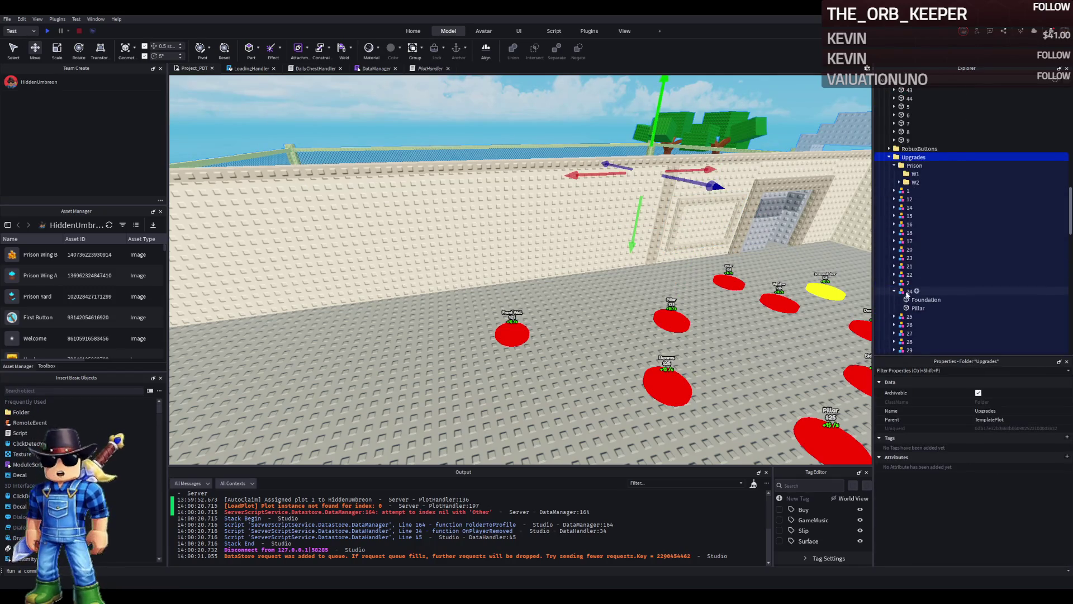
Step: Collapse the Explorer tree to TemplatePlot, focus on it and start a playtest
left_click(908, 291)
key("Left")
left_click(895, 166)
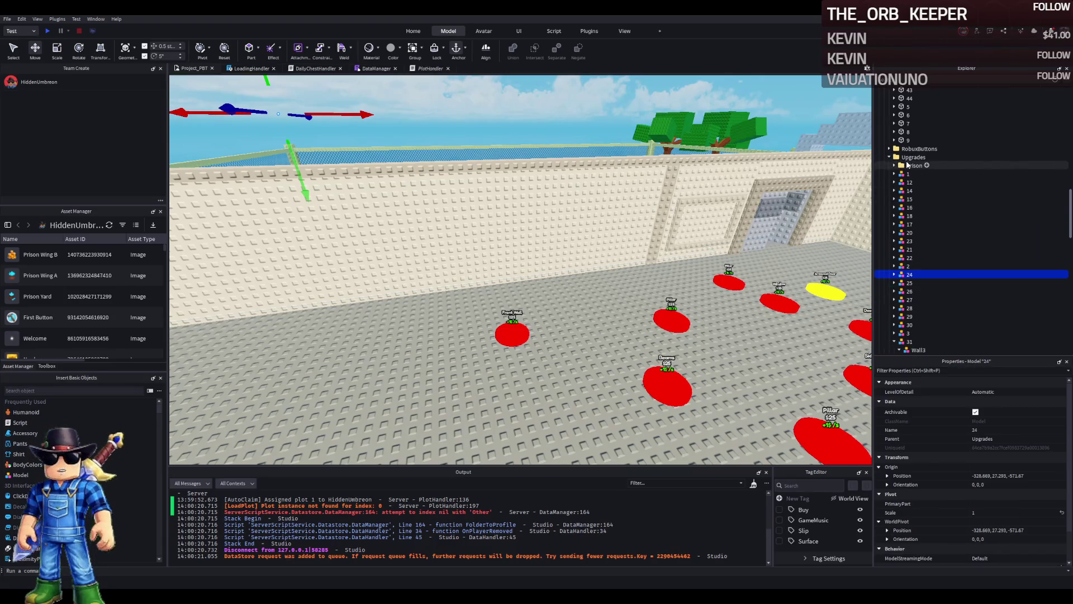
key("Left")
key("Left")
key("Left")
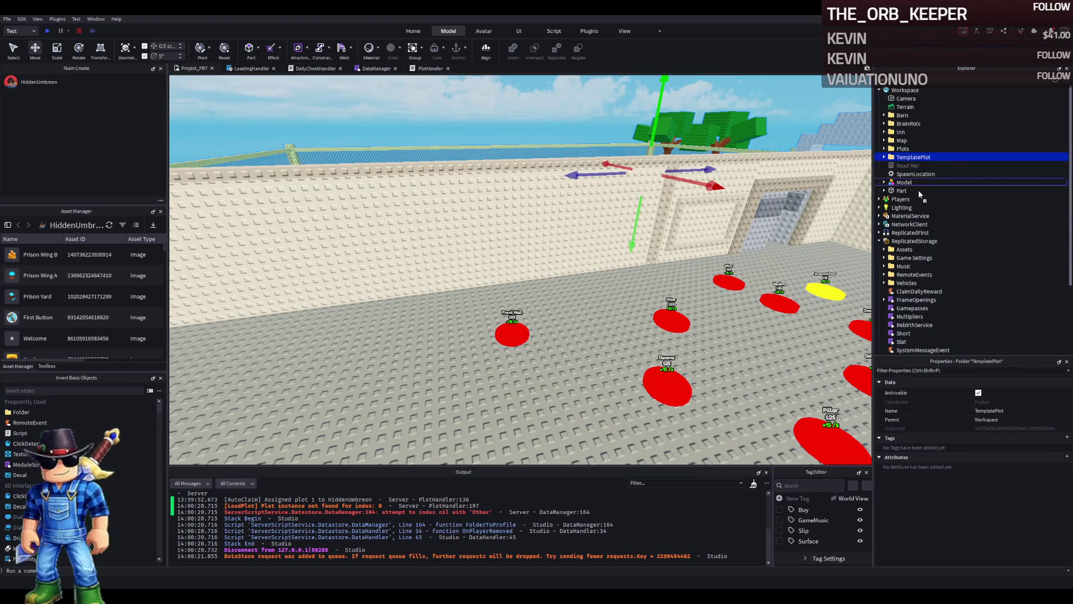
key("f")
key("F5")
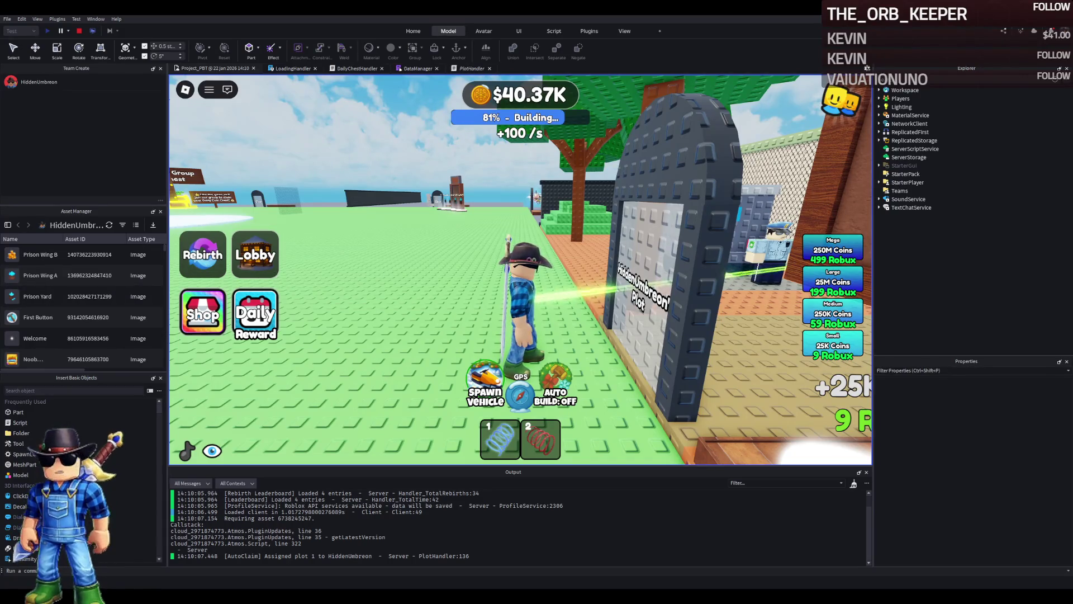
Step: Walk through the plot gate, grey building and green upgrade pads, then stop the test
key("w")
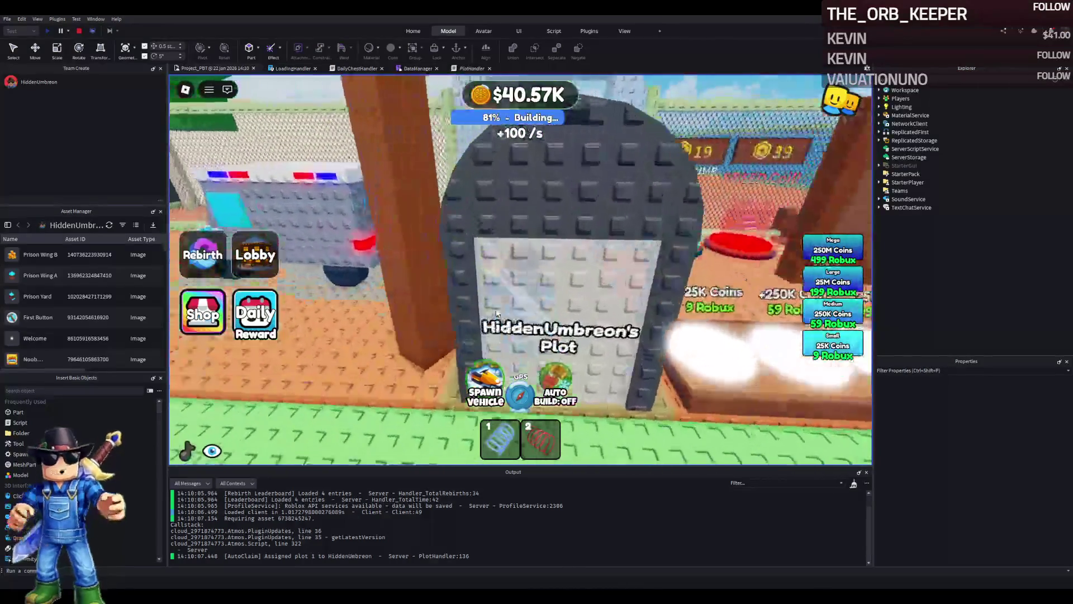
key("w")
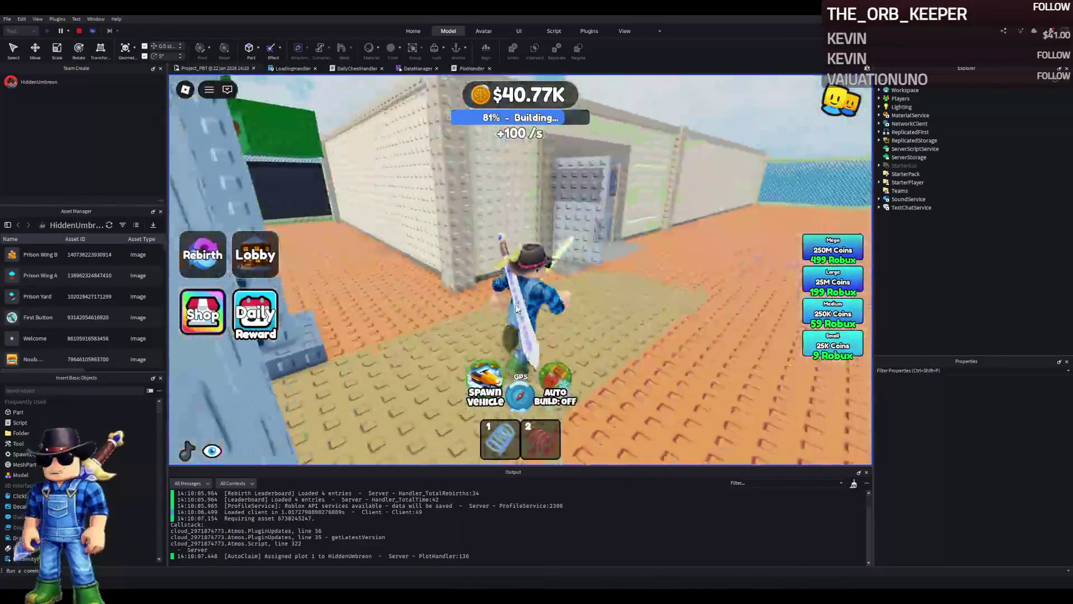
key("w")
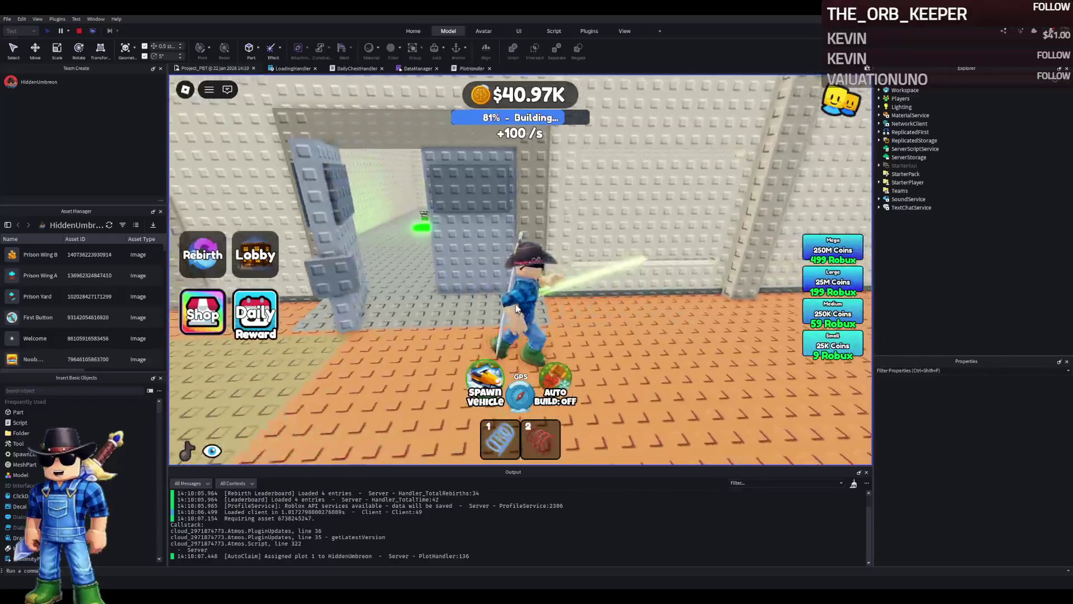
key("w")
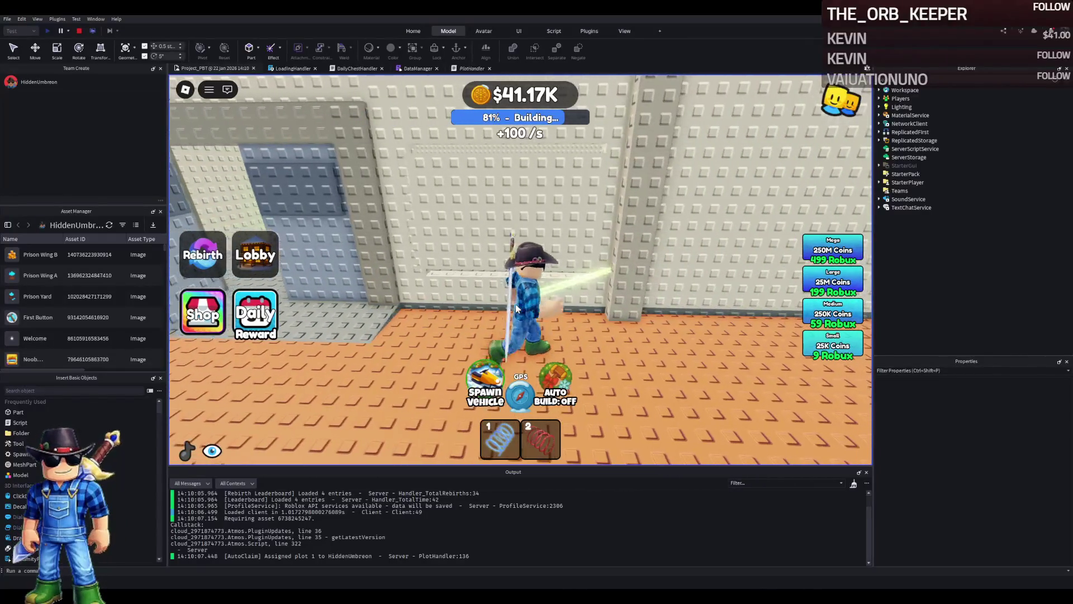
key("w")
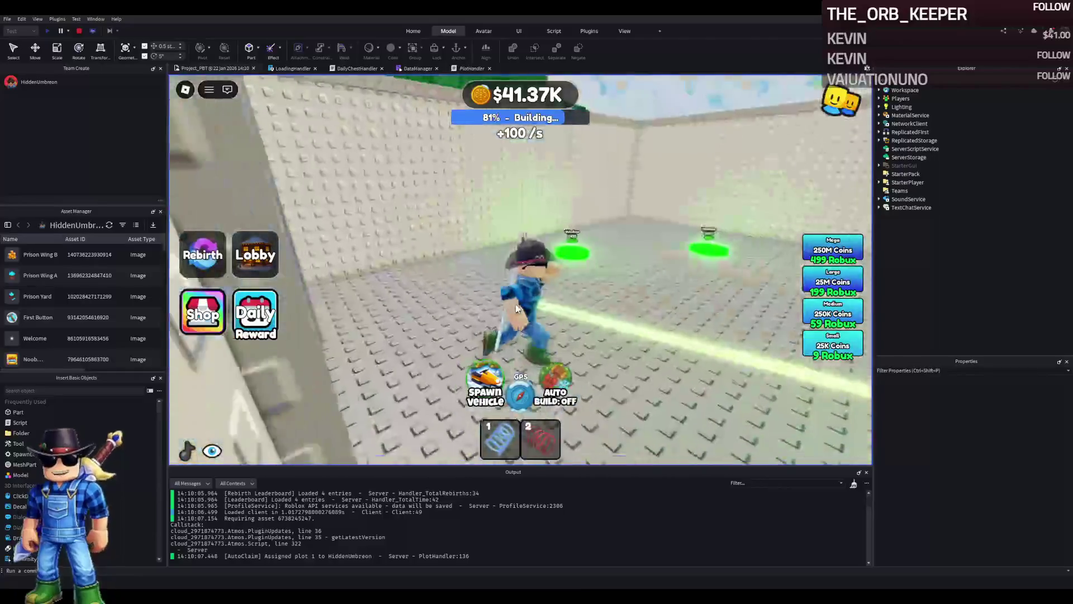
key("a")
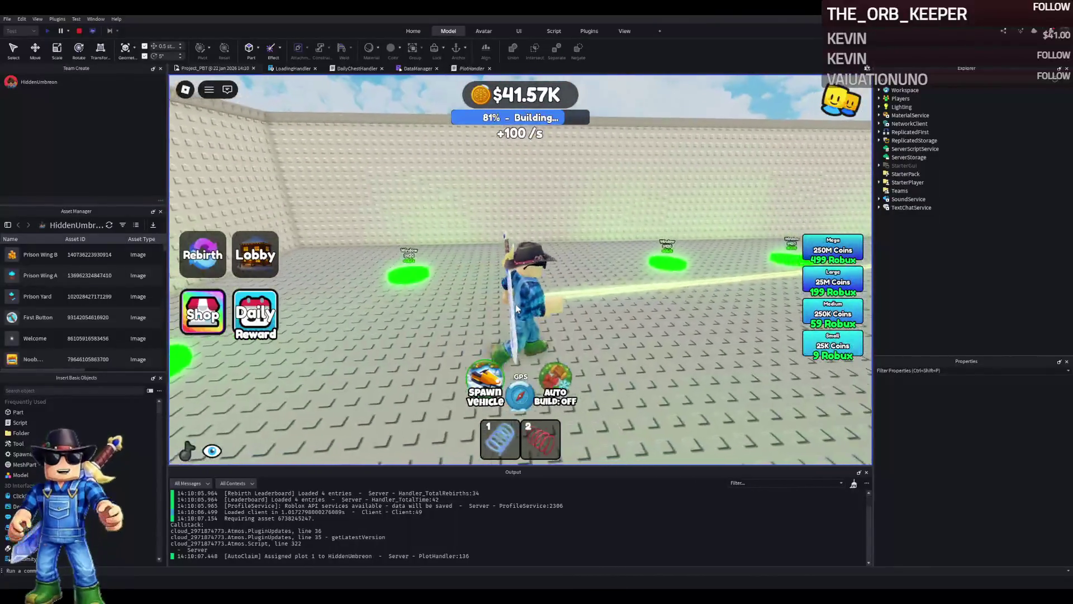
key("w")
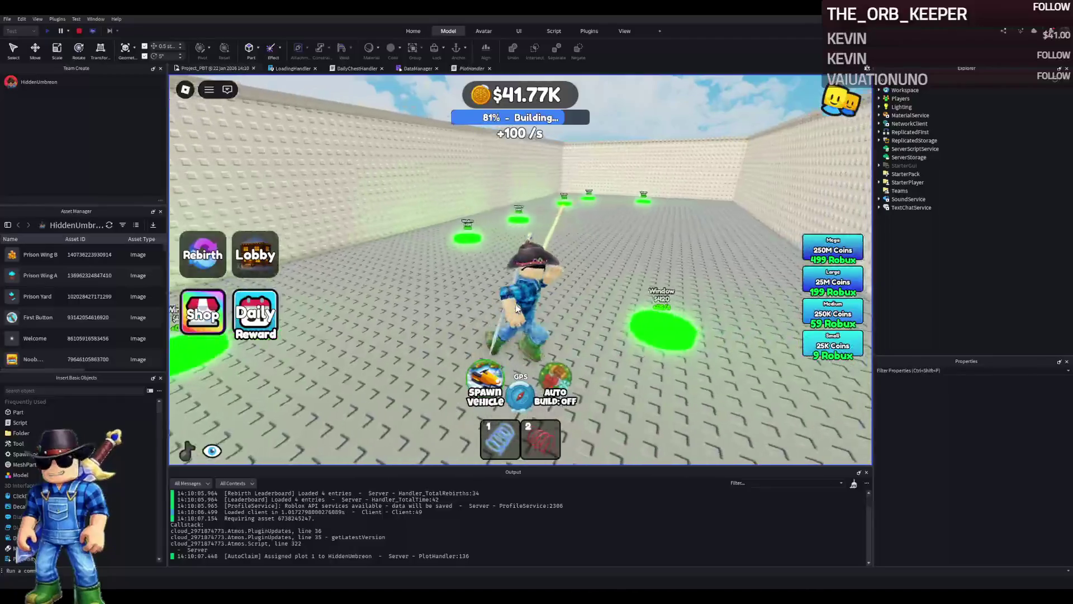
key("a")
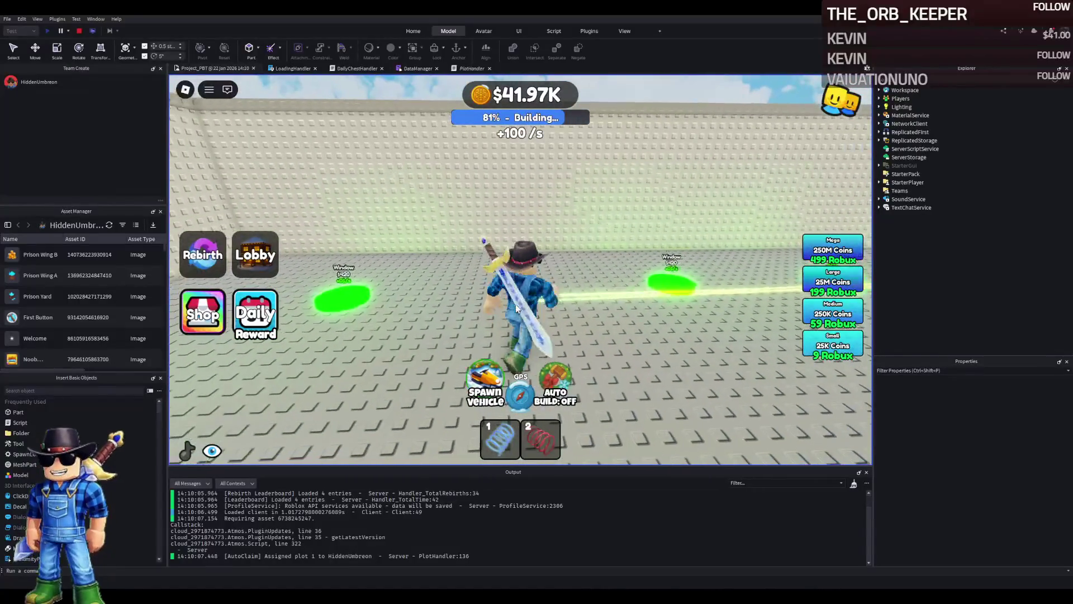
key("w")
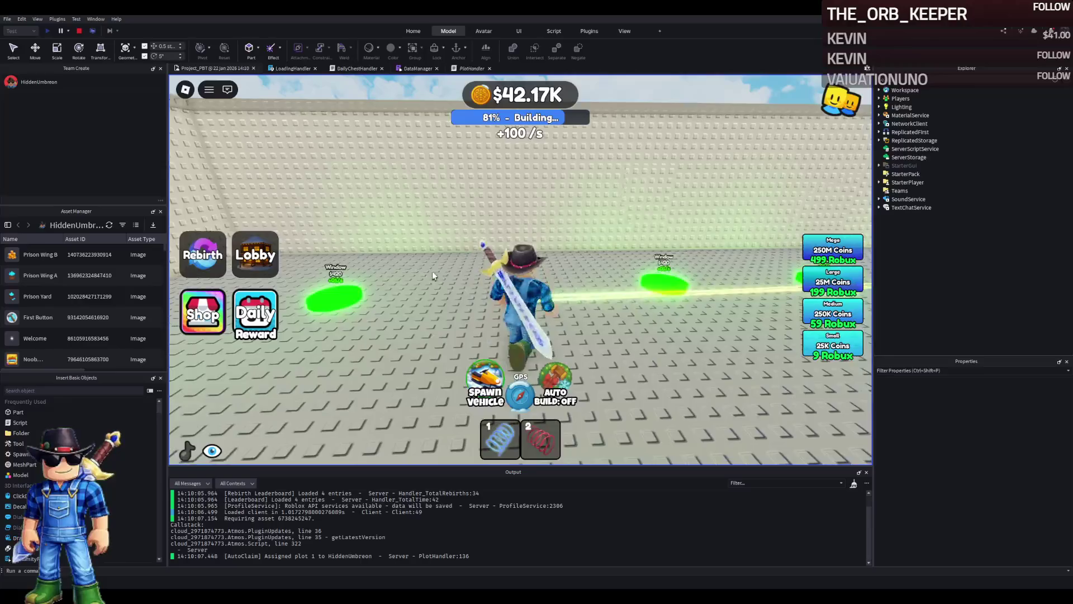
left_click(78, 31)
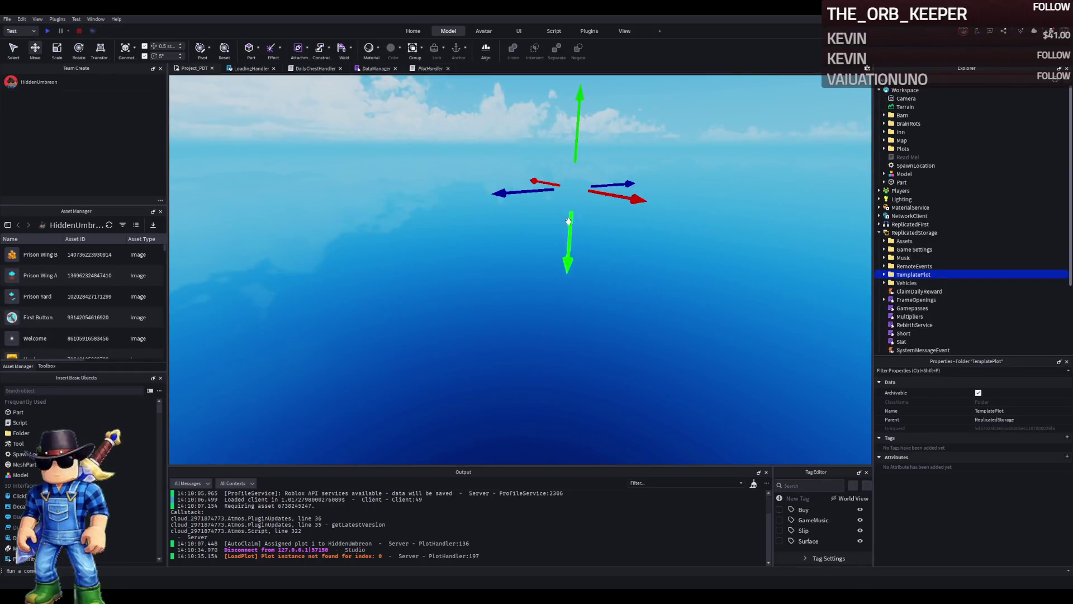
Step: Undo the TemplatePlot move and nudge the Window1RB_ window part sideways
key("ctrl+z")
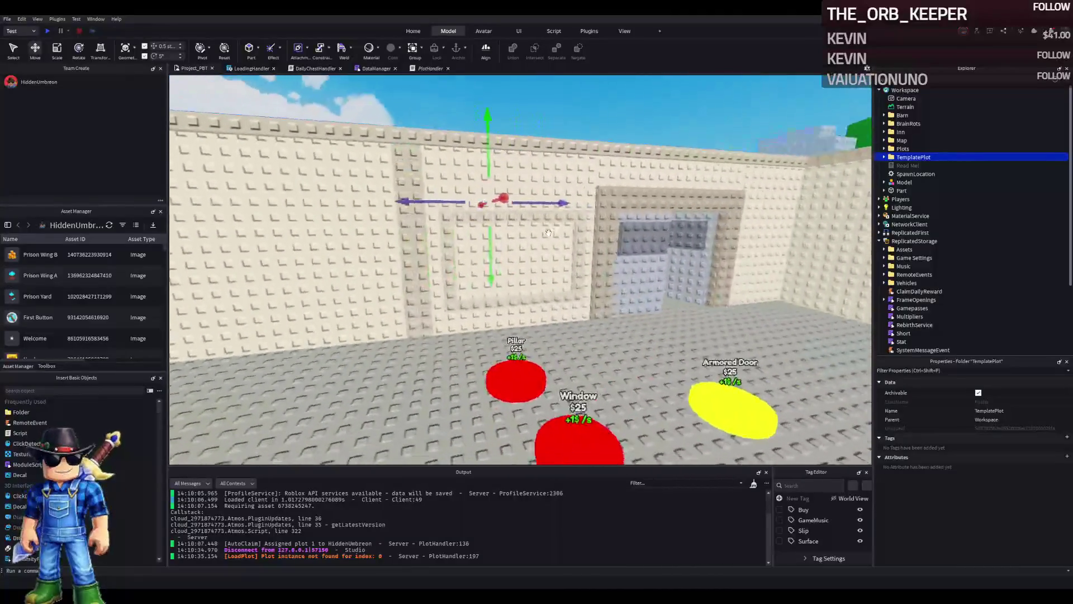
left_click(584, 239)
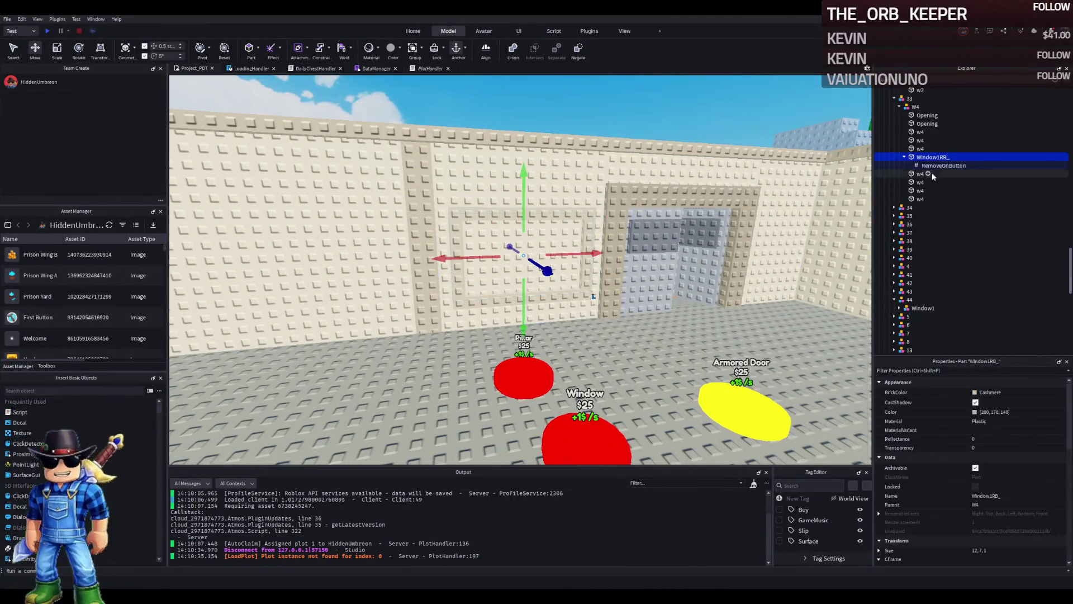
scroll(585, 239, "up", 5)
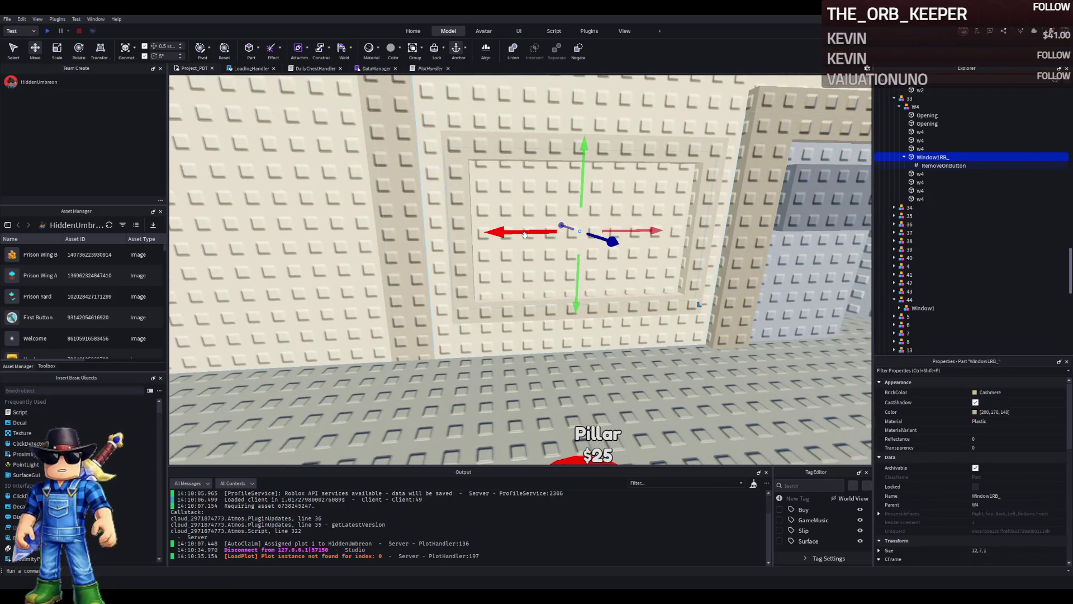
key("a")
left_click_drag(563, 234, 580, 235)
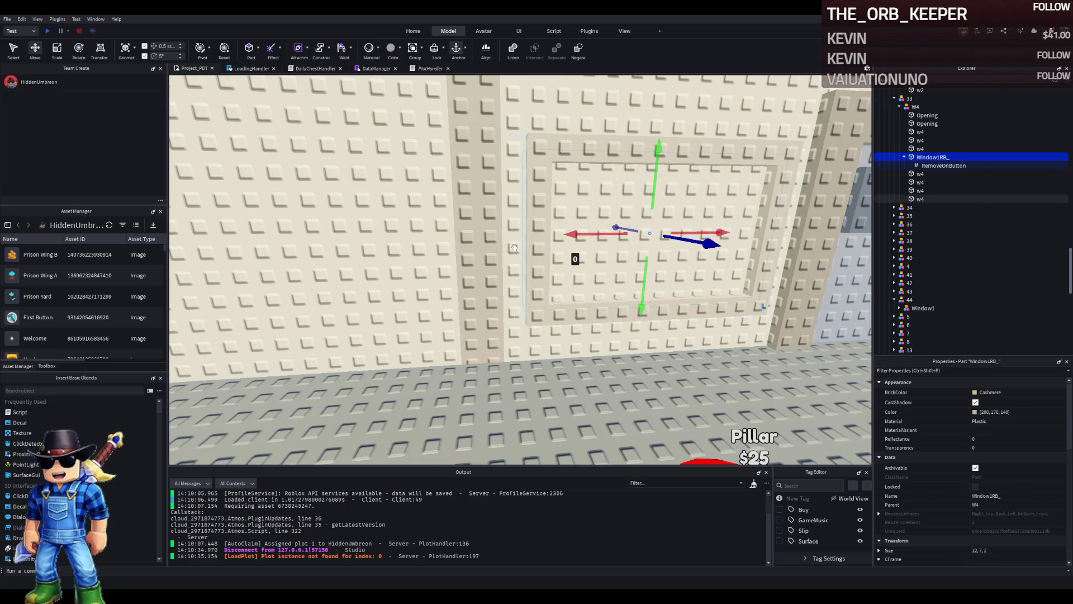
key("d")
Step: Narrow the w4 pillar beside the window to 1.5 studs wide
left_click(532, 324)
key("f")
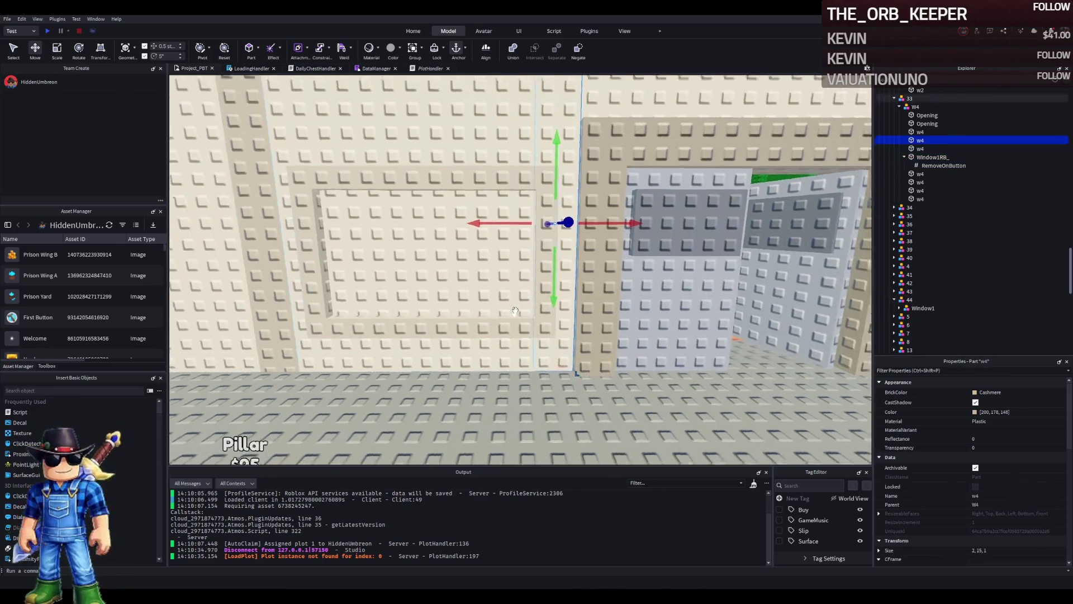
left_click_drag(527, 237, 540, 236)
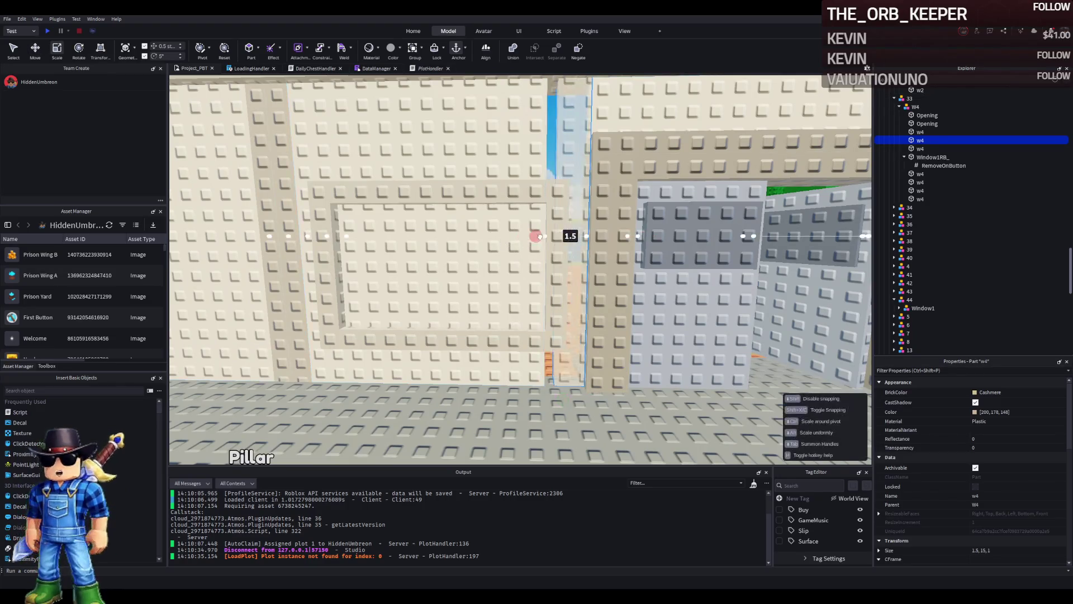
Step: Widen the w4 piece below the window to 13 studs (13, 2, 1)
left_click(407, 114)
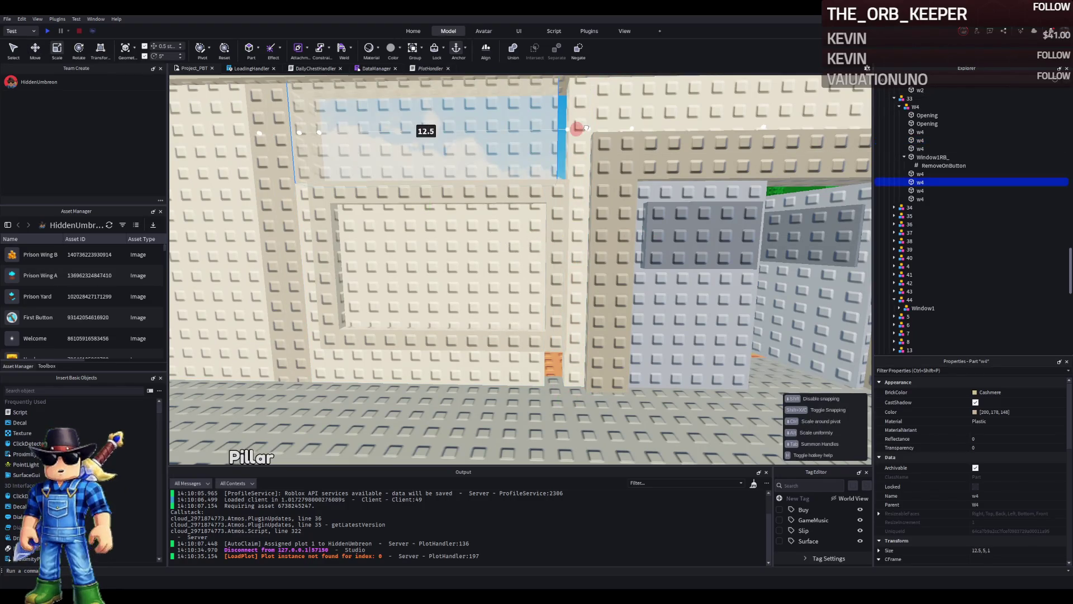
left_click(570, 366)
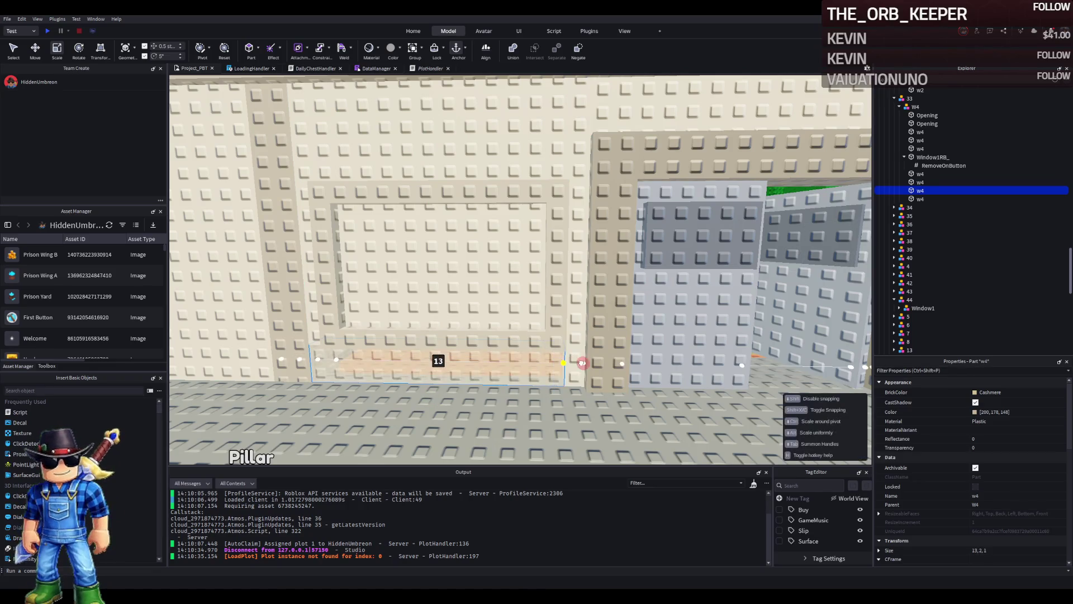
left_click_drag(582, 362, 582, 362)
key("s")
key("f")
left_click(739, 258)
scroll(740, 258, "down", 10)
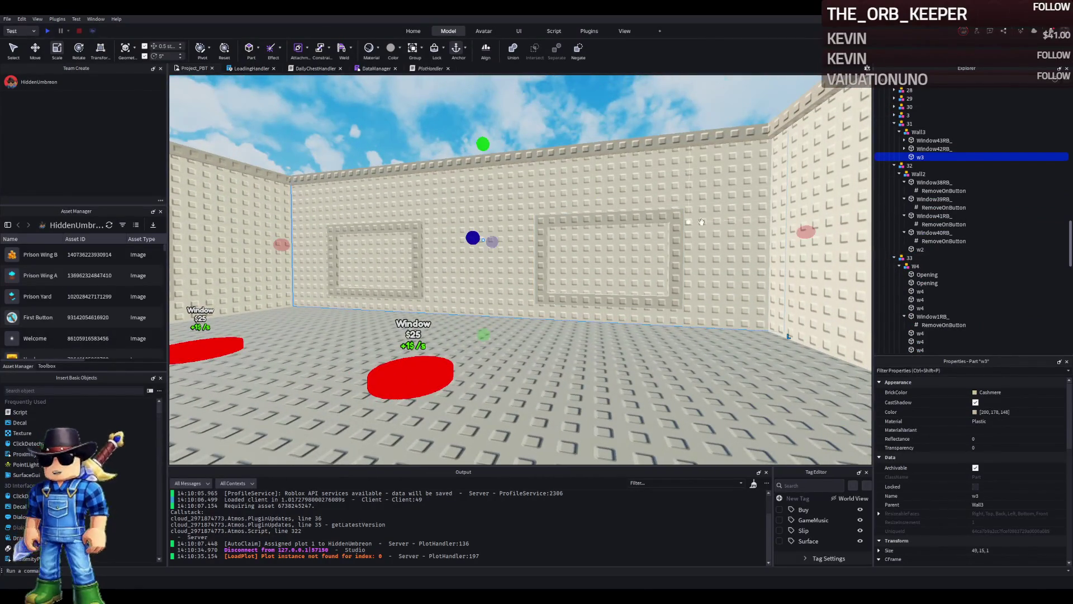
Step: Try shrinking the w3 wall from 49 to 39 and 27.5 studs, then undo
left_click_drag(801, 233, 651, 242)
left_click_drag(572, 251, 531, 253)
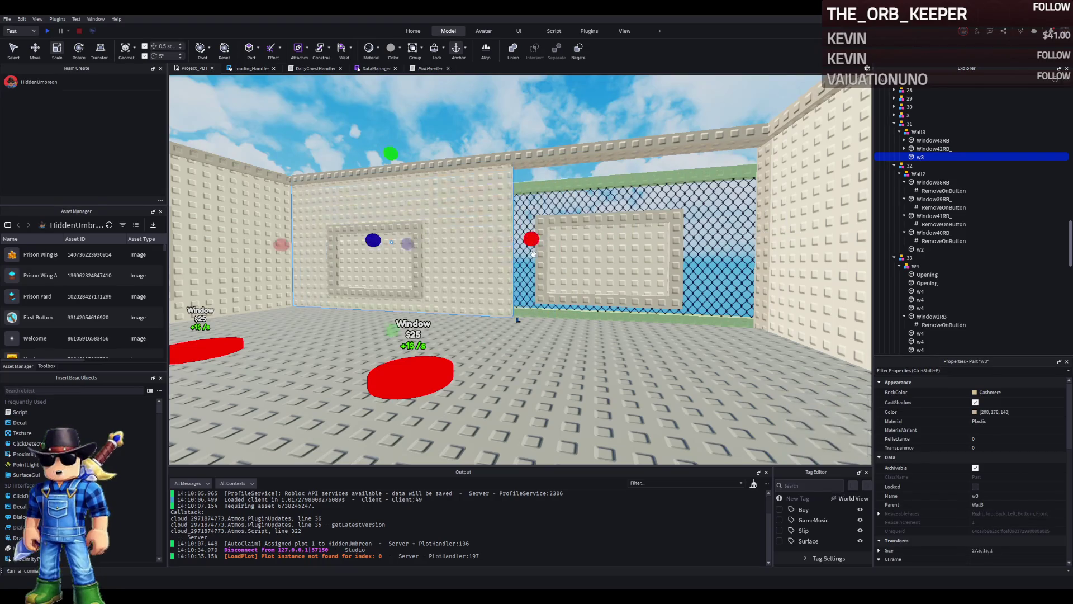
scroll(597, 247, "down", 5)
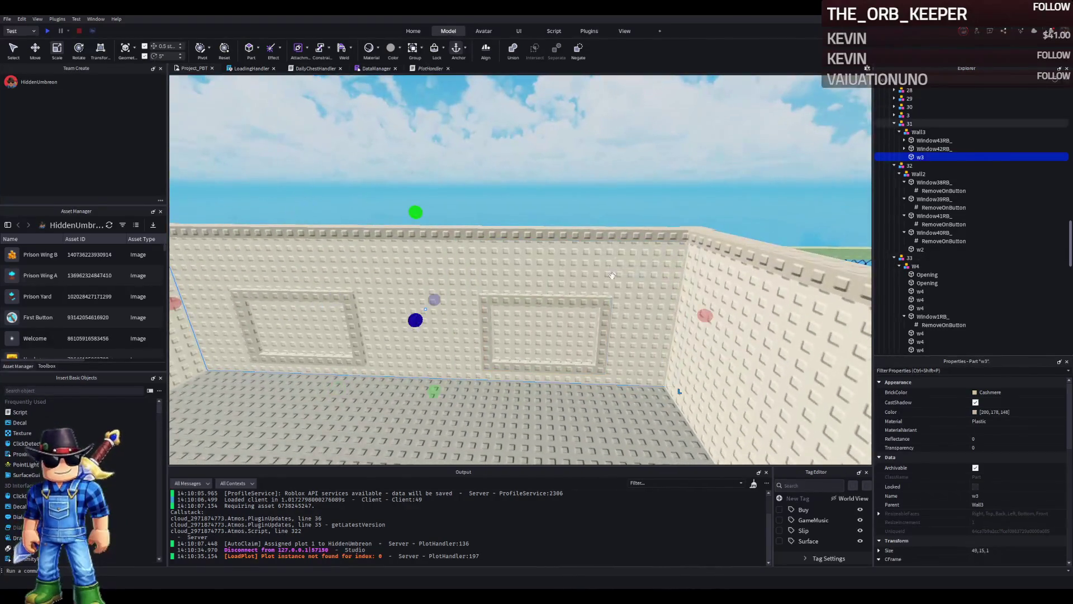
key("ctrl+z")
scroll(685, 291, "down", 3)
Step: Duplicate w3, size the copy to 15 studs and the upper piece to 7 studs wide
key("ctrl+d")
left_click_drag(762, 206, 729, 205)
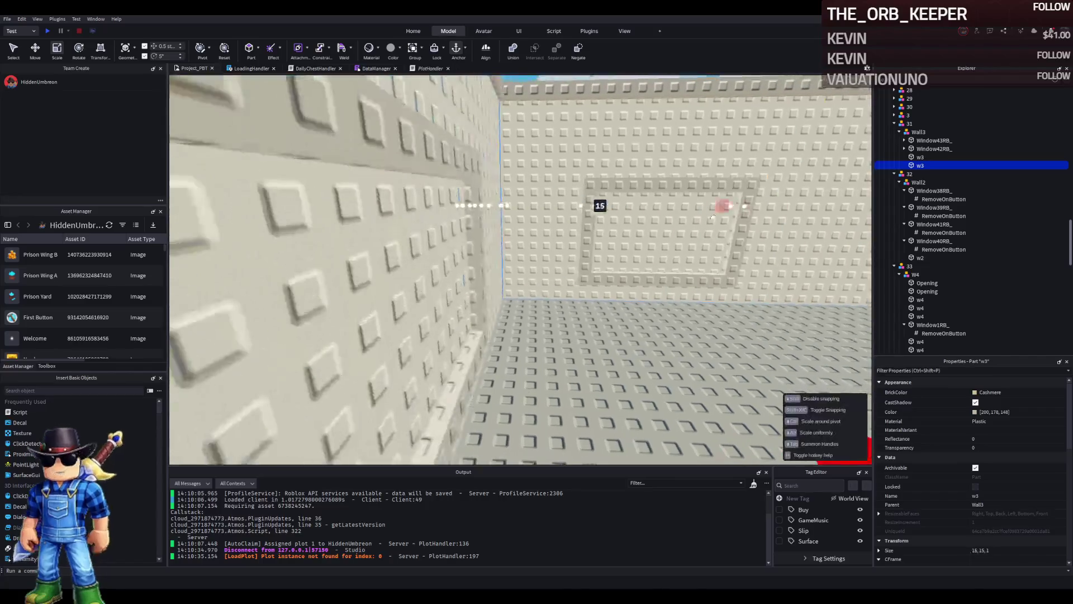
left_click_drag(601, 242, 601, 242)
scroll(601, 242, "up", 3)
left_click(603, 207)
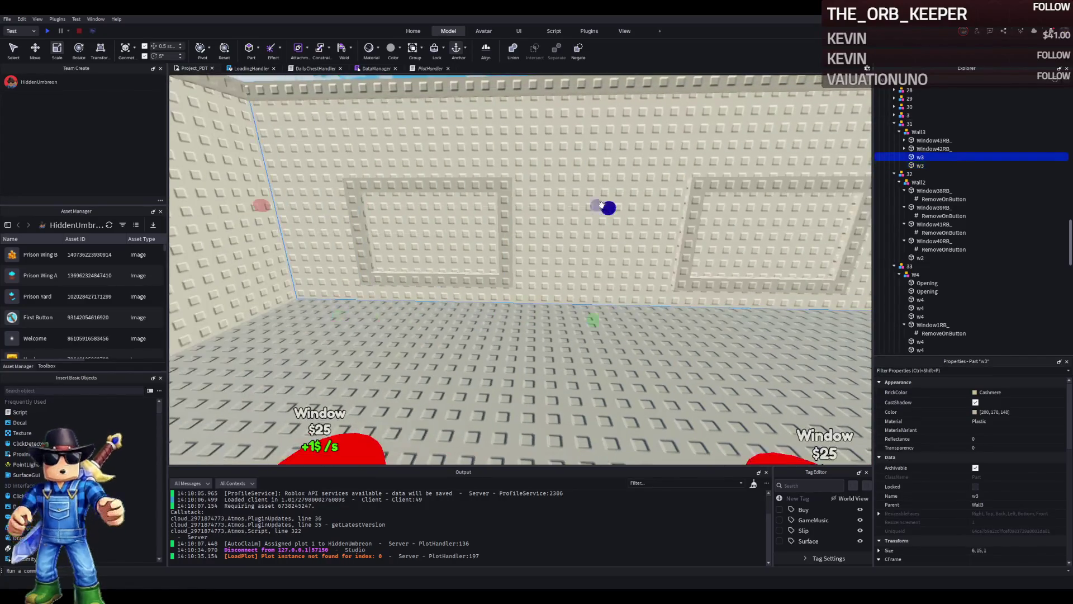
mouse_move(251, 197)
left_mouse_down()
mouse_move(592, 224)
mouse_move(448, 232)
left_mouse_up()
scroll(447, 232, "up", 3)
Step: Duplicate the narrow piece, move it between the windows and widen it to 12 studs
key("ctrl+d")
key("ctrl+2")
mouse_move(569, 209)
left_mouse_down()
mouse_move(562, 227)
mouse_move(444, 227)
left_mouse_up()
key("ctrl+3")
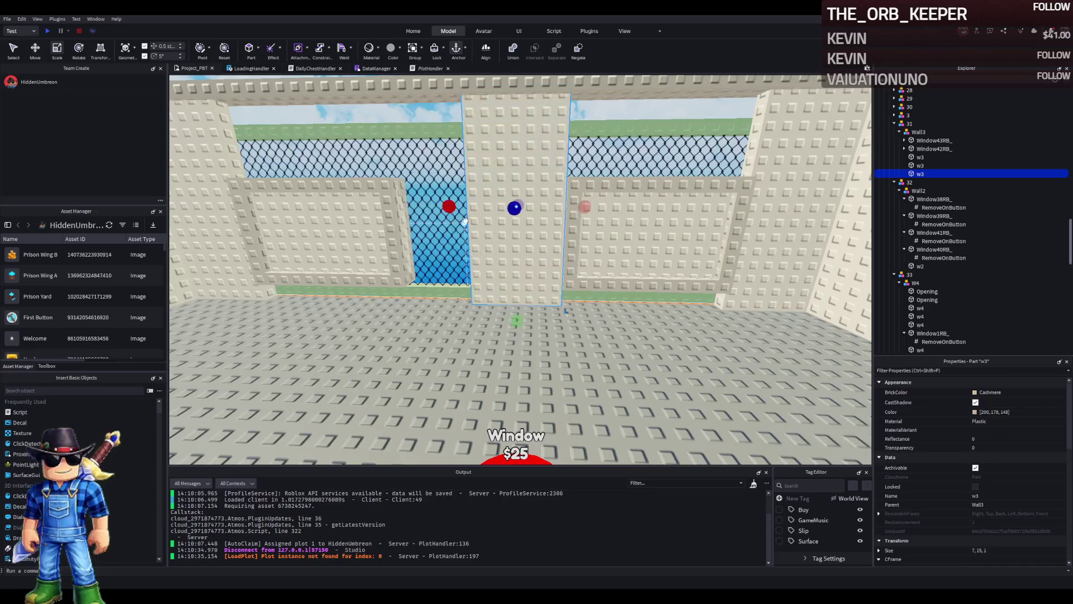
scroll(462, 222, "down", 2)
left_click_drag(611, 206, 544, 206)
key("f")
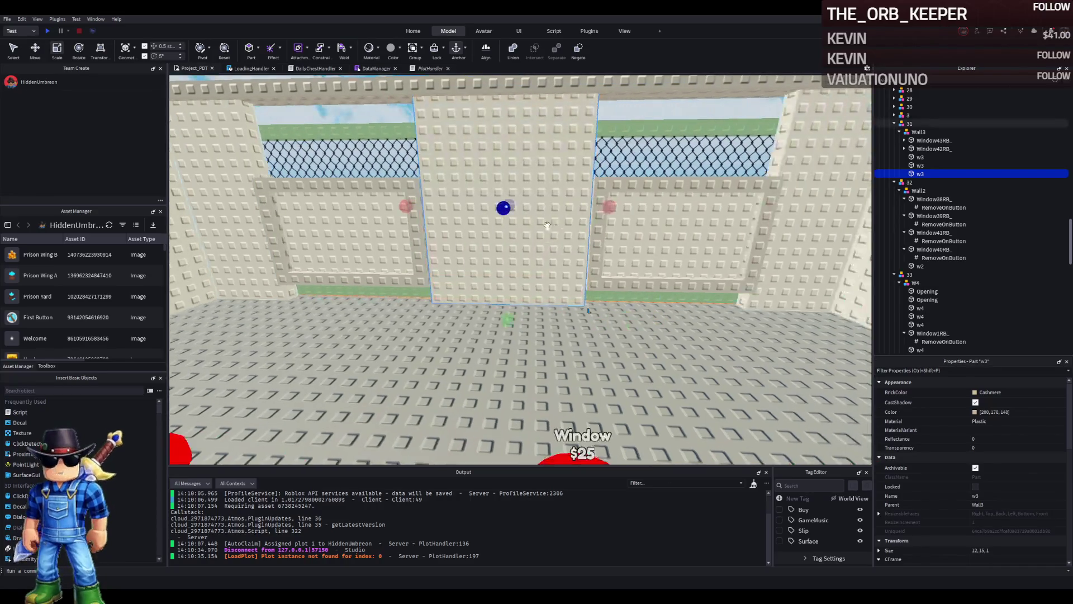
Step: Duplicate the filler and shape the copy into a 12-stud-wide, 6-stud-tall strip
key("ctrl+d")
left_click_drag(610, 207, 617, 209)
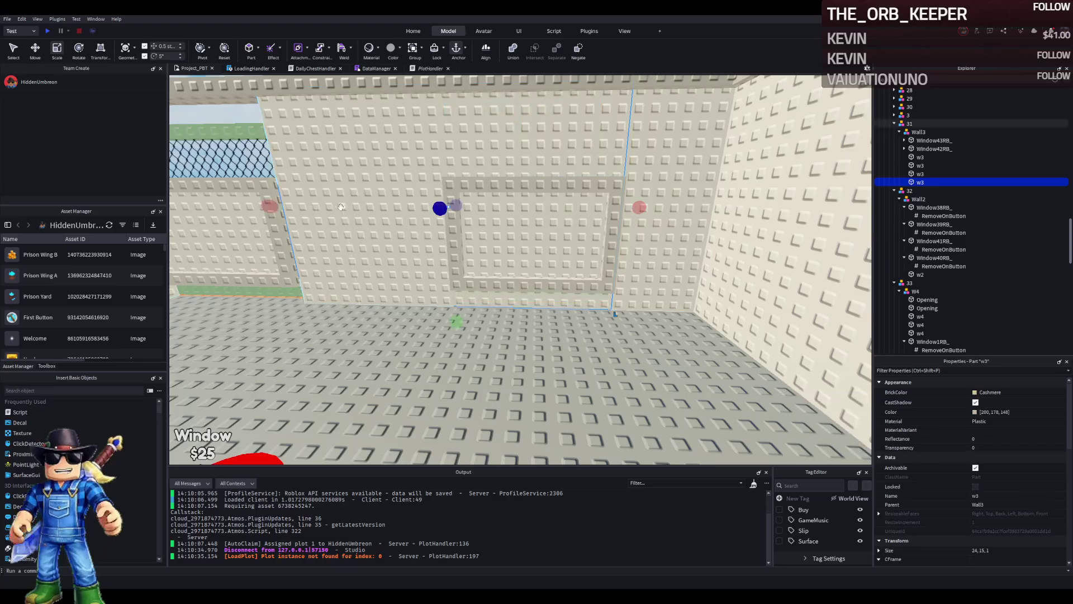
left_click_drag(427, 208, 429, 207)
mouse_move(532, 317)
left_mouse_down()
mouse_move(553, 197)
mouse_move(532, 204)
left_mouse_up()
Step: Duplicate the strip and size the copy 6 studs tall to fit the window
key("ctrl+d")
key("ctrl+4")
key("ctrl+3")
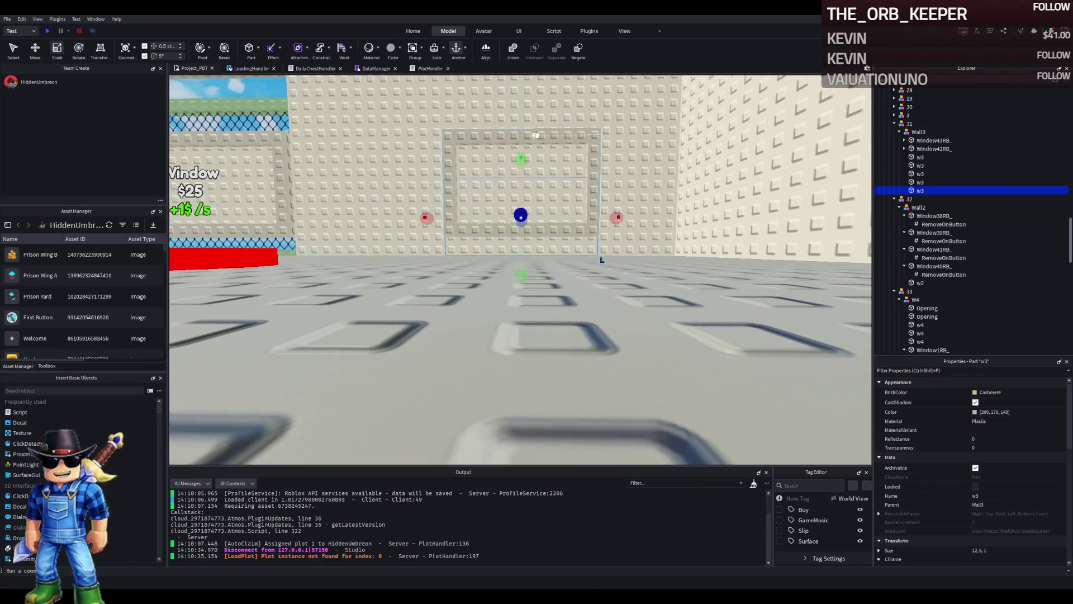
left_click_drag(524, 158, 524, 159)
left_click_drag(529, 211, 529, 211)
key("ctrl+2")
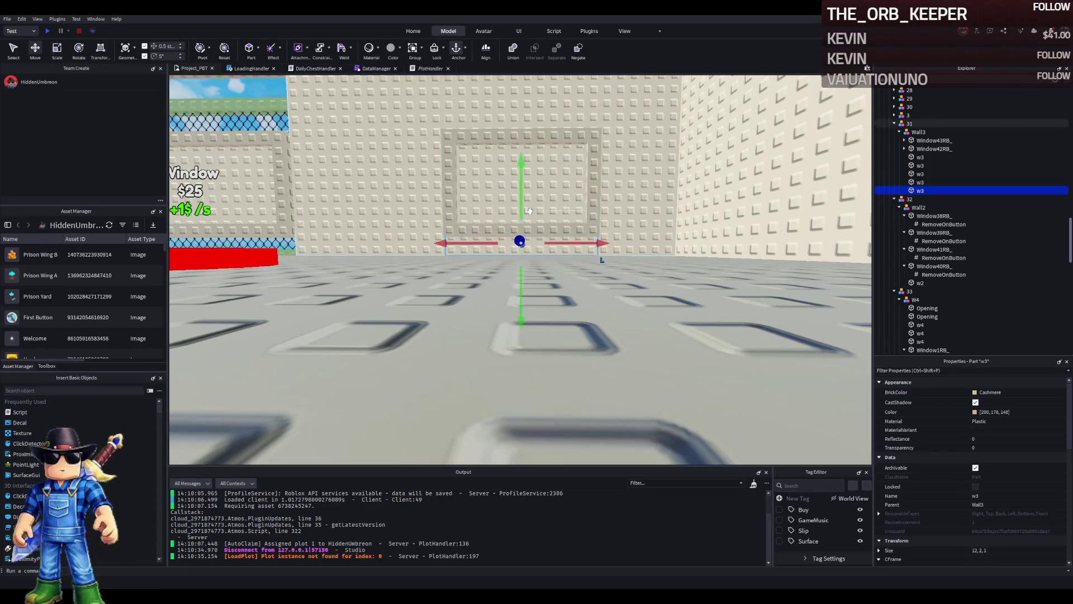
Step: Duplicate the filler strip and slide the copy 24 studs to the other window
key("ctrl+d")
left_click_drag(612, 237, 567, 244)
left_click(568, 352)
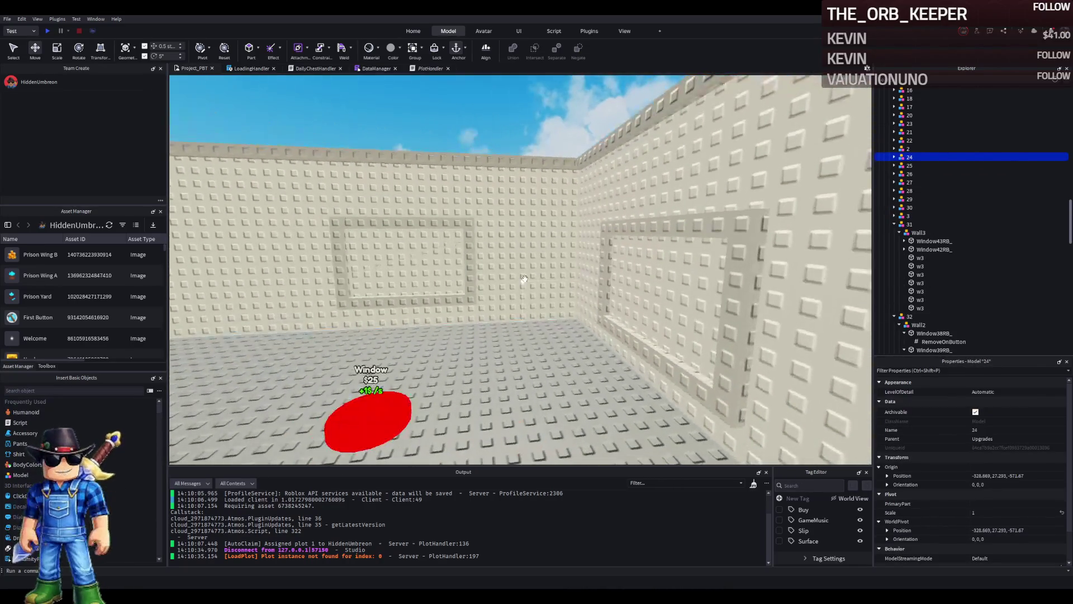
Step: Shrink the long w2 part from about 13 and 12.5 down to roughly 10 studs wide
left_click(524, 278)
mouse_move(316, 229)
left_mouse_down()
mouse_move(338, 196)
mouse_move(522, 201)
mouse_move(595, 224)
left_mouse_up()
mouse_move(734, 193)
left_mouse_down()
mouse_move(750, 191)
mouse_move(733, 197)
mouse_move(679, 167)
left_mouse_up()
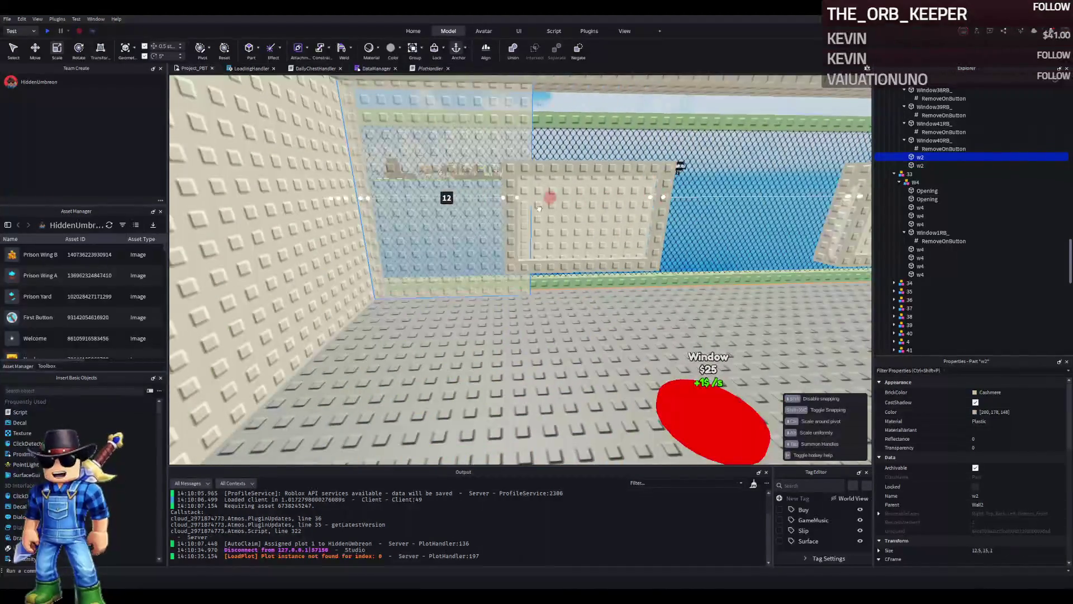
mouse_move(518, 209)
left_mouse_down()
mouse_move(501, 218)
mouse_move(513, 223)
left_mouse_up()
Step: Resize the w3 filler part on the wall to 12 studs
key("w")
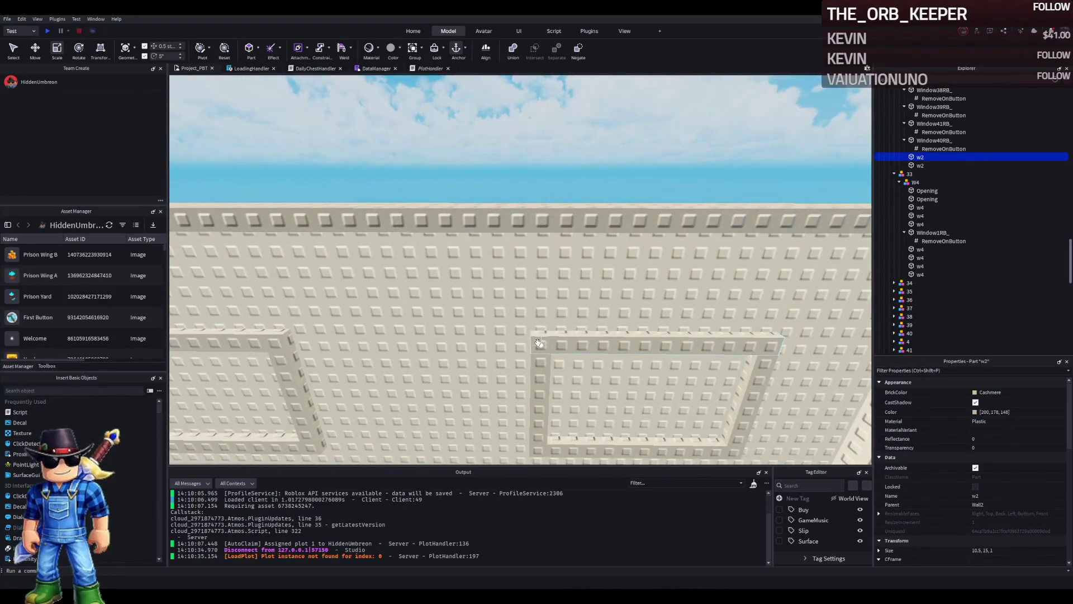
left_click(512, 323)
left_click_drag(545, 351, 555, 355)
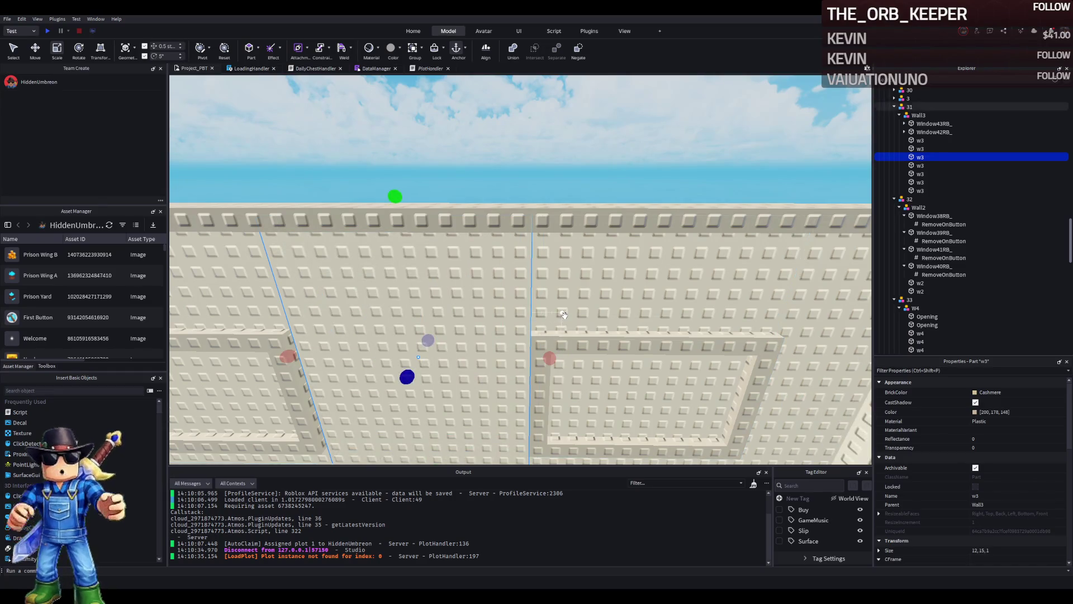
Step: Fly the view to the other windowed wall and select its w2 filler part
key("a")
right_click(563, 315)
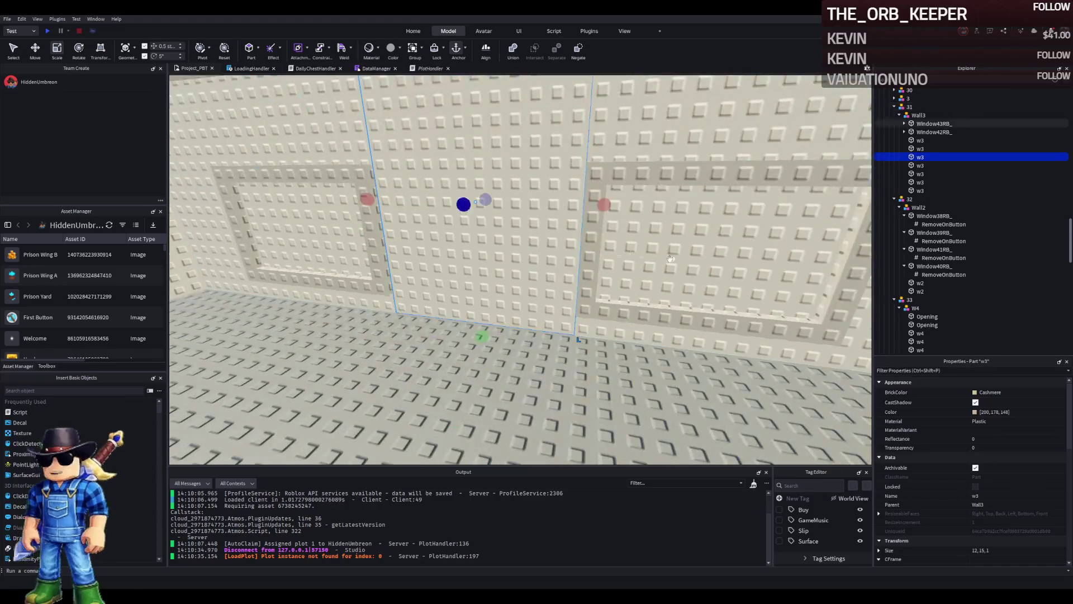
key("s")
key("w")
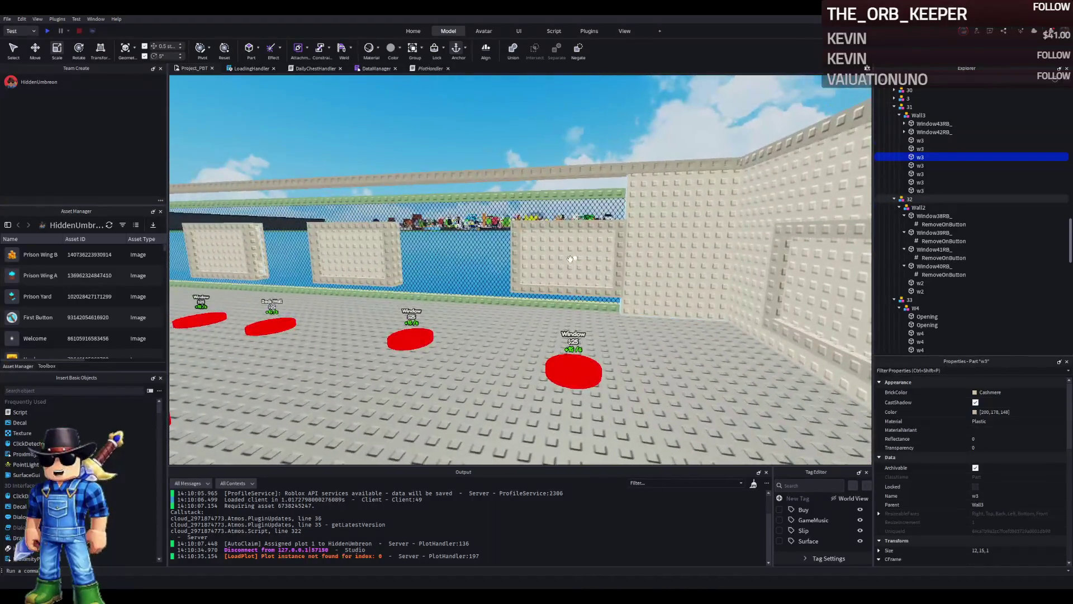
left_click(570, 258)
key("s")
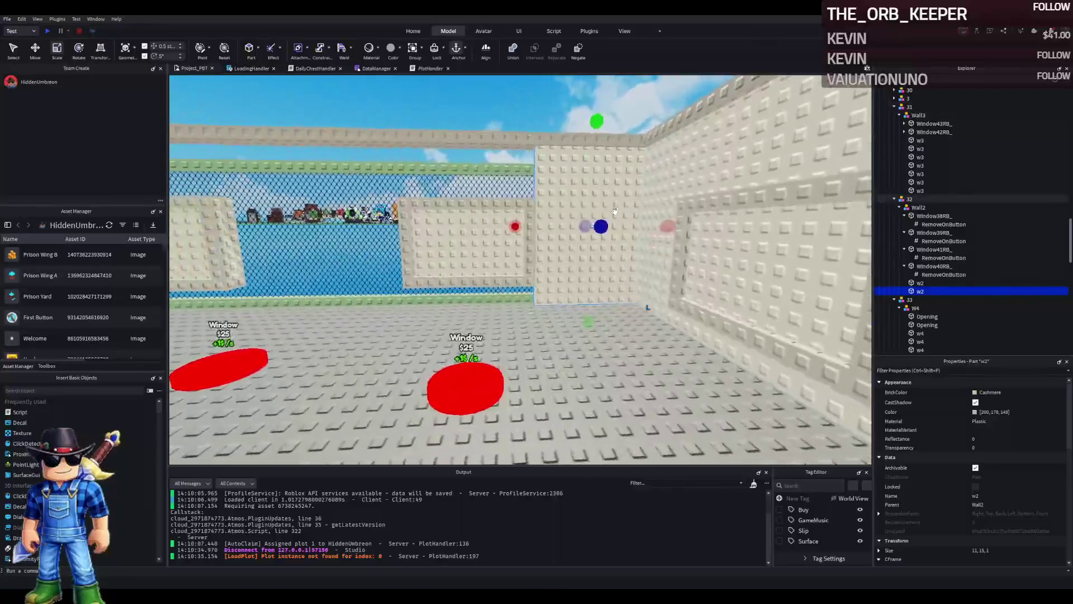
key("w")
left_click(508, 210)
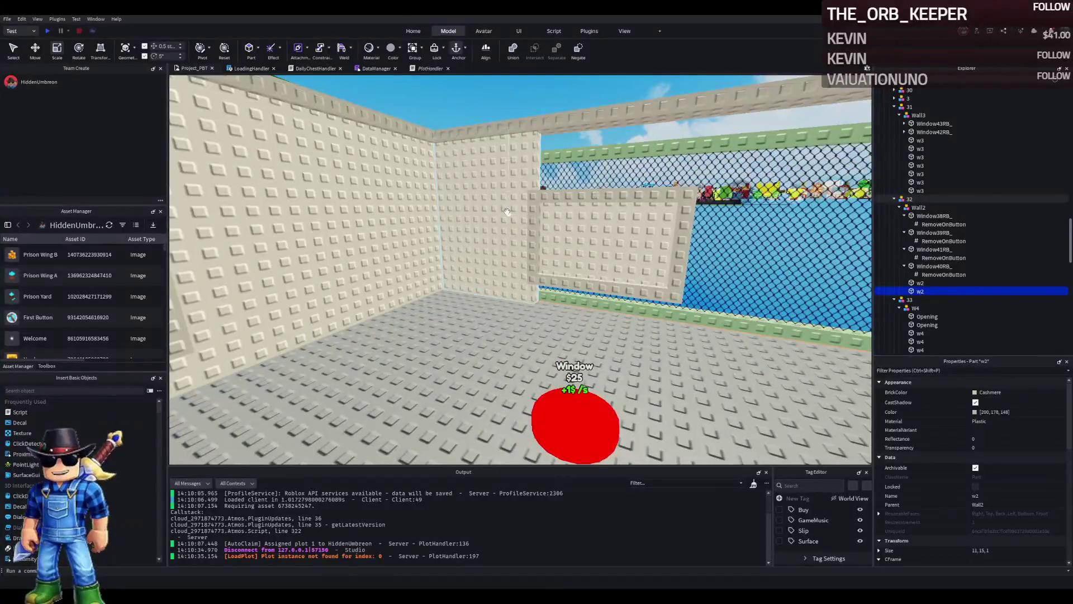
key("d")
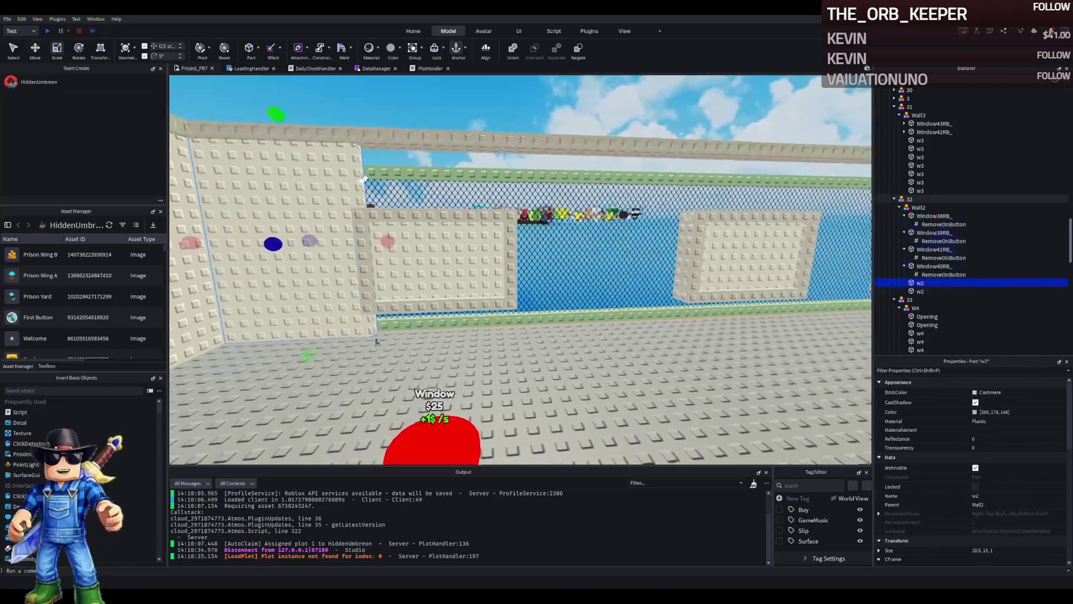
left_click(369, 234)
key("ctrl+2")
Step: Slide the w2 filler part about 22.5 studs along Wall2 and place a duplicate 23 studs further
mouse_move(425, 222)
left_mouse_down()
mouse_move(559, 234)
mouse_move(419, 223)
mouse_move(431, 222)
left_mouse_up()
key("ctrl+3")
key("ctrl+d")
key("ctrl+2")
mouse_move(311, 222)
left_mouse_down()
mouse_move(553, 220)
mouse_move(528, 221)
mouse_move(553, 220)
mouse_move(562, 194)
mouse_move(525, 227)
mouse_move(558, 220)
mouse_move(279, 221)
left_mouse_up()
key("ctrl+3")
key("ctrl+d")
key("ctrl+2")
Step: Make a w2 copy 12 studs wide and about 6 tall, plus a 0.5-stud-tall strip above it
key("ctrl+3")
key("ctrl+d")
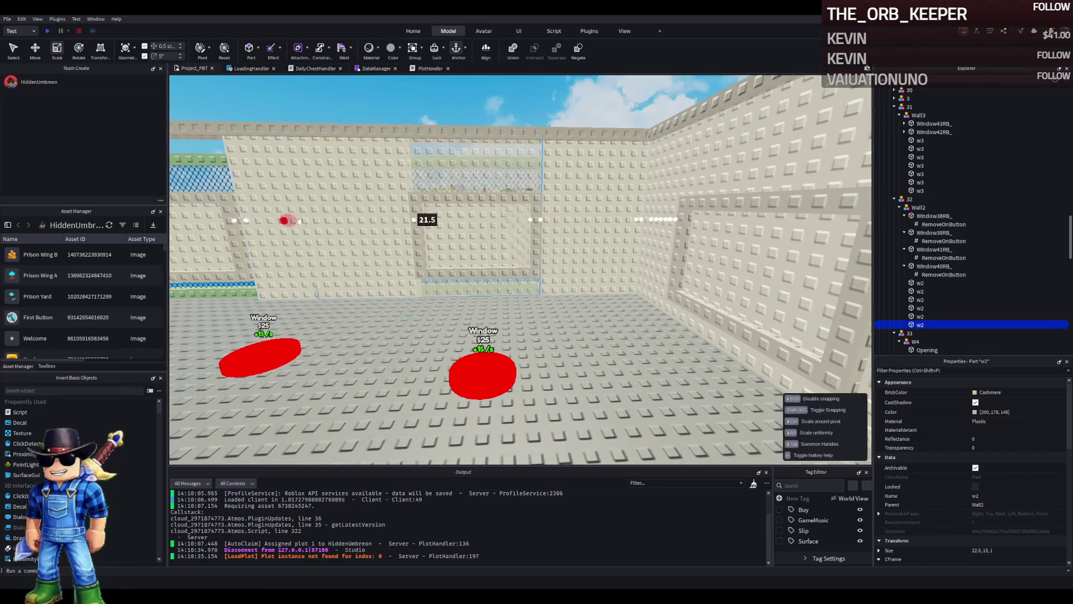
left_click_drag(400, 220, 392, 219)
mouse_move(483, 301)
left_mouse_down()
mouse_move(489, 201)
mouse_move(502, 213)
mouse_move(472, 220)
left_mouse_up()
key("ctrl+2")
key("ctrl+d")
left_click_drag(467, 314, 467, 314)
key("ctrl+3")
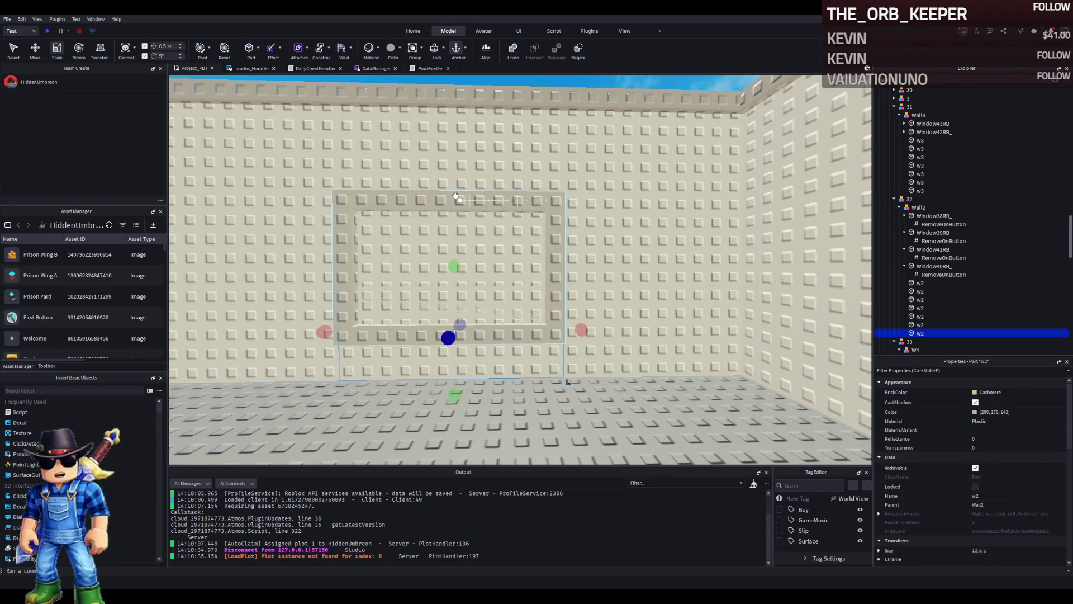
mouse_move(459, 267)
left_mouse_down()
mouse_move(456, 318)
mouse_move(476, 234)
left_mouse_up()
key("q")
Step: Duplicate the thin strip and move both w2 parts 27 studs along the wall beside the next window
key("ctrl+2")
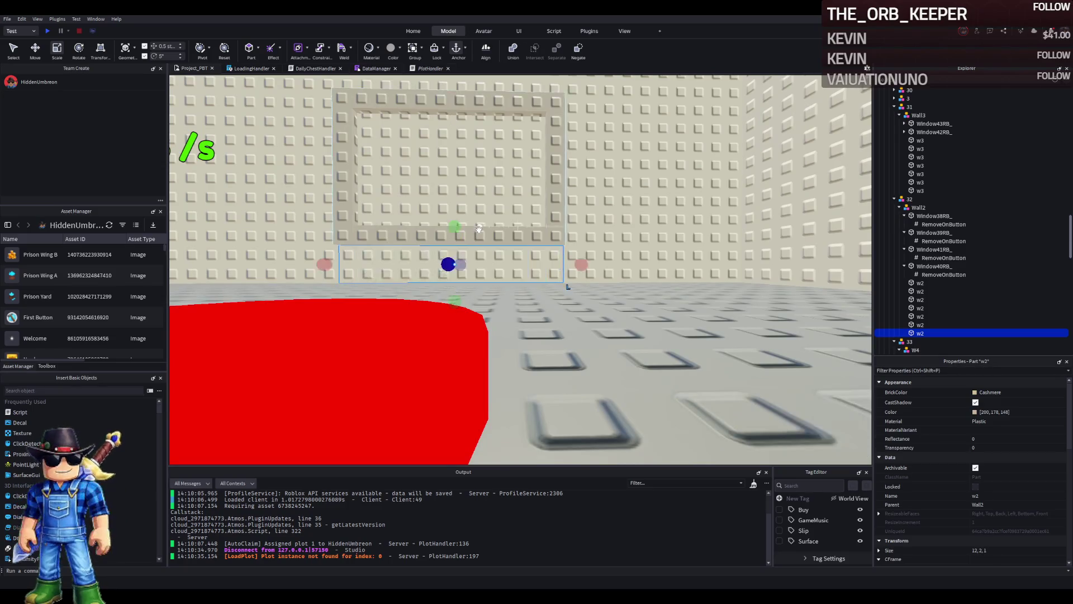
scroll(475, 233, "down", 5)
key("ctrl+d")
left_click_drag(527, 293, 456, 298)
key("f")
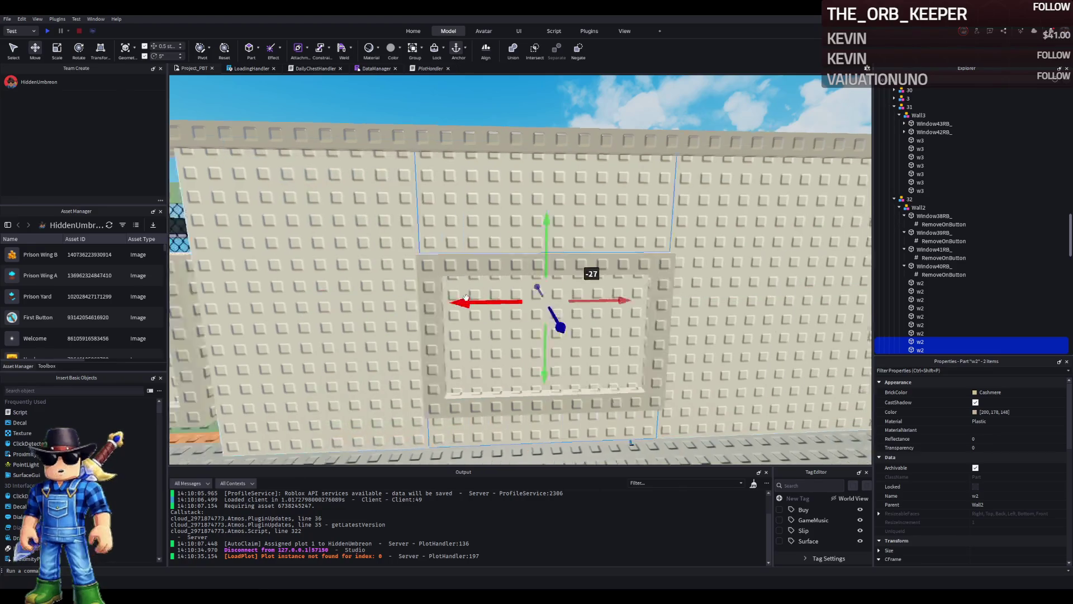
mouse_move(579, 299)
left_mouse_down()
mouse_move(470, 304)
mouse_move(557, 289)
left_mouse_up()
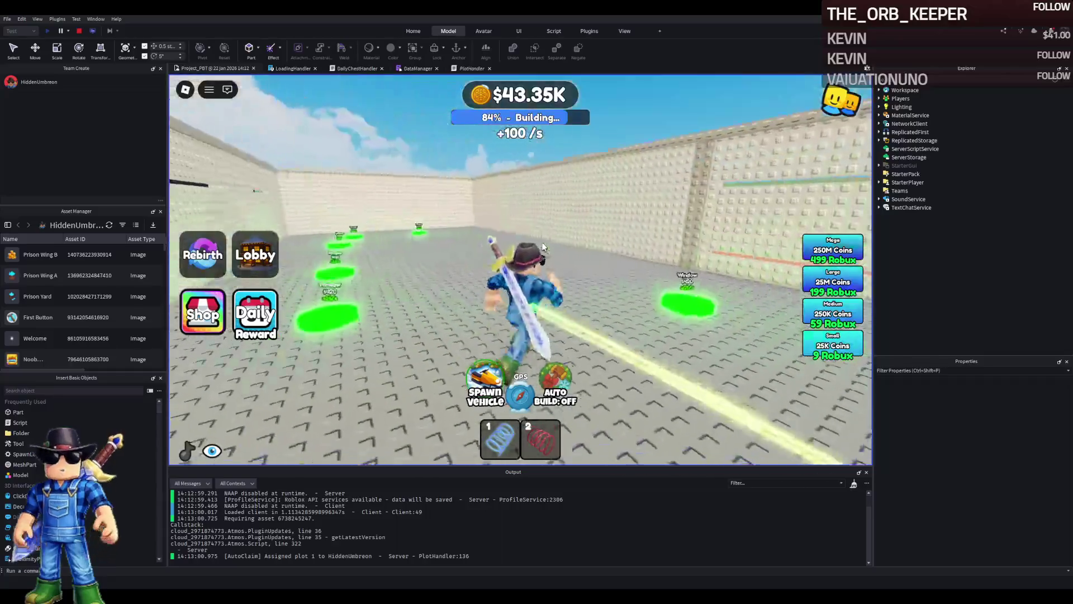
Step: Walk the character through the plot to the back wall, then stop the playtest
key("w")
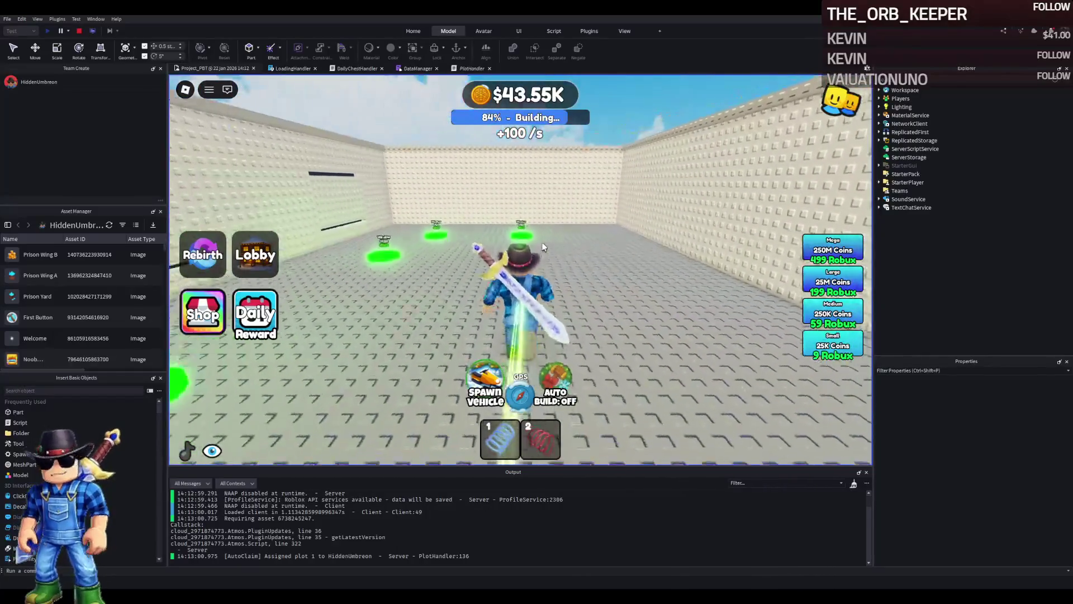
key("a")
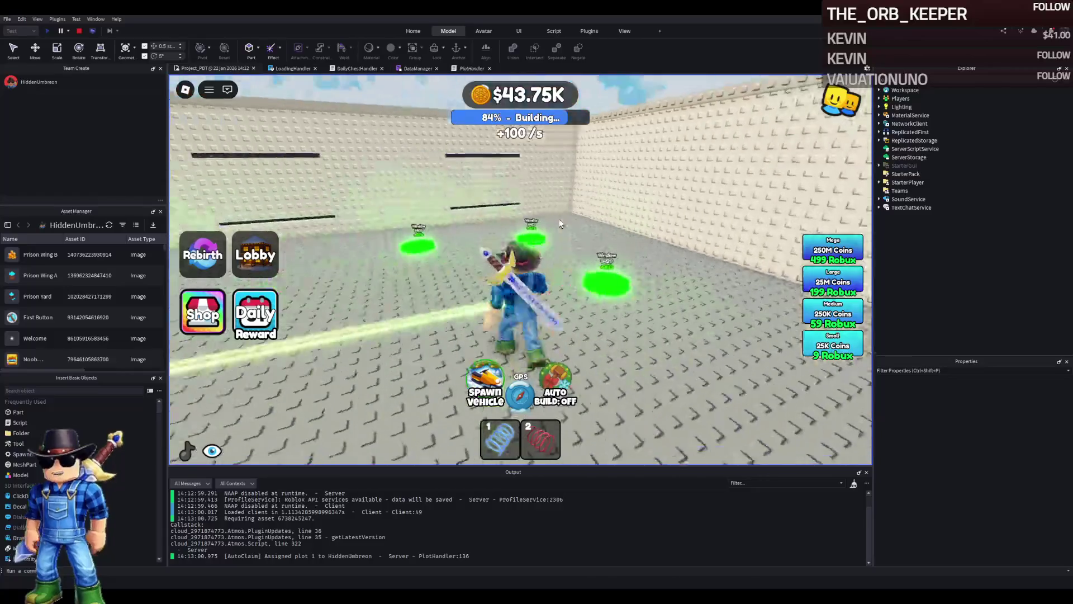
key("a")
key("w")
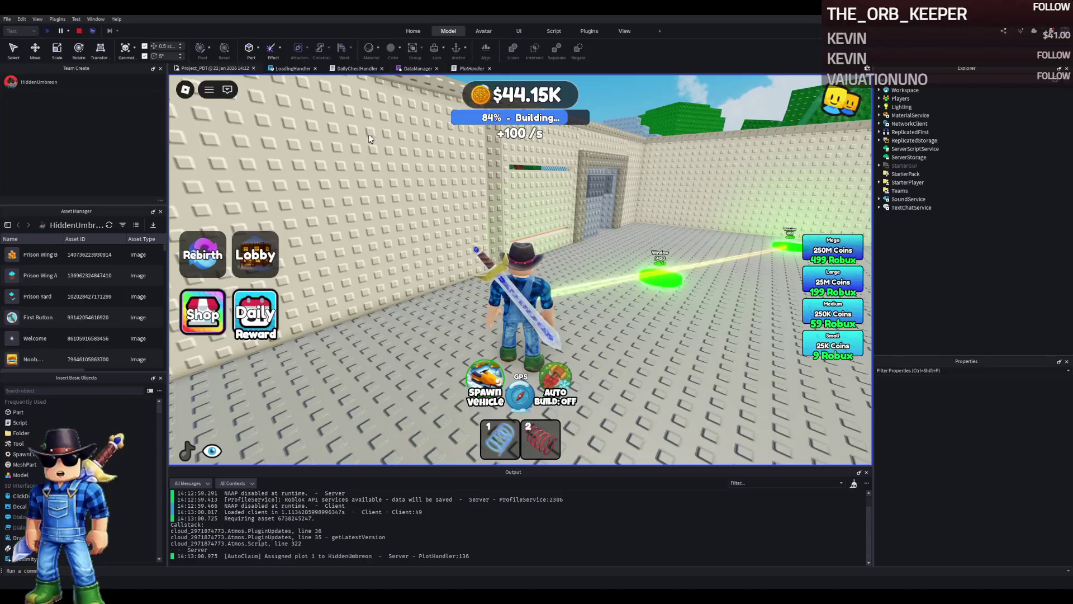
left_click(61, 31)
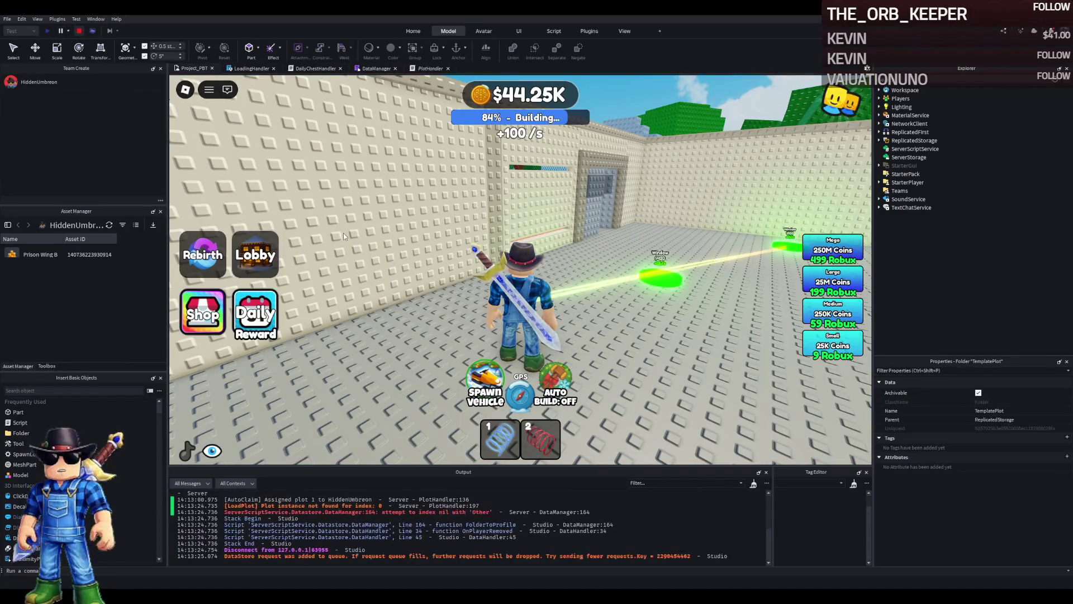
Step: Move TemplatePlot from ReplicatedStorage into Workspace and change the width of a filler part beside a window
key("ctrl+x")
key("ctrl+v")
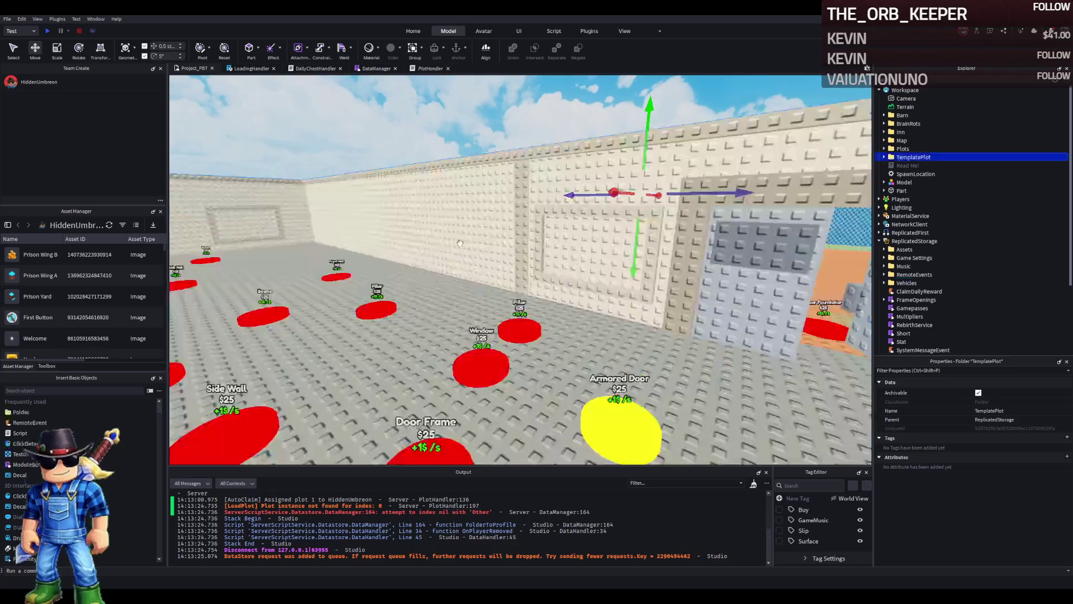
key("w")
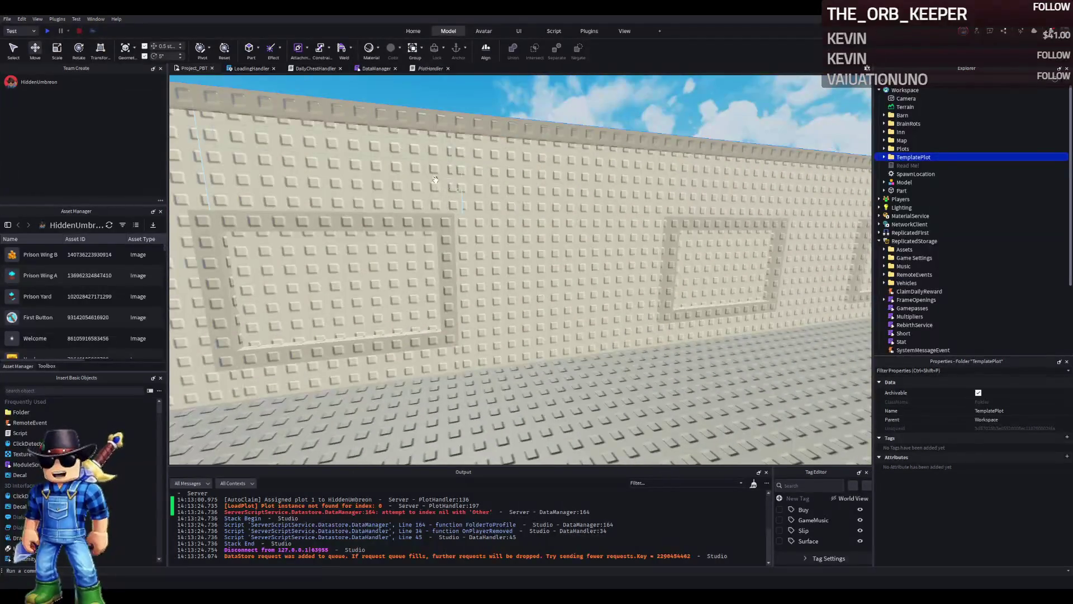
left_click(412, 171)
key("ctrl+3")
mouse_move(521, 211)
left_mouse_down()
mouse_move(487, 206)
mouse_move(507, 213)
left_mouse_up()
Step: On the side wall, widen the filler strip above the window to 11.5
key("a")
key("d")
key("ctrl+2")
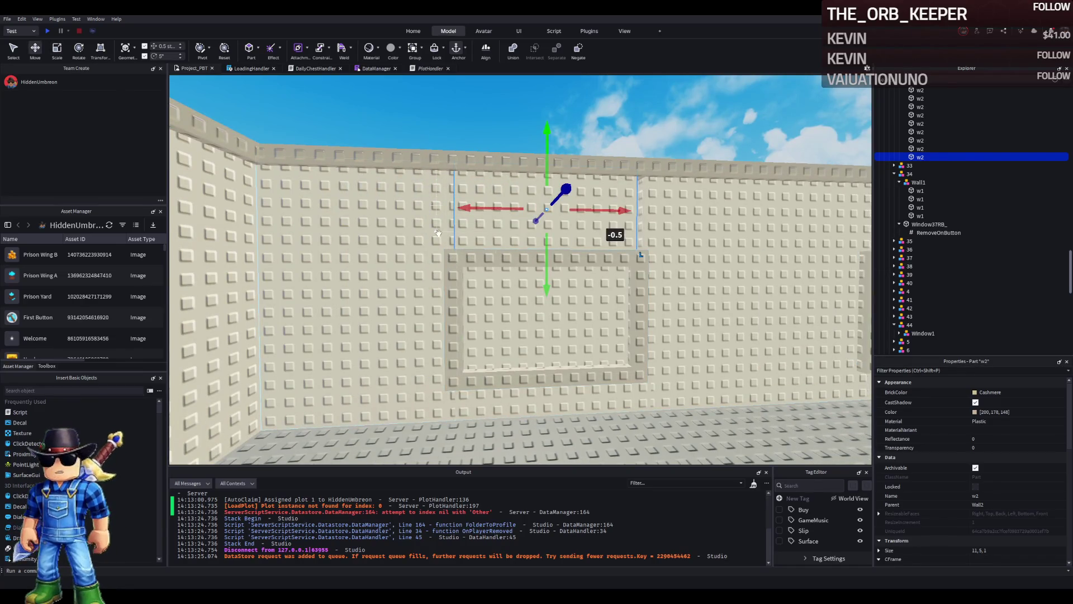
left_click(499, 286)
key("ctrl+4")
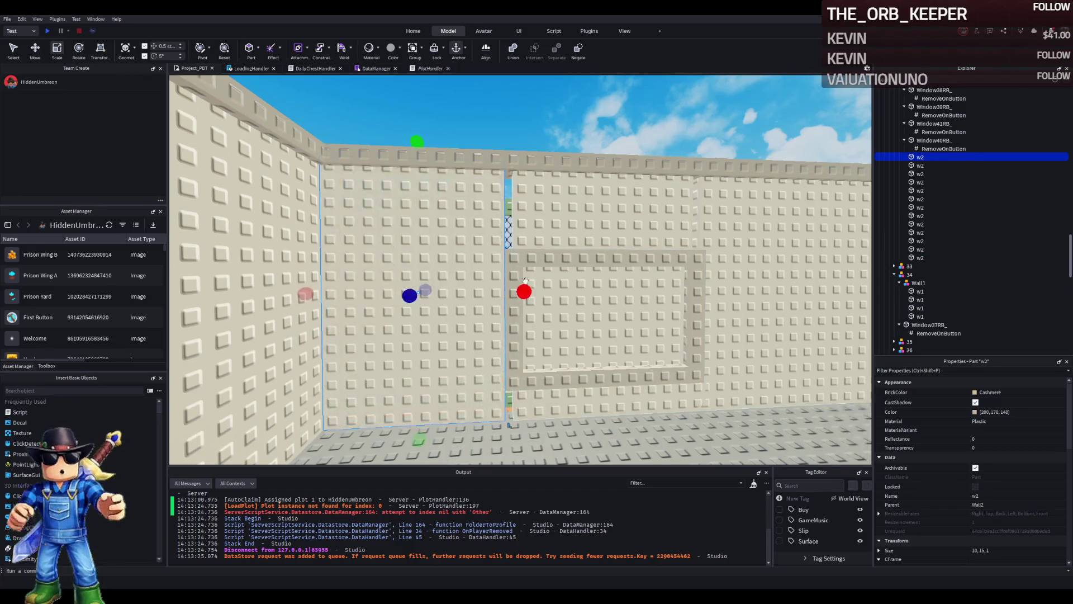
left_click(544, 219)
left_click_drag(499, 213, 492, 211)
Step: Widen the next strip above a window to 12 and set the strip below the window to 12
key("d")
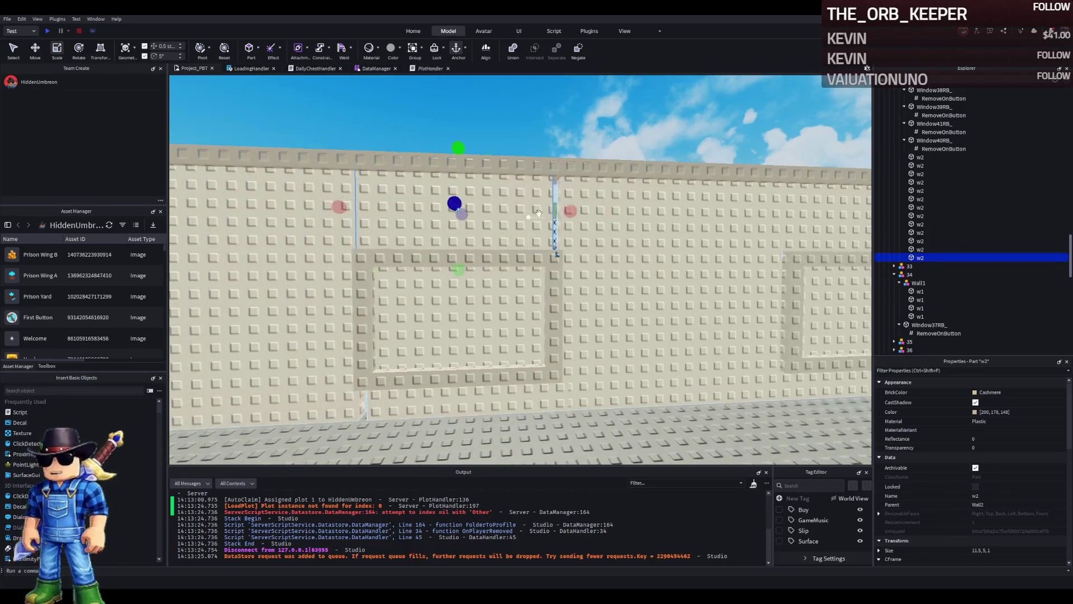
left_click_drag(564, 210, 573, 209)
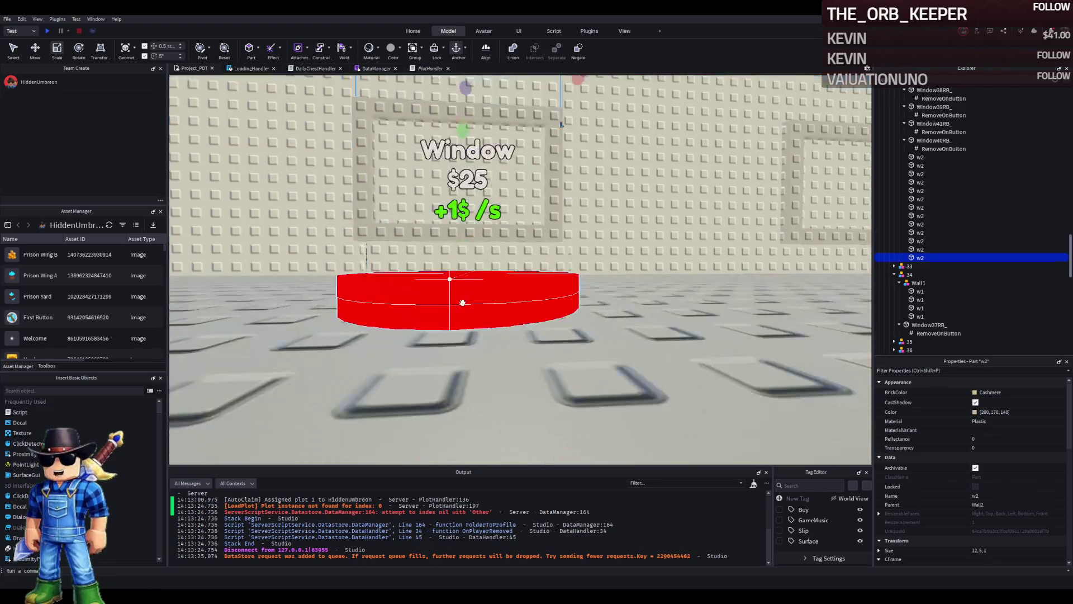
left_click(457, 246)
left_click_drag(457, 246, 462, 246)
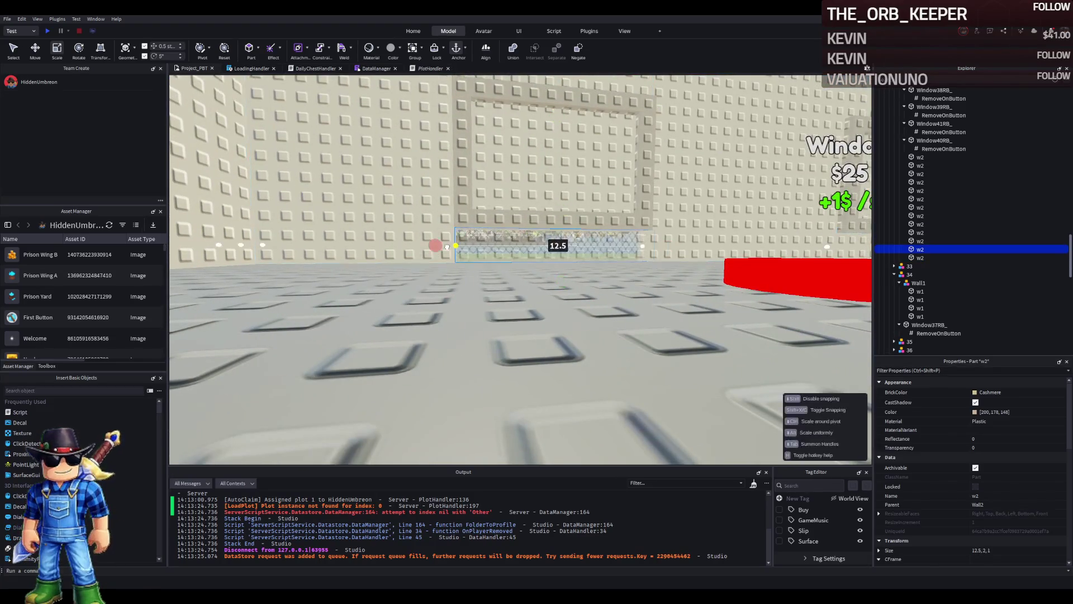
key("s")
left_click_drag(529, 323, 528, 323)
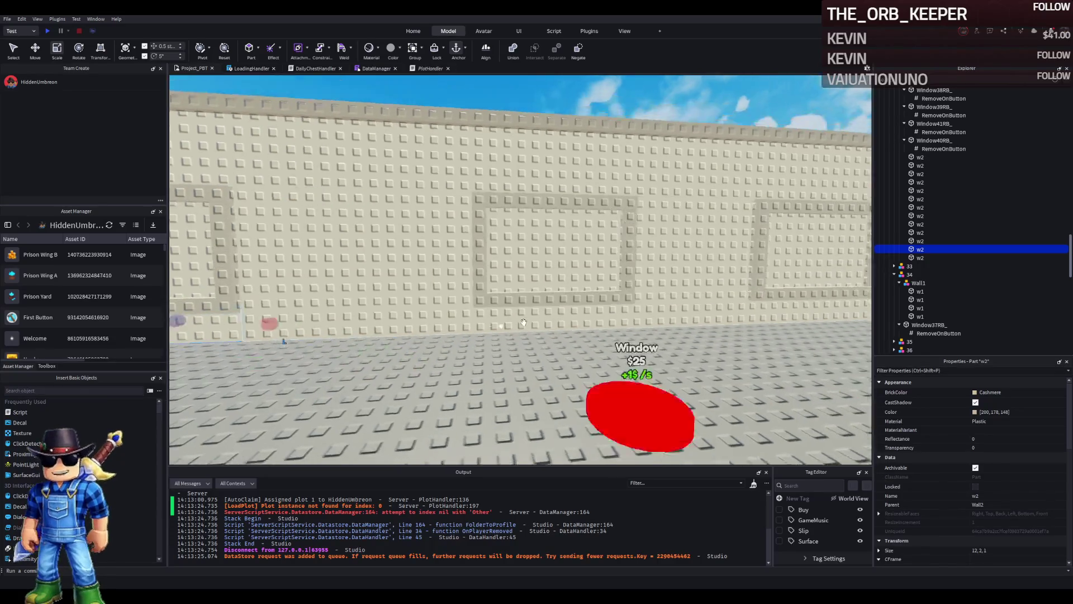
Step: Select another filler part under a window, then select the window Window41RB_ further along the wall
left_click(532, 337)
scroll(532, 337, "up", 2)
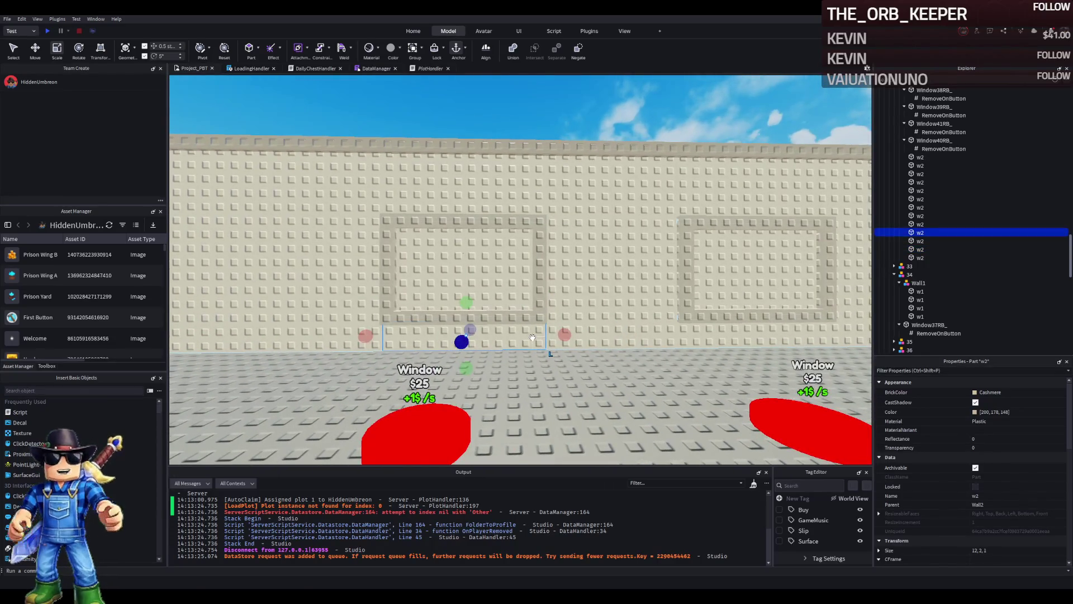
key("a")
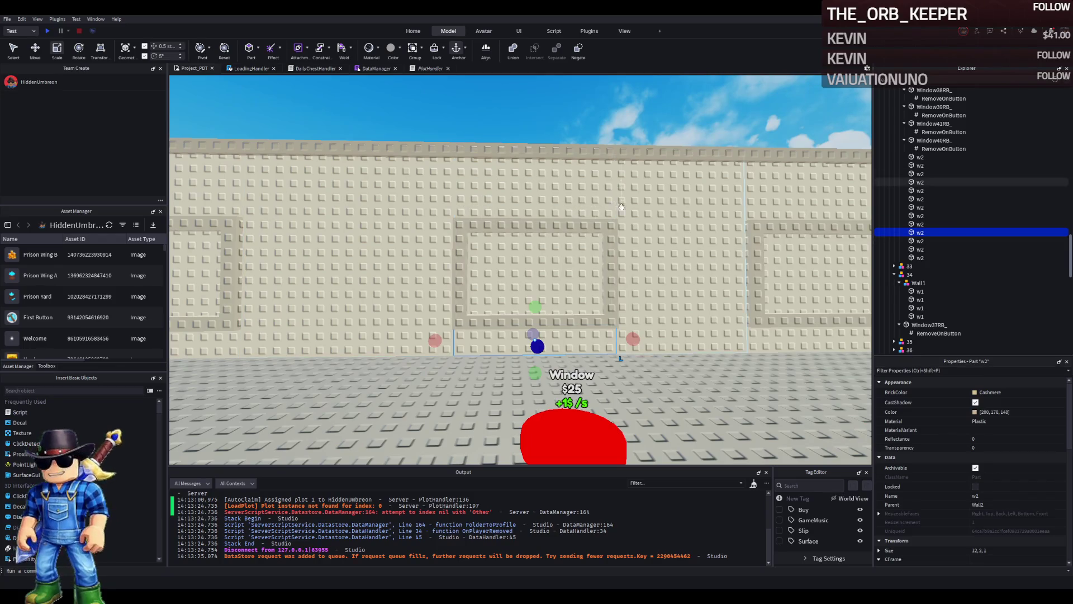
key("d")
key("d")
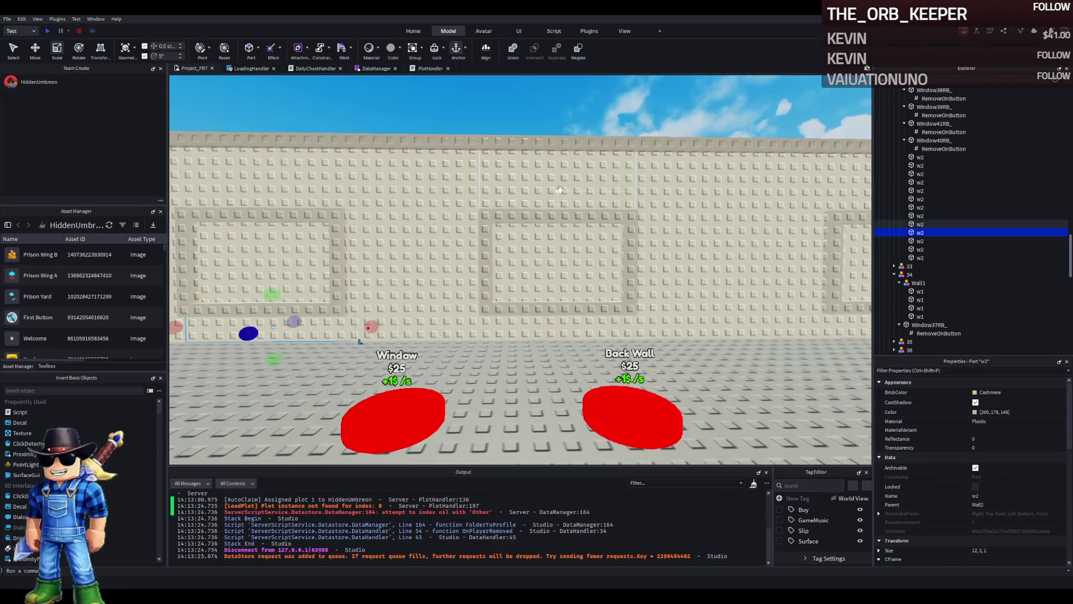
key("s")
key("d")
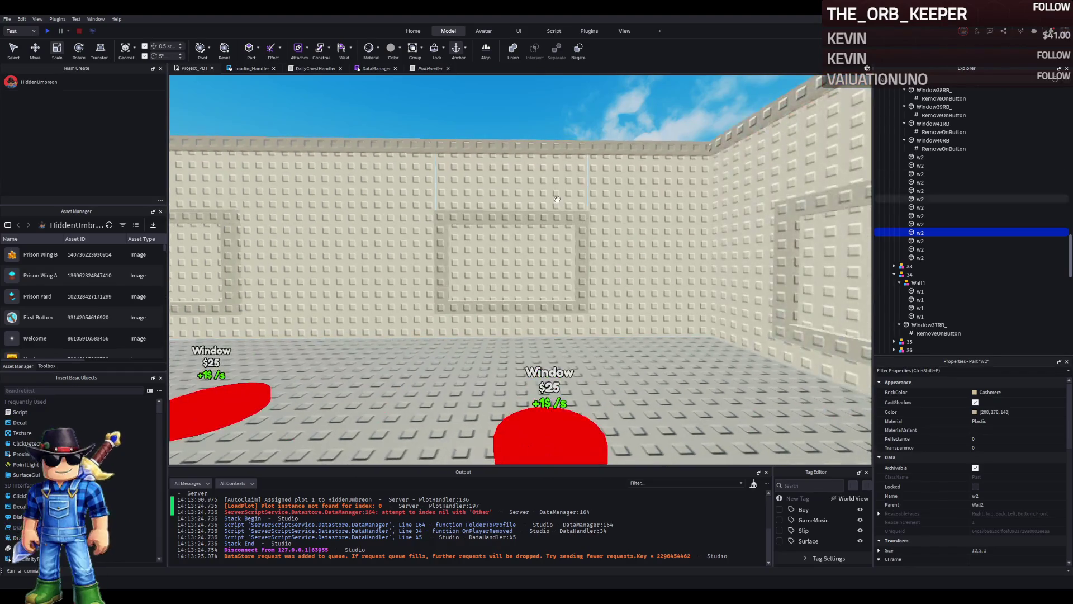
left_click(541, 255)
Step: Raise Window41RB_ and Window40RB_ from height 7 to 8
left_click_drag(512, 200, 512, 185)
key("d")
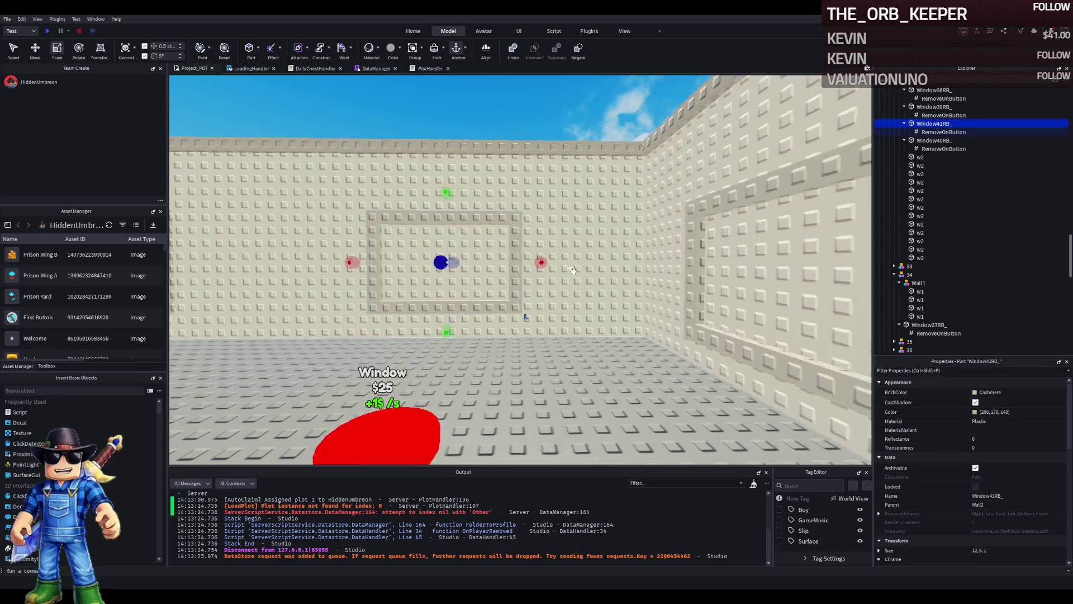
scroll(560, 269, "up", 2)
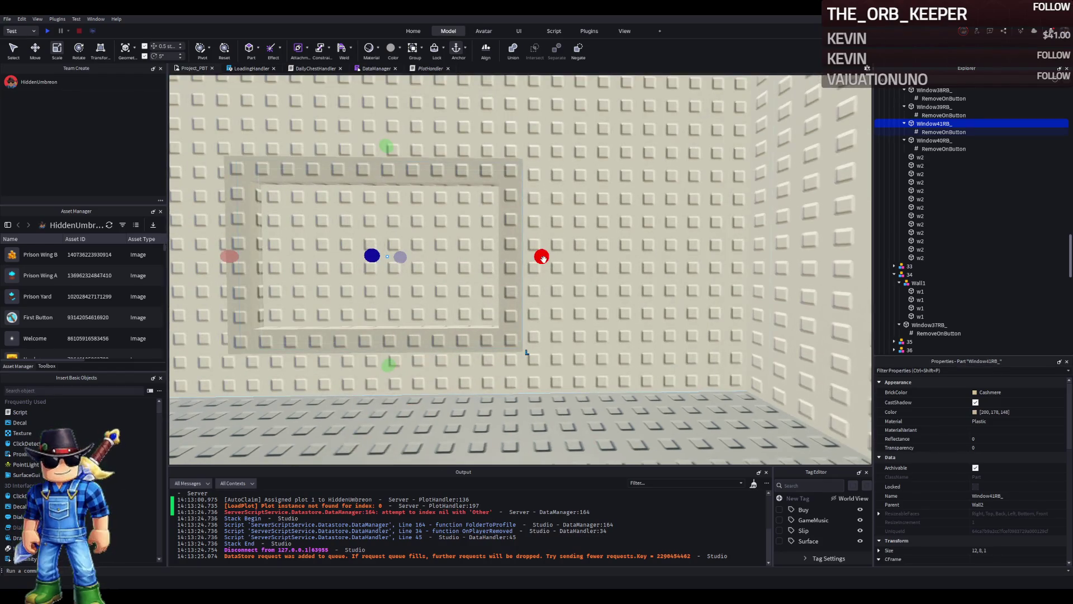
scroll(544, 258, "down", 10)
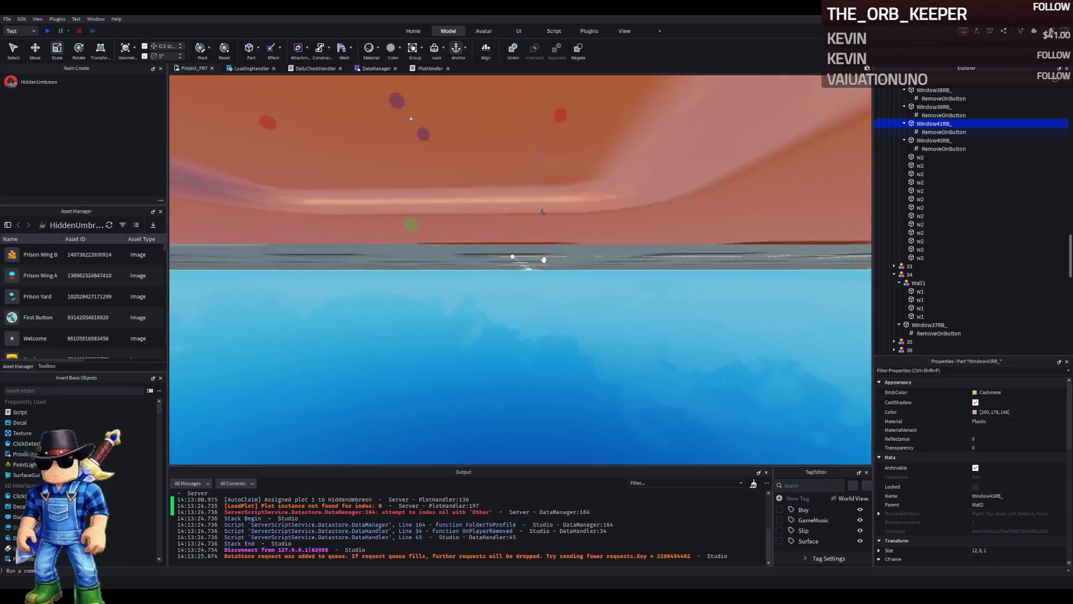
left_click(540, 268)
mouse_move(503, 151)
left_mouse_down()
mouse_move(504, 216)
mouse_move(486, 223)
left_mouse_up()
Step: Work along the wall through Window39RB_, Window38RB_ and Window37RB_ to make each 8 tall
key("a")
left_click(503, 262)
key("a")
left_click(486, 263)
key("s")
left_click(508, 302)
key("a")
key("d")
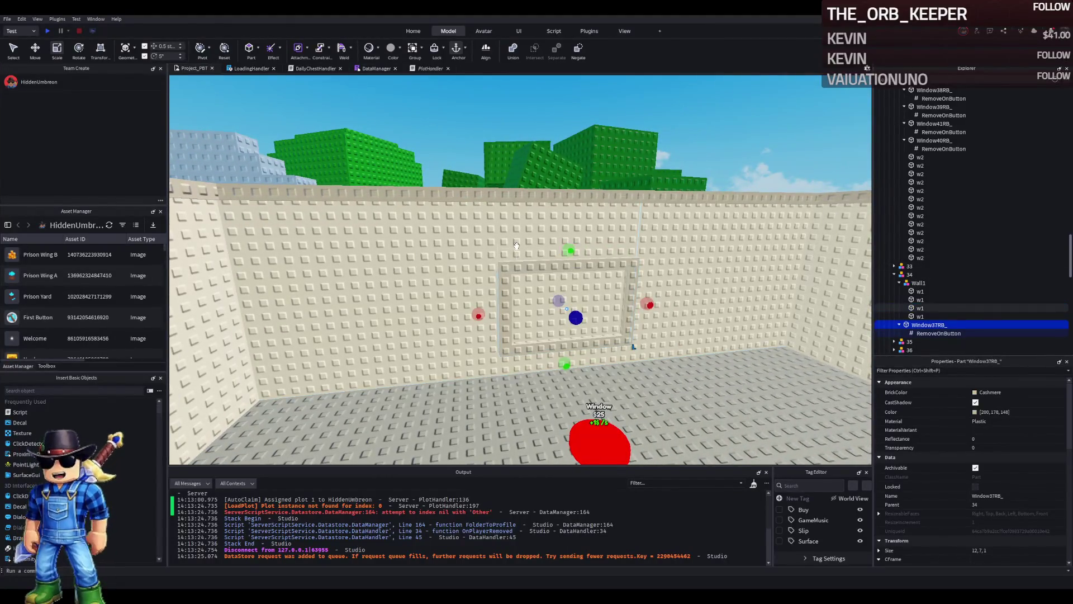
Step: Make Window1RB_ beside the door taller, changing its height from 7 to 8
key("d")
key("w")
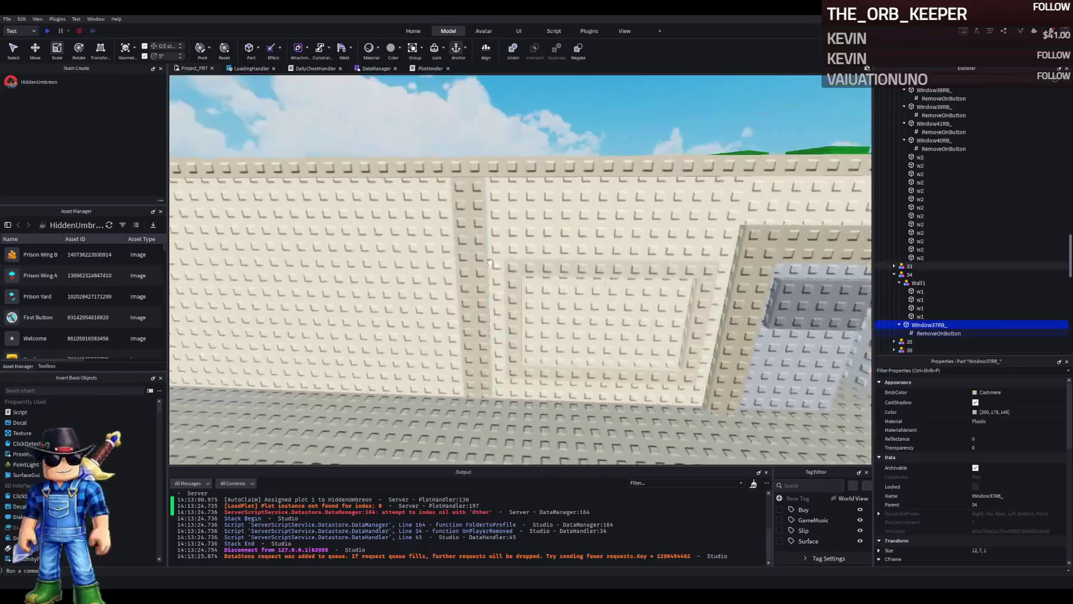
left_click(412, 295)
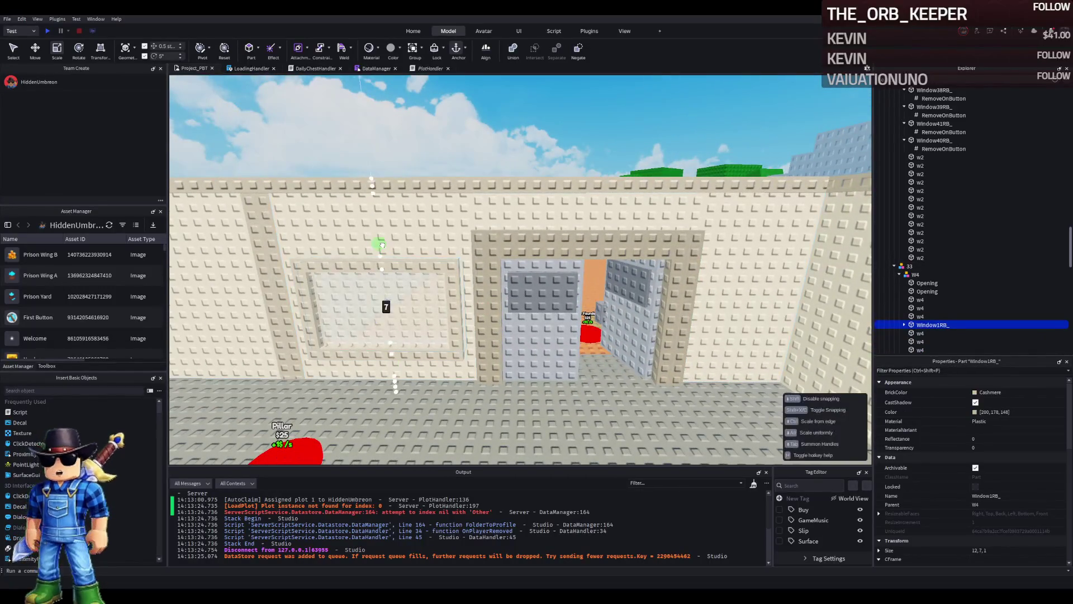
left_click_drag(382, 244, 382, 235)
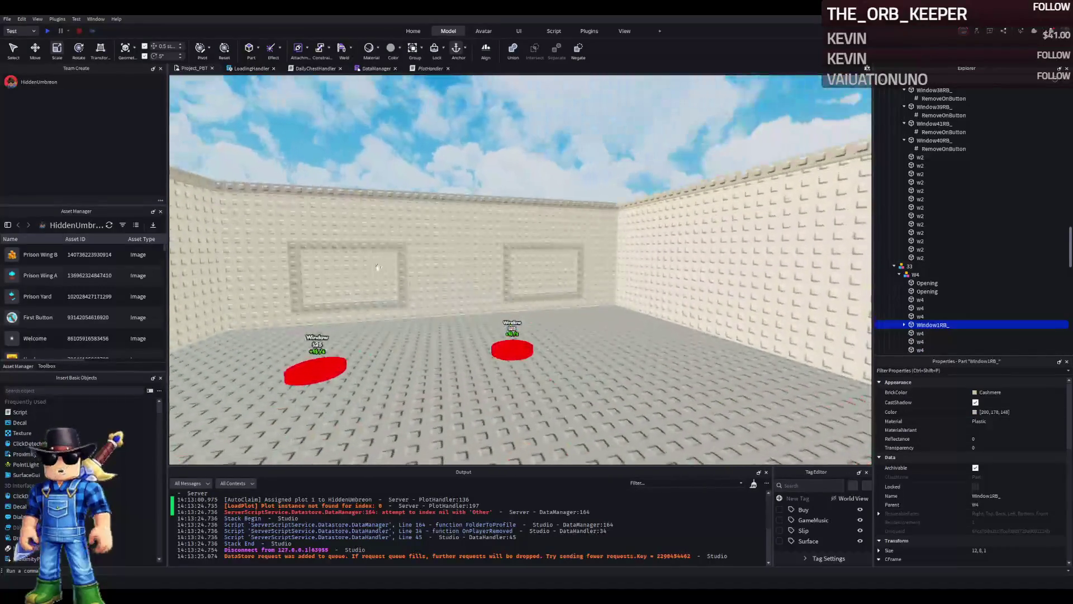
key("a")
key("w")
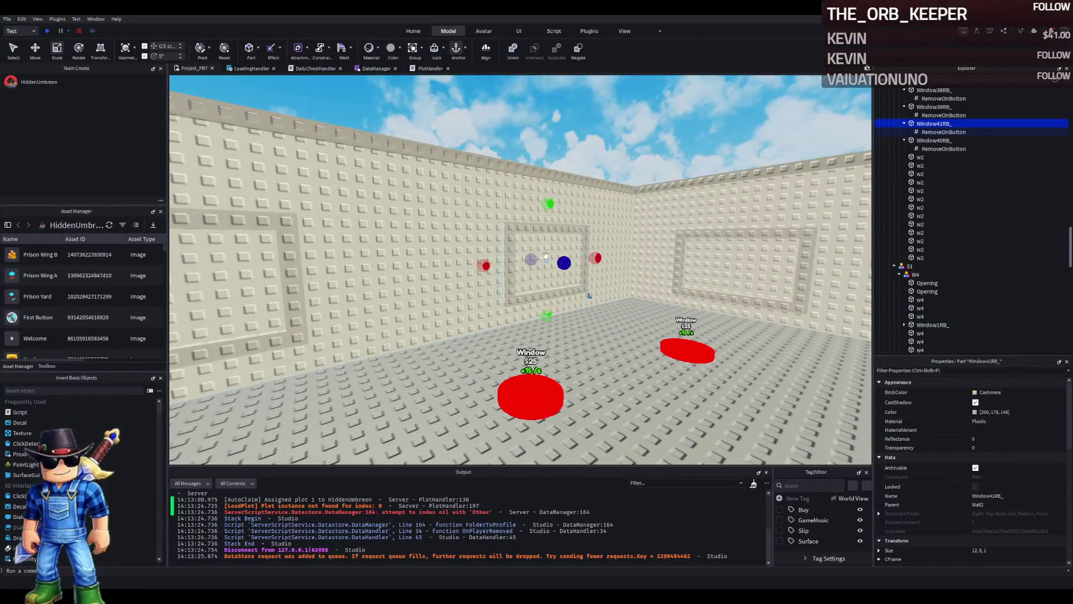
Step: Select the Upgrades folder, then its parent TemplatePlot in Explorer, and start a playtest with F5
scroll(984, 168, "up", 10)
left_click(916, 102)
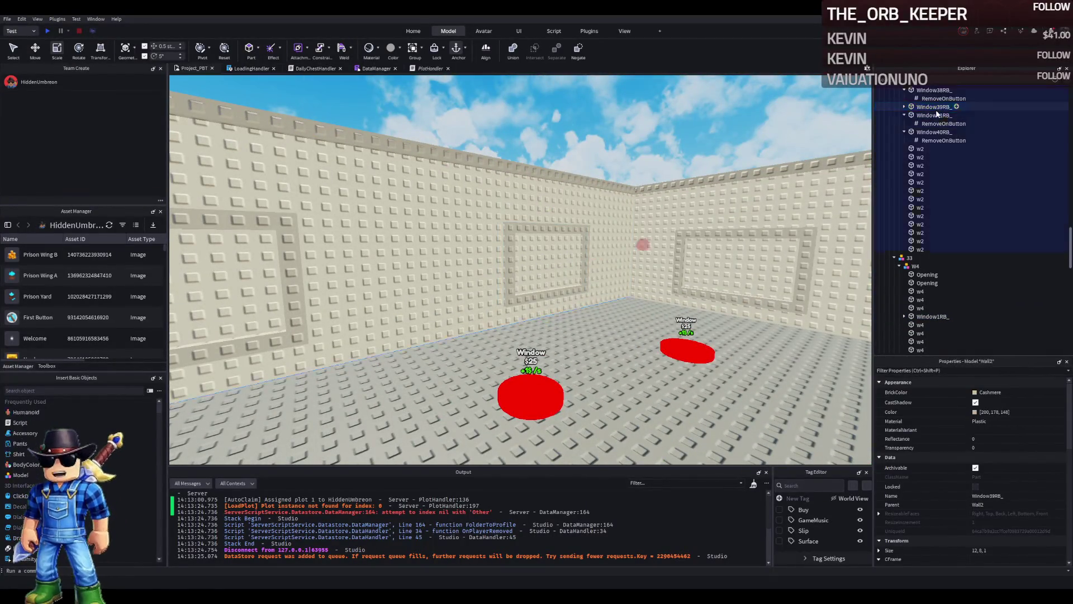
scroll(933, 113, "down", 2)
key("Left")
key("Left")
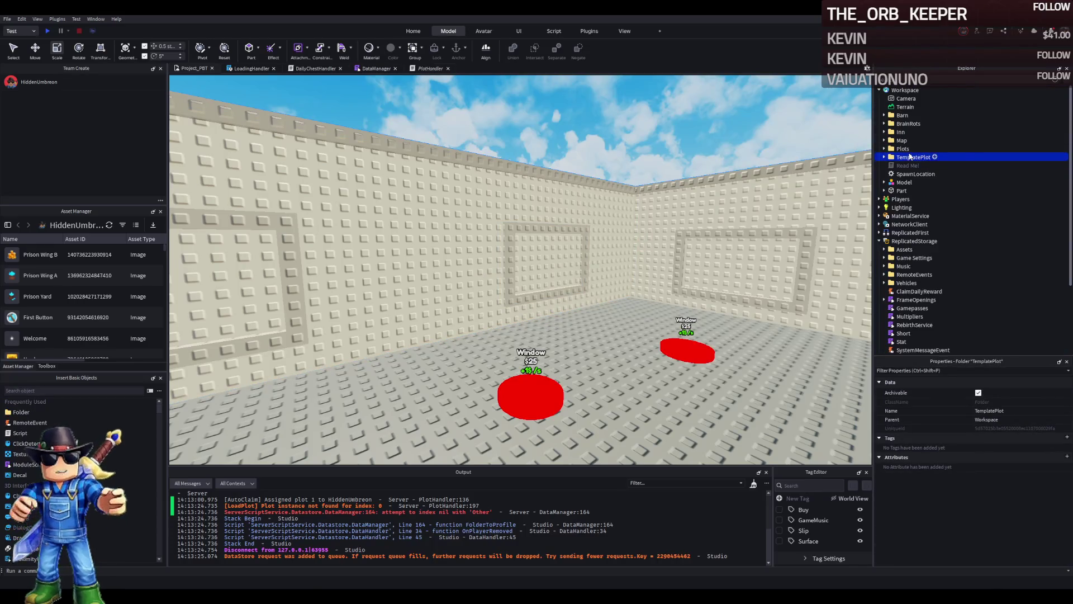
key("F5")
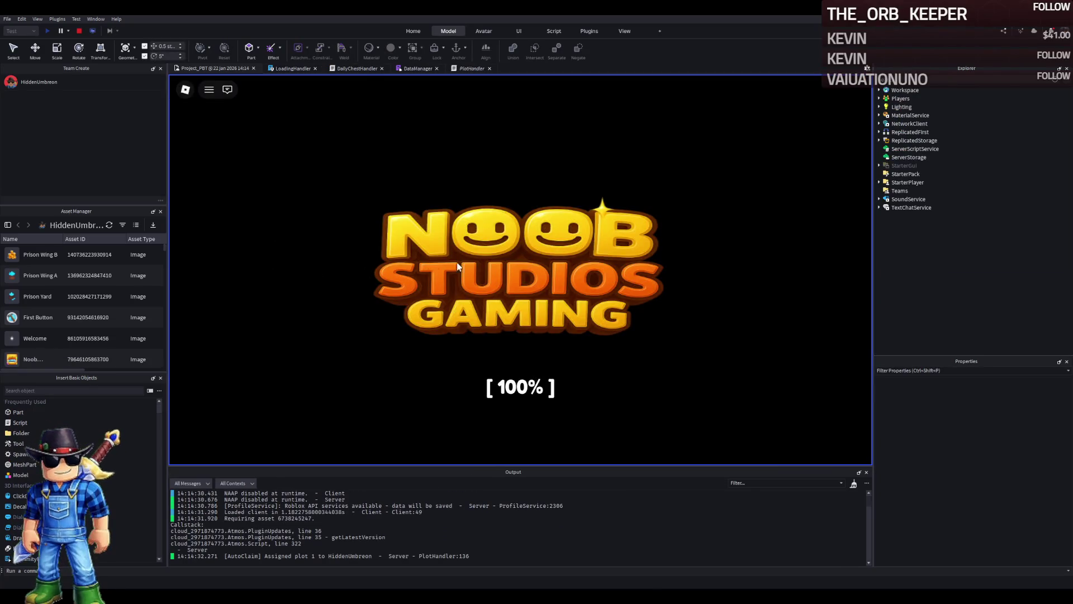
Step: Walk the avatar across the plot onto the window purchase pads
key("w")
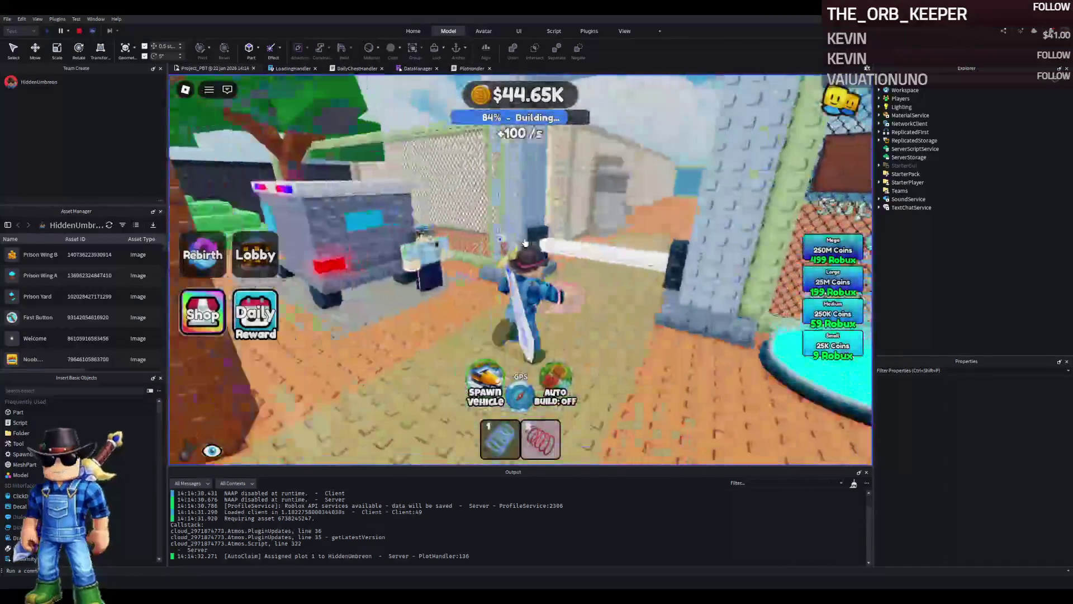
key("w")
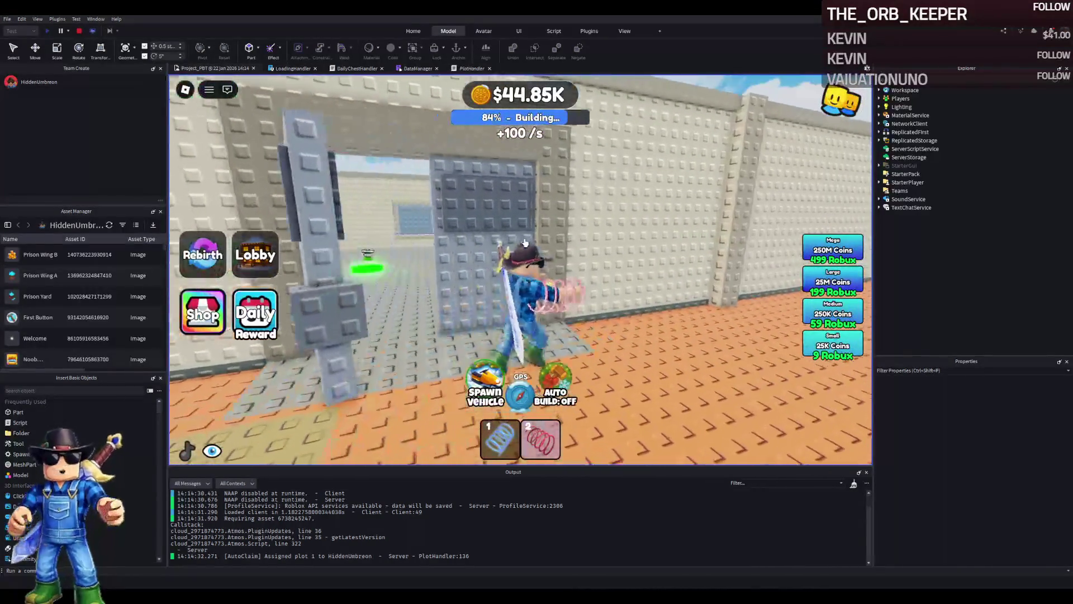
key("w")
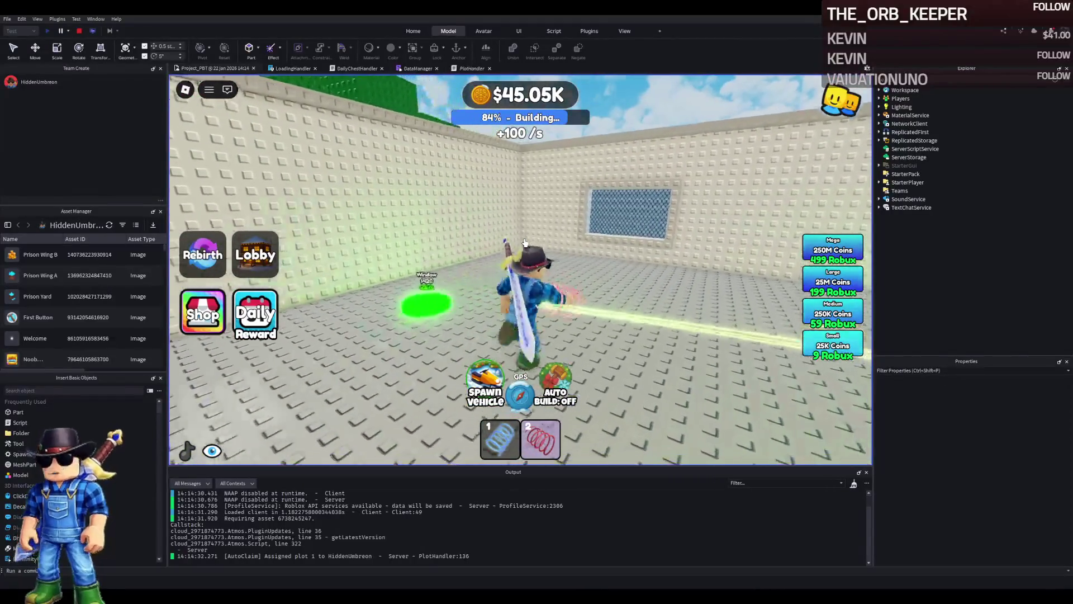
key("d")
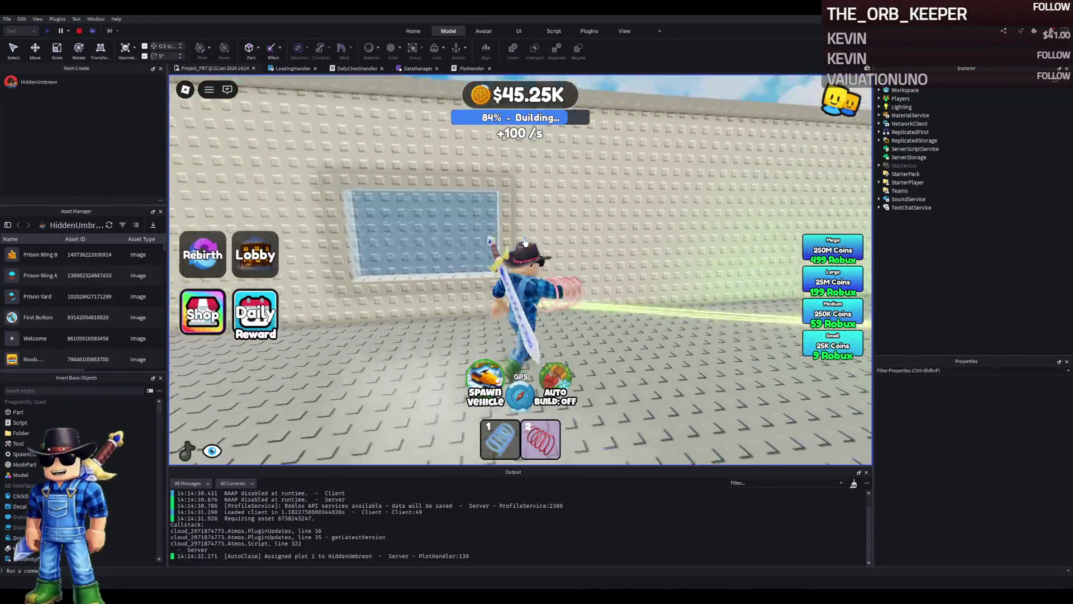
key("w")
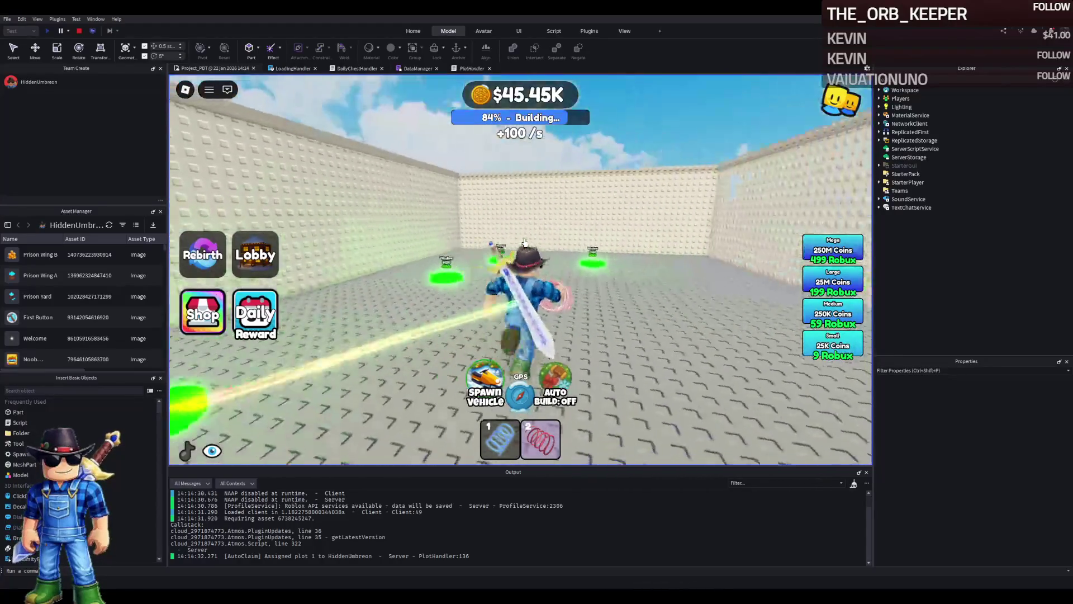
key("w")
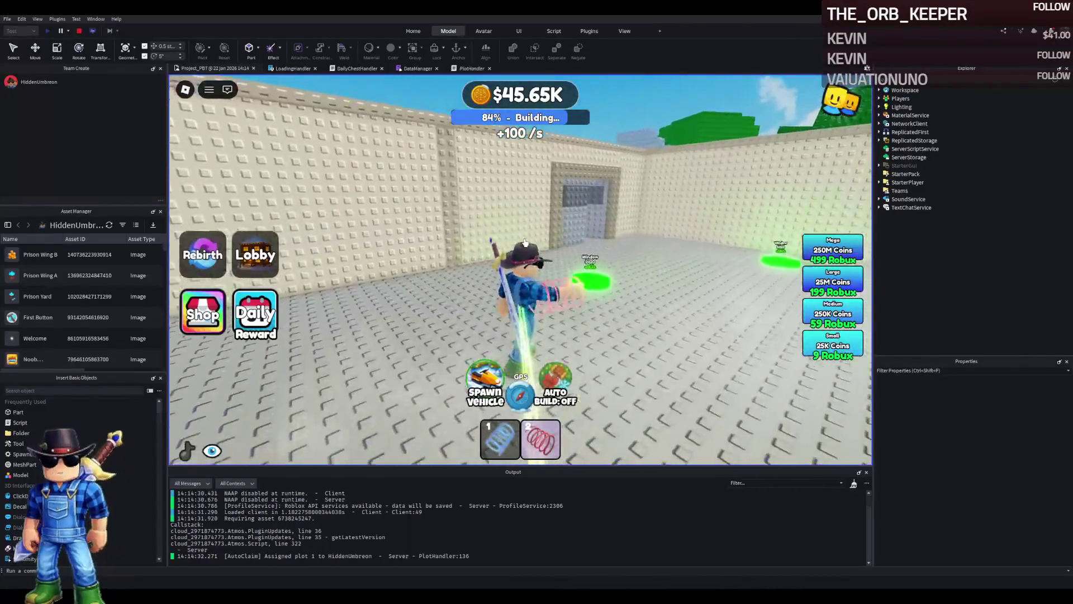
key("w")
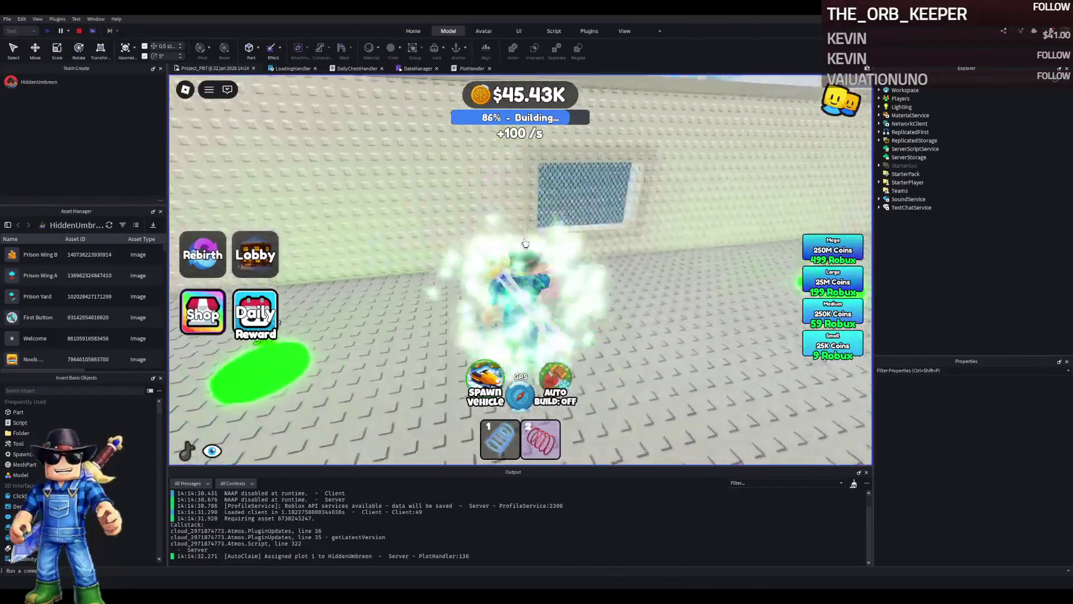
key("w")
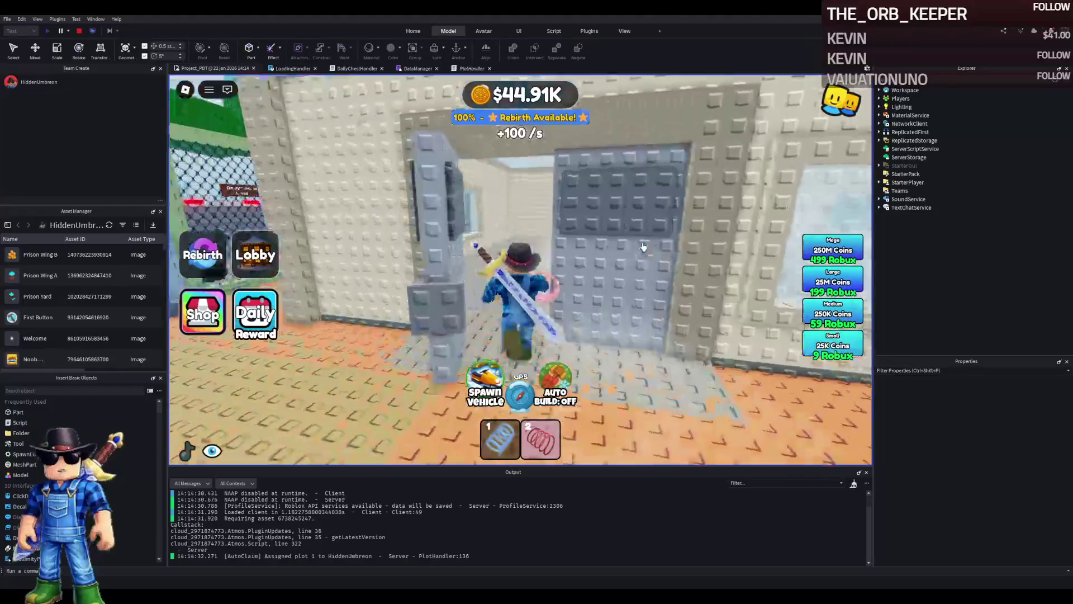
Step: Walk into the room to inspect the new windows on each wall, then stop the test
key("a")
key("w")
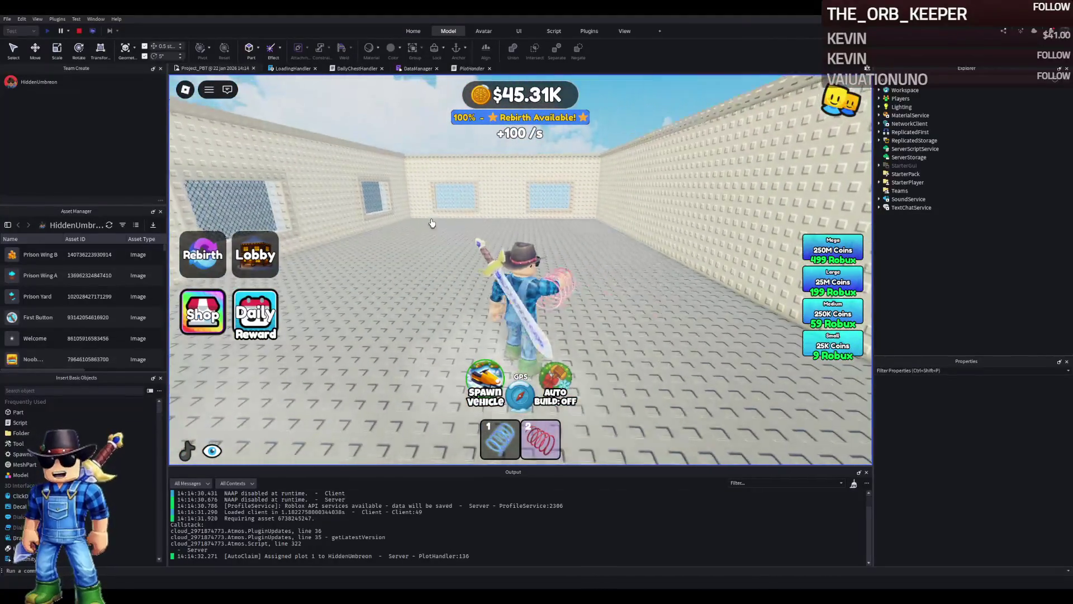
key("a")
key("d")
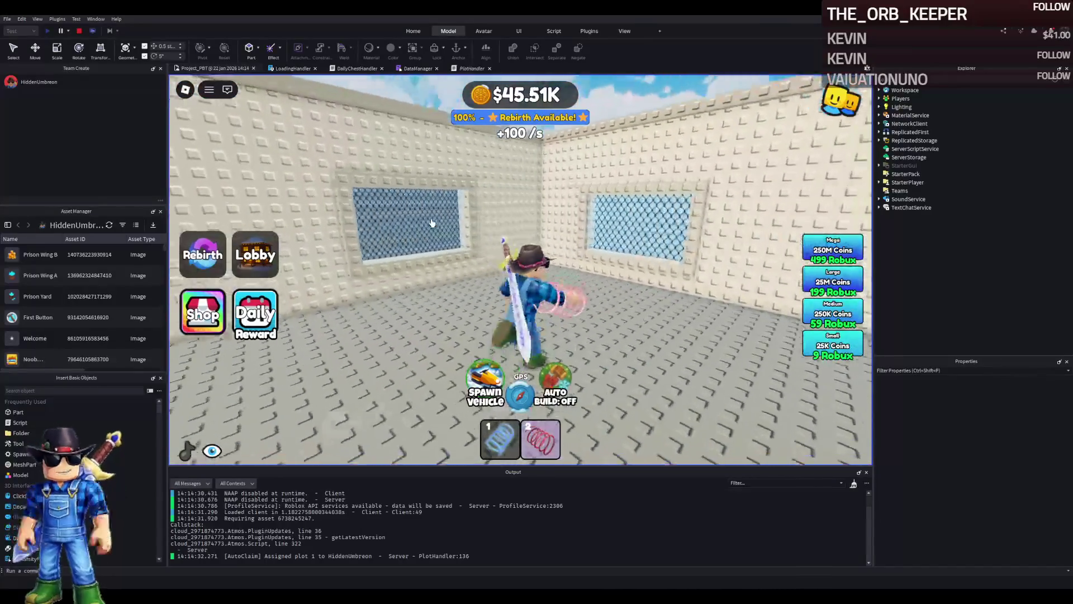
key("Left")
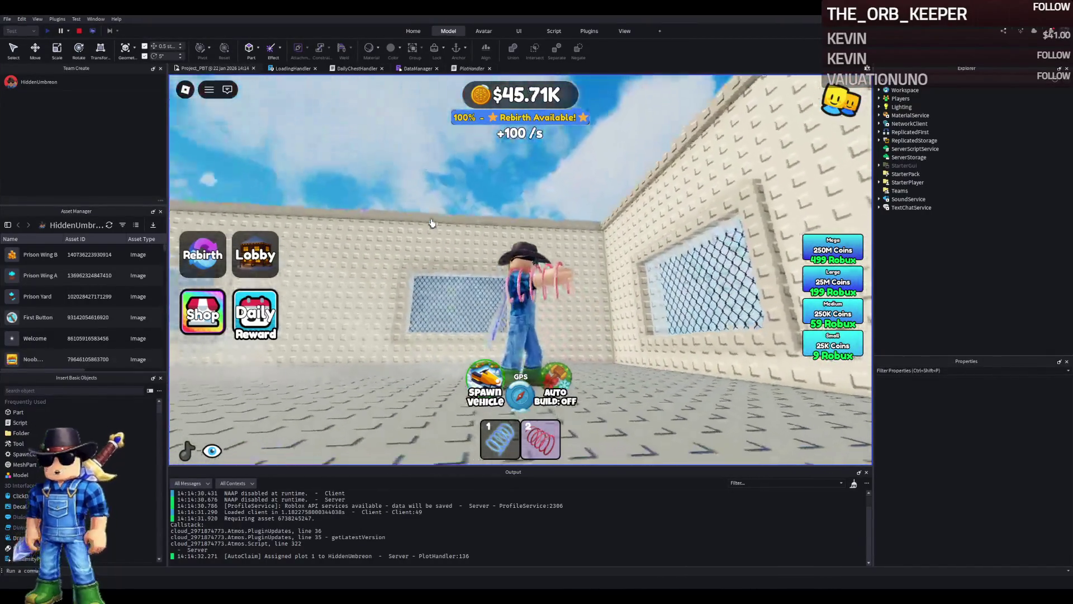
key("d")
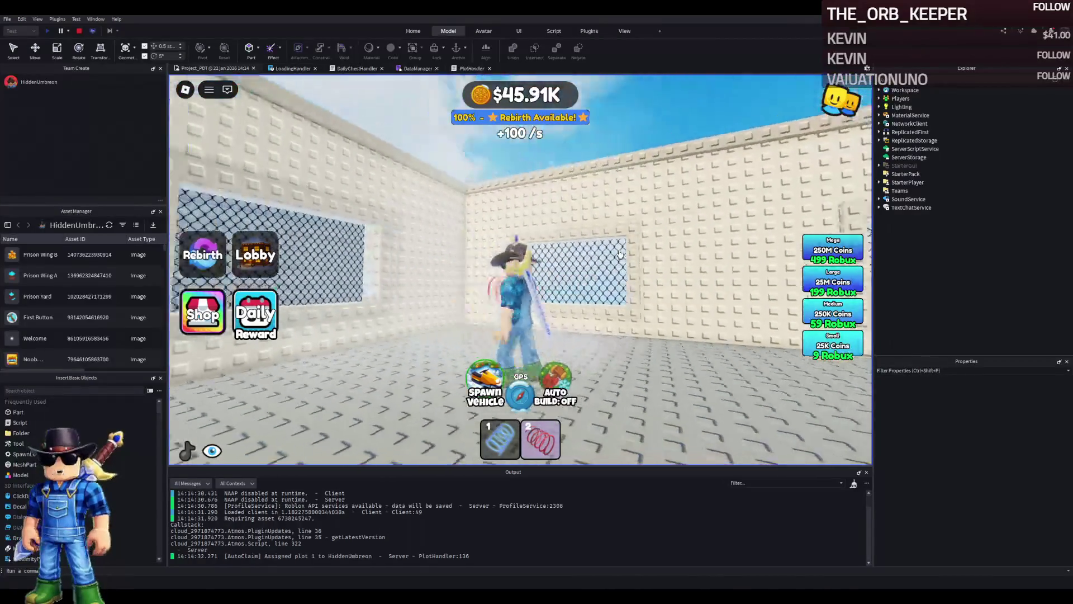
key("a")
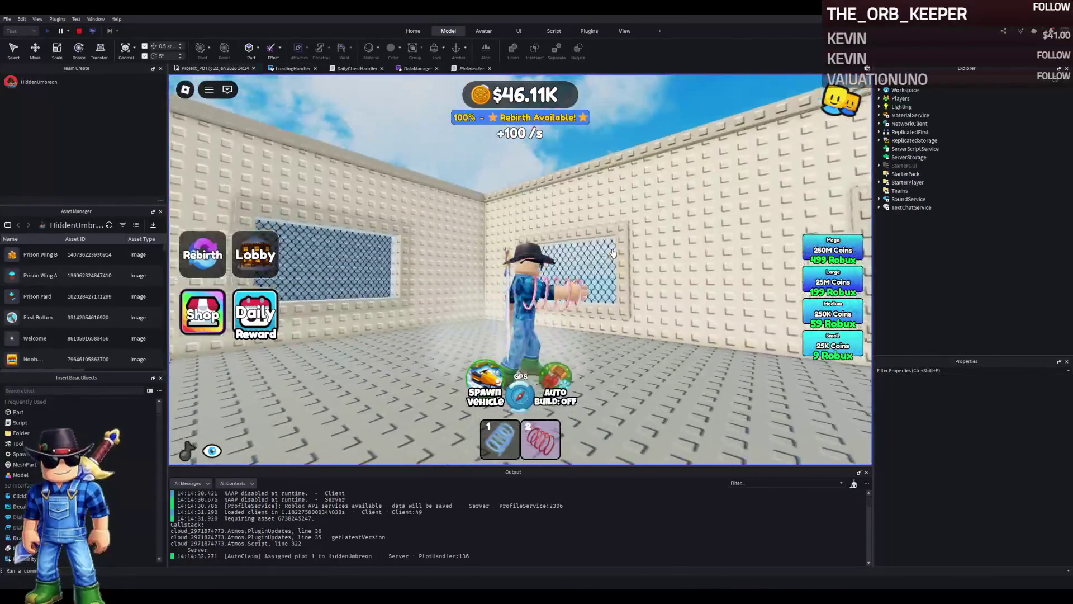
key("a")
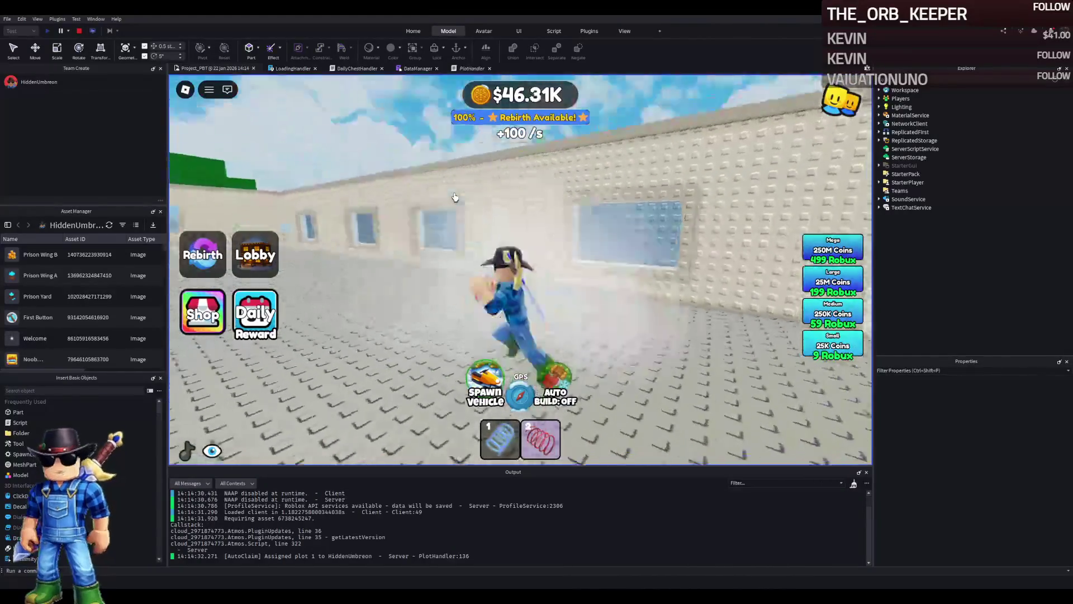
key("d")
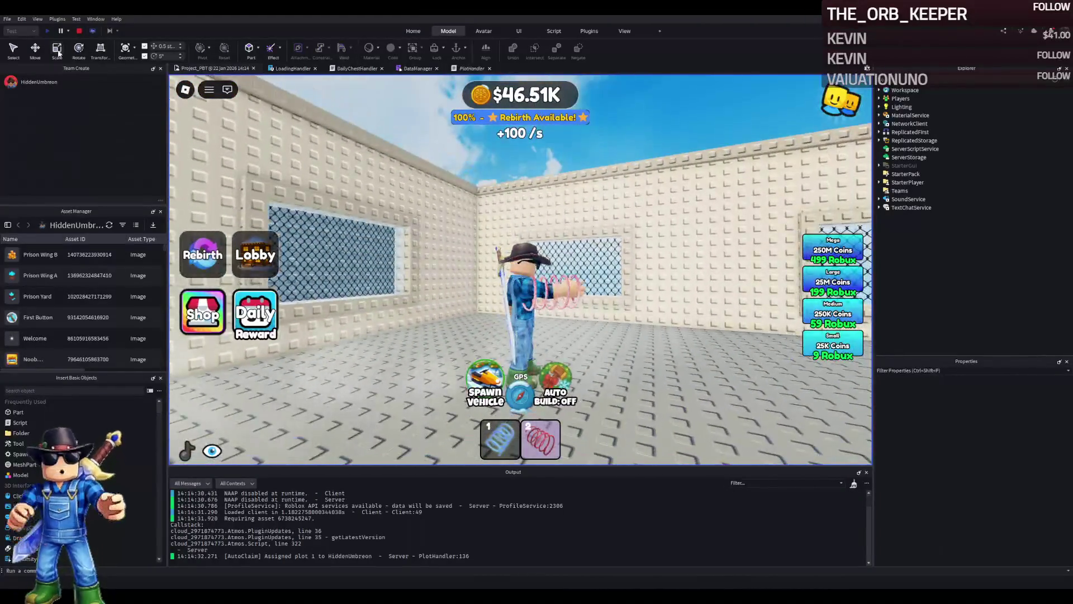
left_click(80, 32)
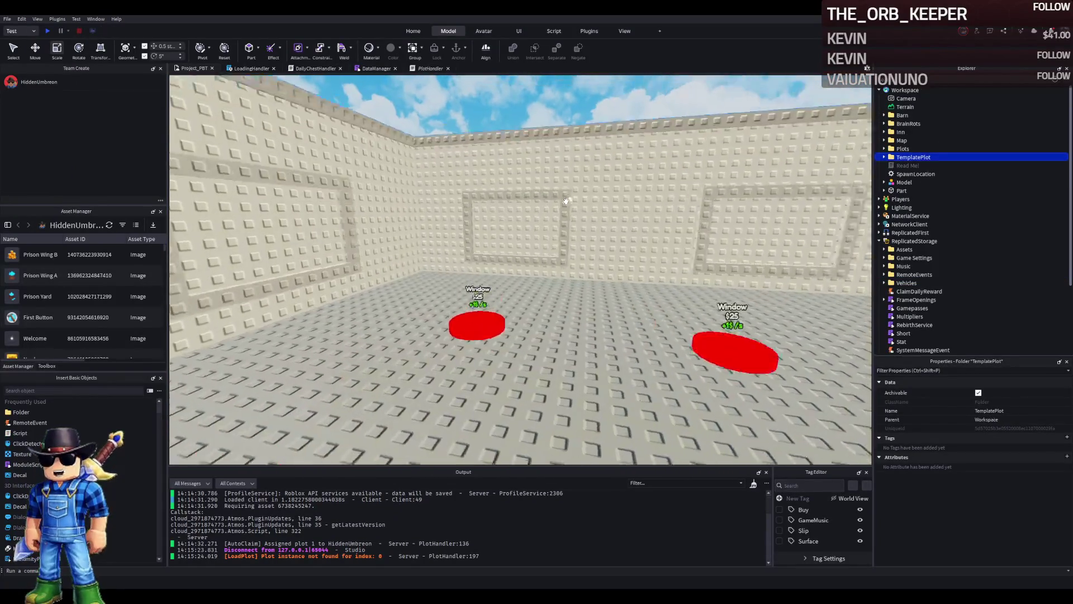
Step: Select the Window3 and Window4 models inside model 42 and shift them up the wall
left_click(566, 200)
left_click(895, 157)
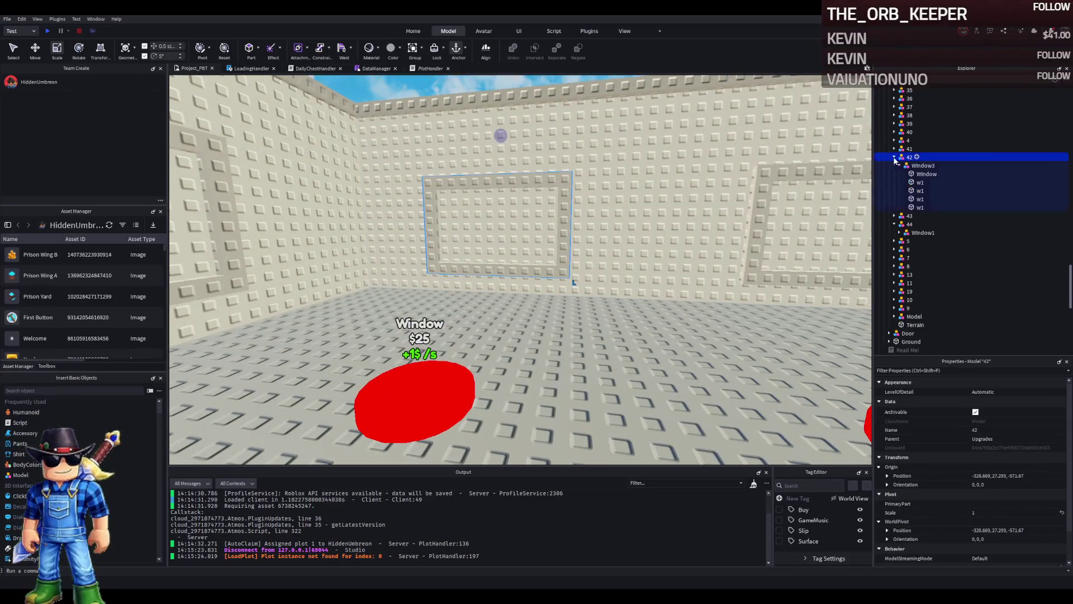
left_click(913, 166)
left_click(899, 167)
left_click(895, 174)
left_click(922, 182, "ctrl")
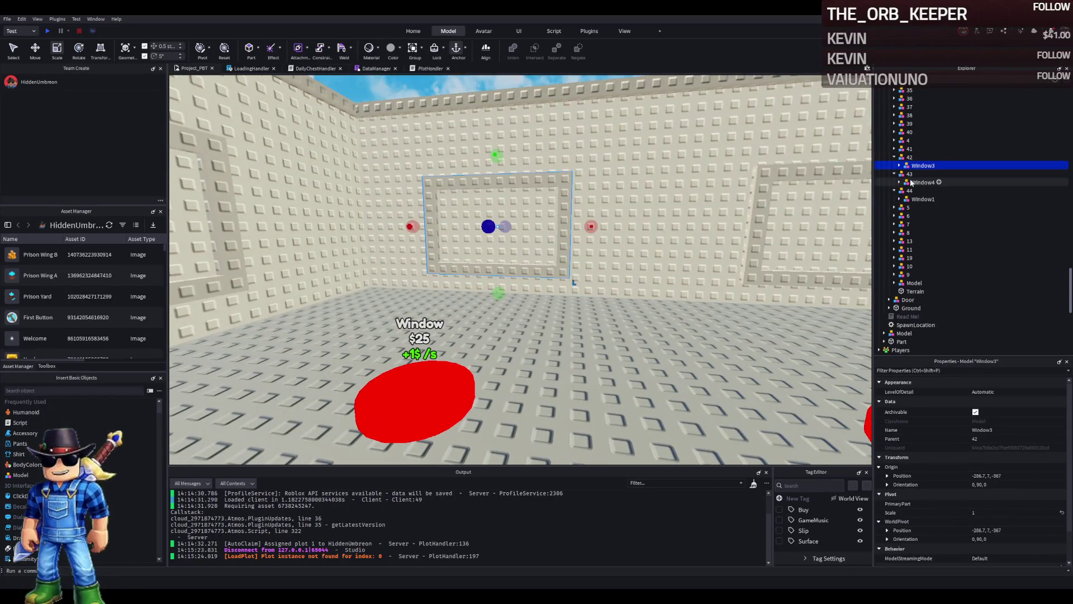
key("f")
mouse_move(580, 248)
left_mouse_down()
mouse_move(579, 273)
mouse_move(575, 263)
mouse_move(491, 265)
left_mouse_up()
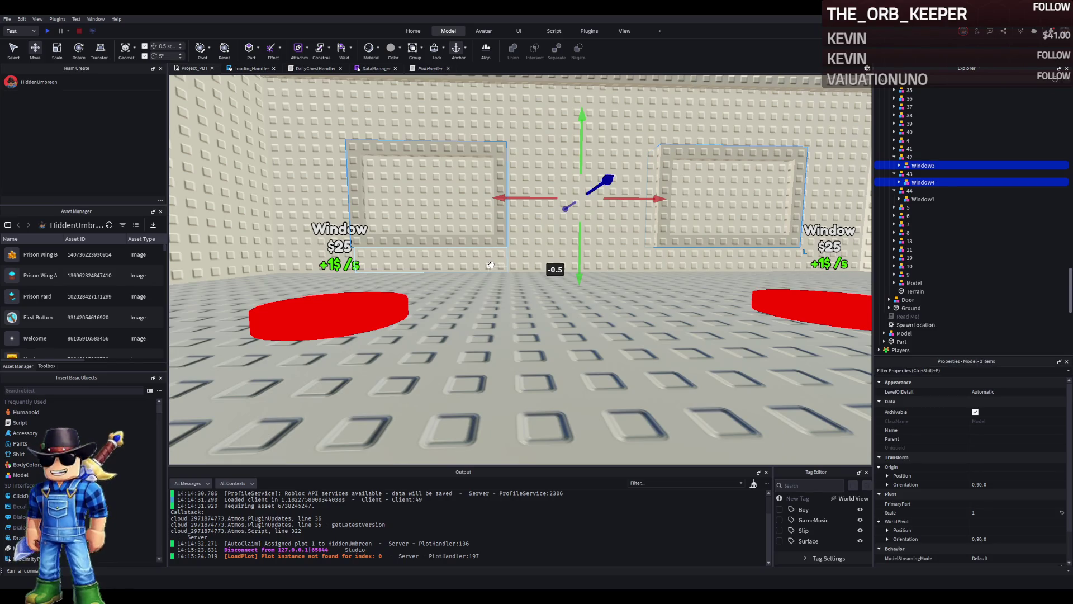
Step: Stretch the Window42RB_ opening to 8 studs tall, then select Window43RB_
left_click(442, 237)
key("ctrl+3")
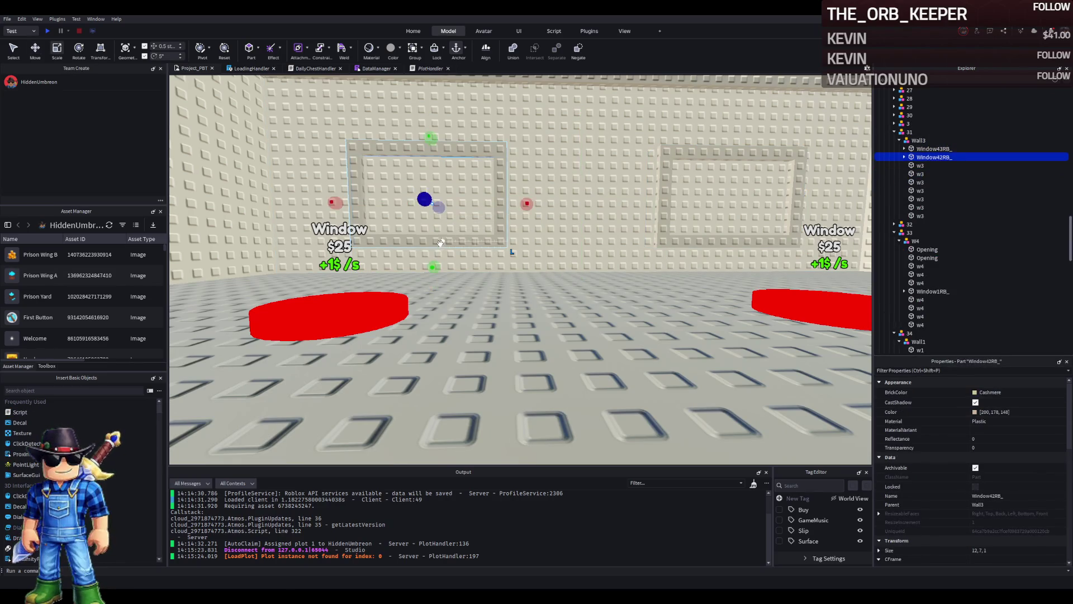
left_click_drag(435, 272, 439, 277)
scroll(468, 272, "up", 5)
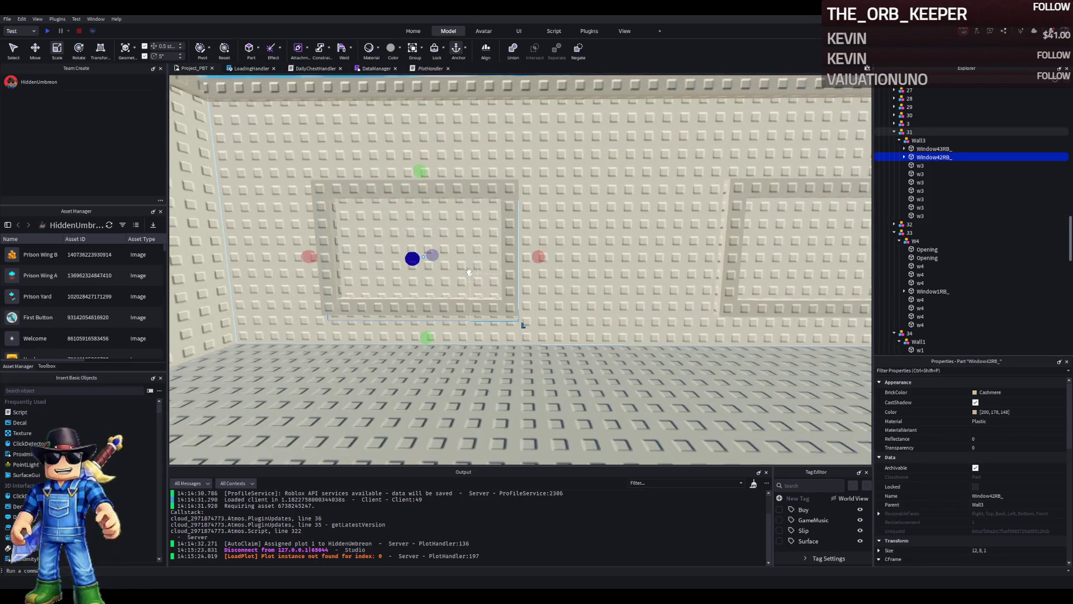
key("f")
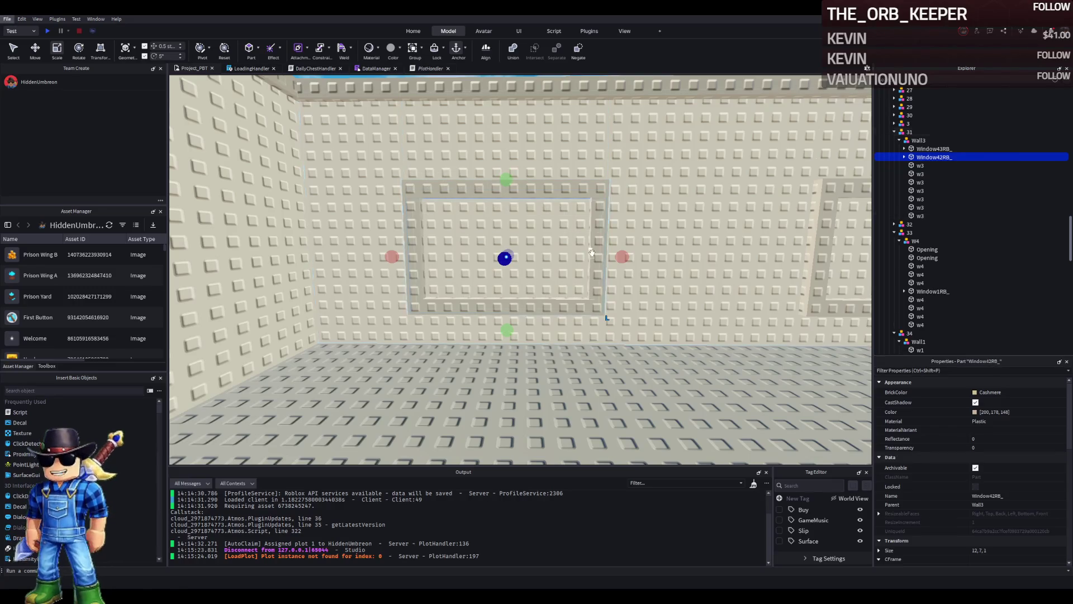
key("d")
key("d")
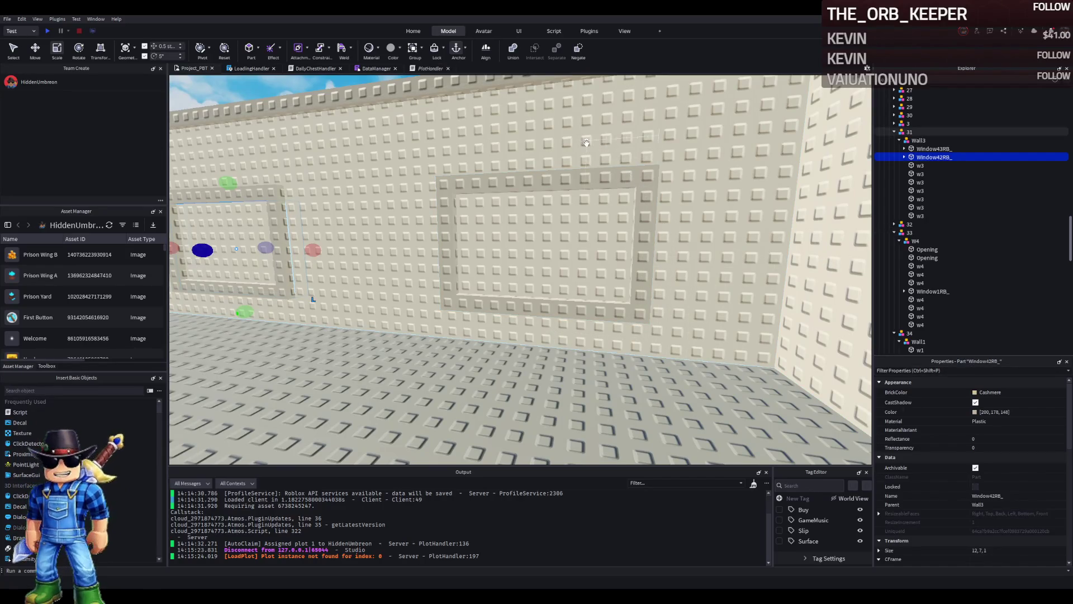
left_click(594, 204)
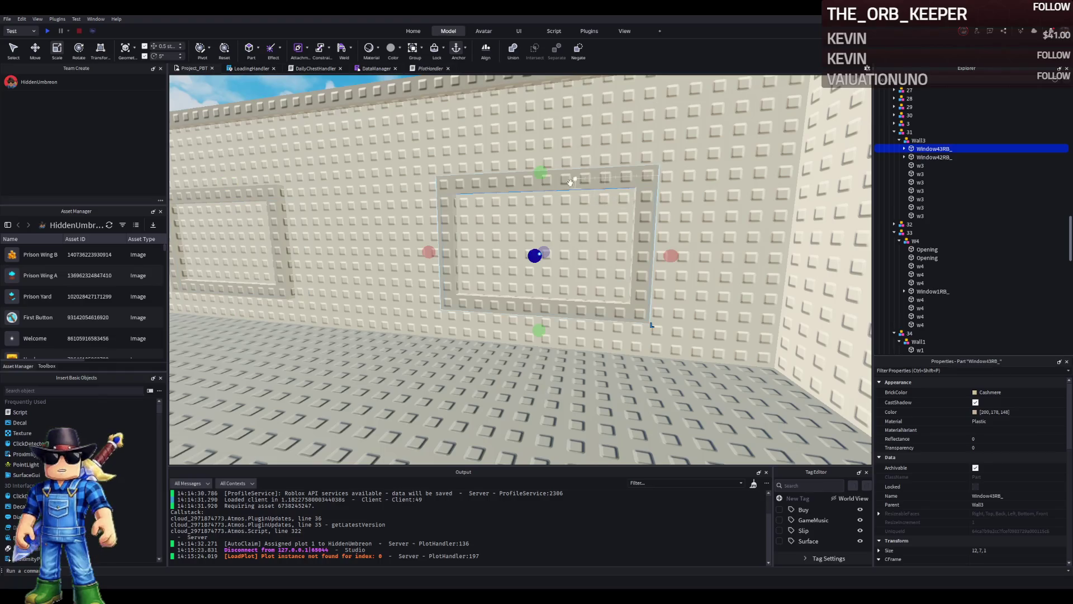
Step: Try moving the Window4 model down the wall, then set it back higher
key("f")
left_click(604, 210)
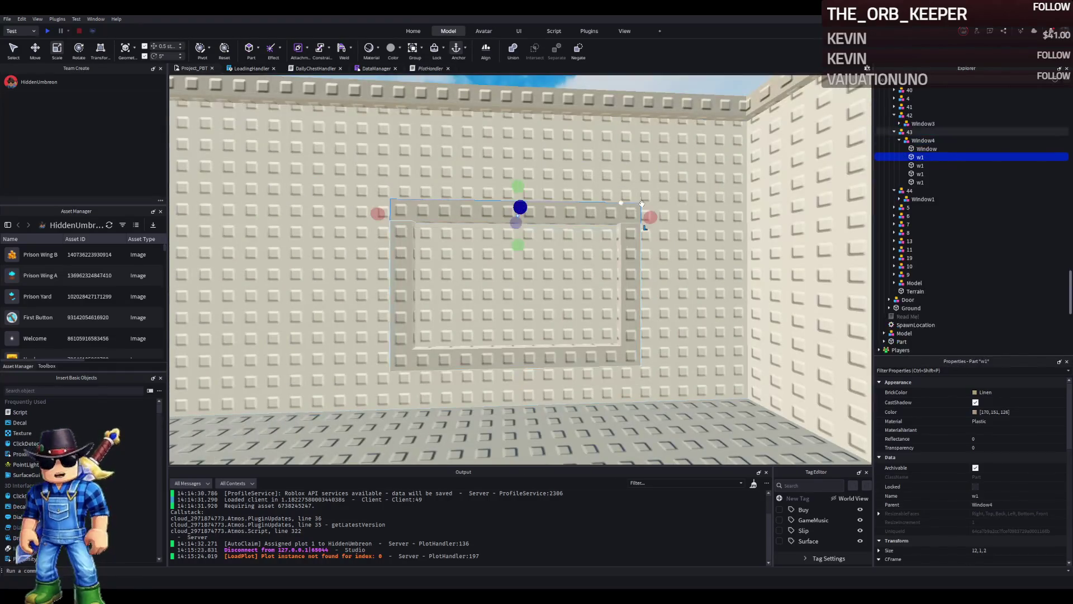
left_click(922, 140)
key("ctrl+2")
mouse_move(507, 209)
left_mouse_down()
mouse_move(506, 307)
mouse_move(499, 231)
left_mouse_up()
key("s")
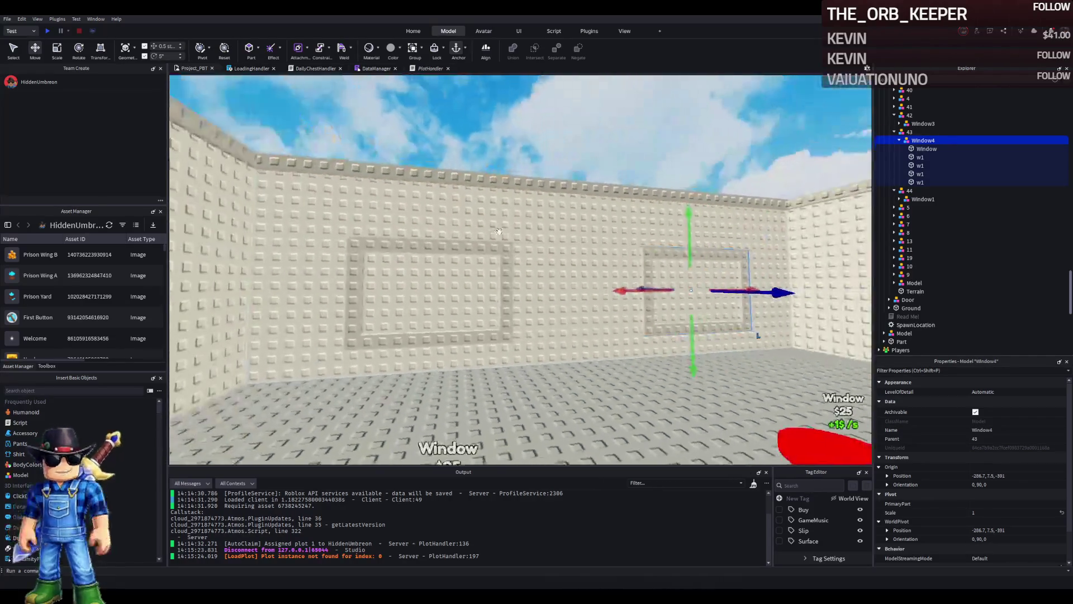
key("s")
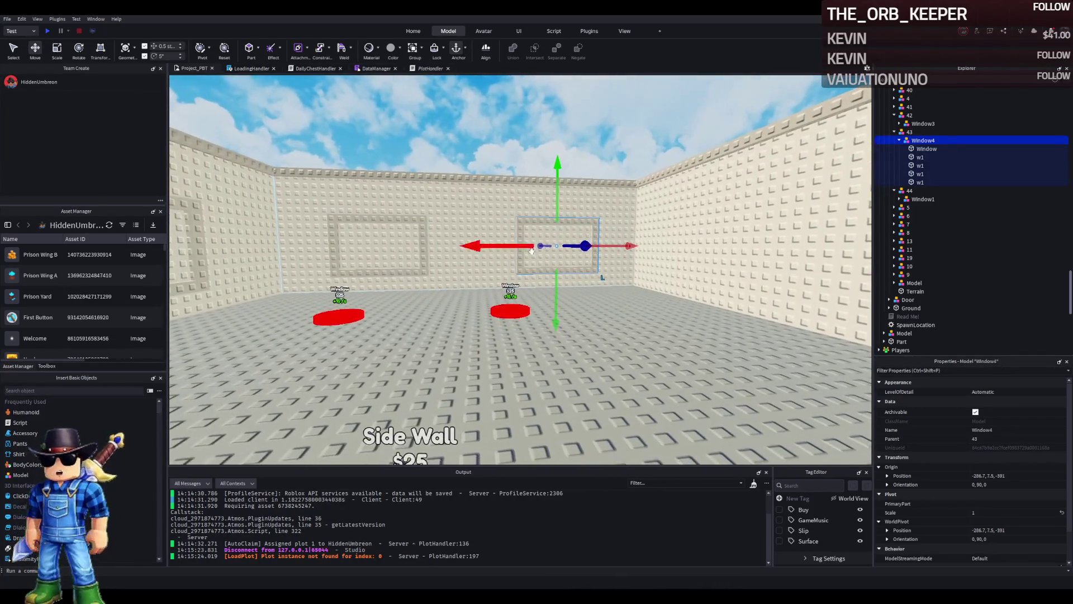
Step: Lower the Window43RB_ and Window42RB_ openings by half a stud each
left_click(535, 257)
key("f")
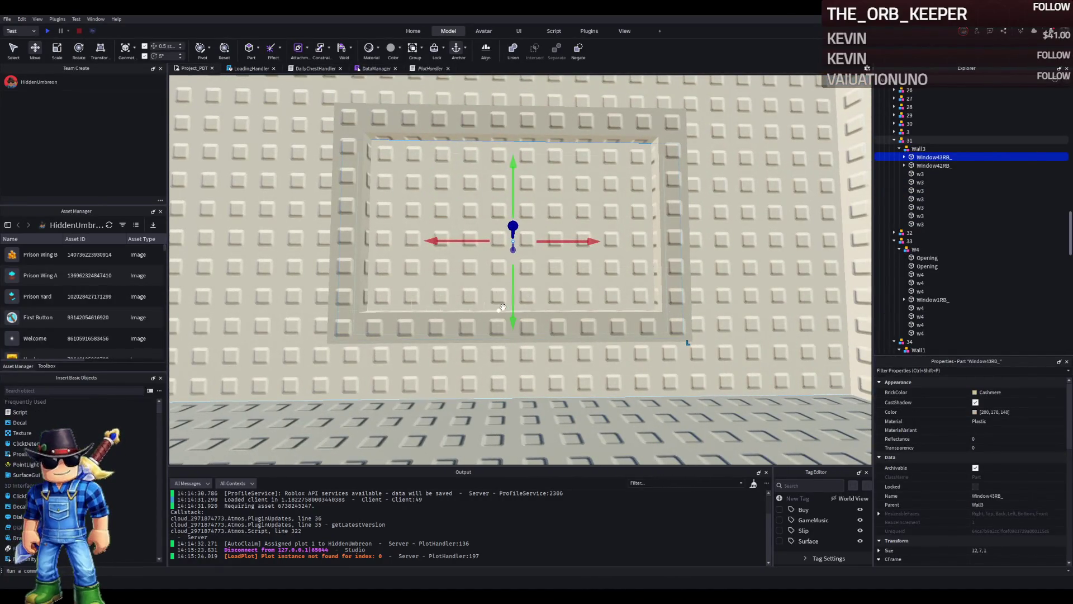
mouse_move(512, 320)
left_mouse_down()
mouse_move(519, 283)
mouse_move(519, 293)
left_mouse_up()
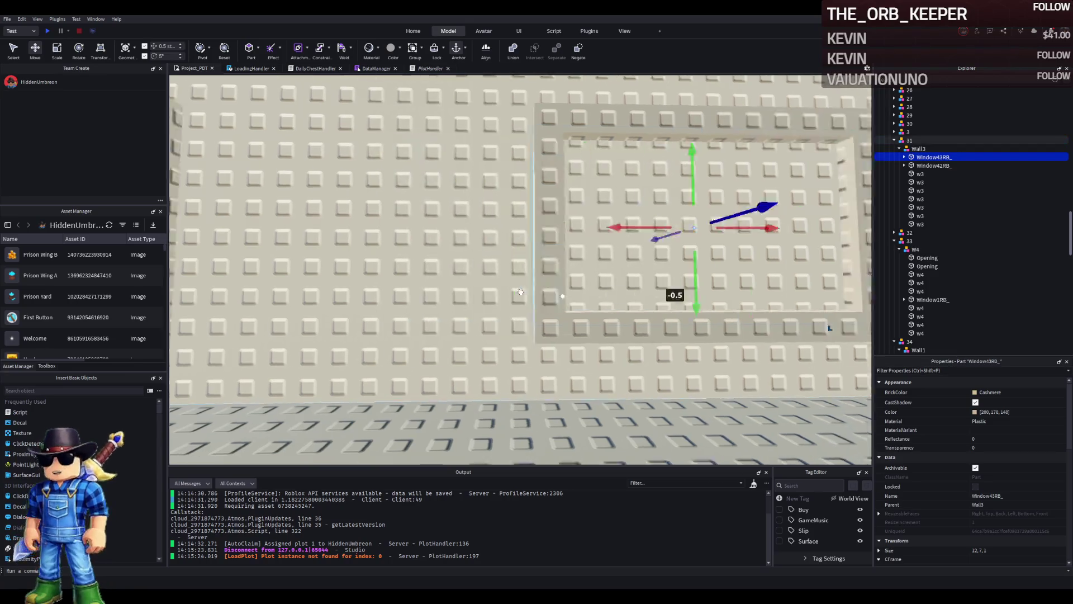
left_click(563, 278)
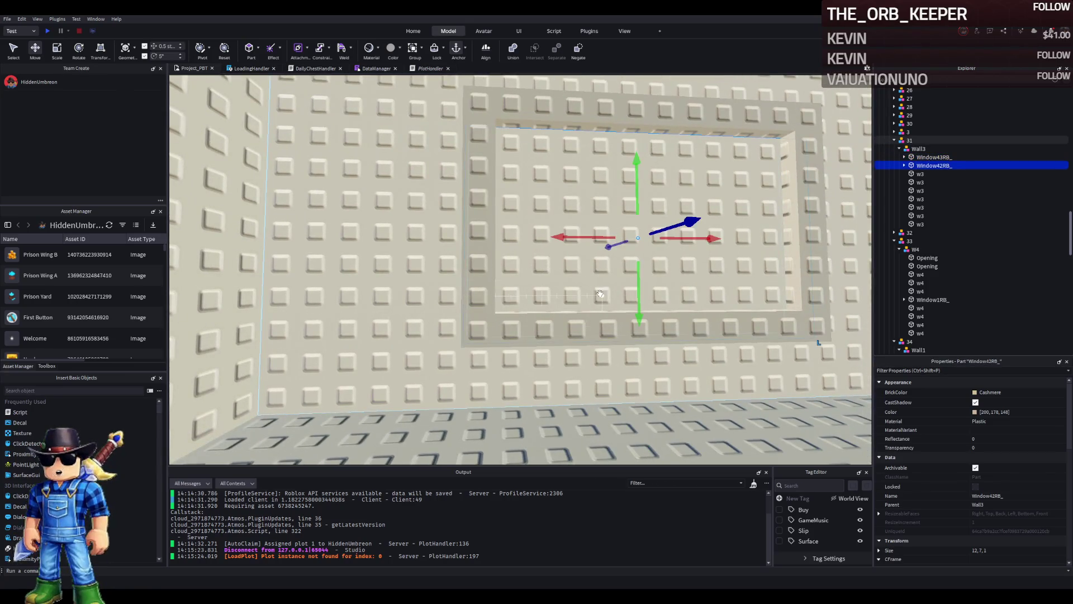
key("d")
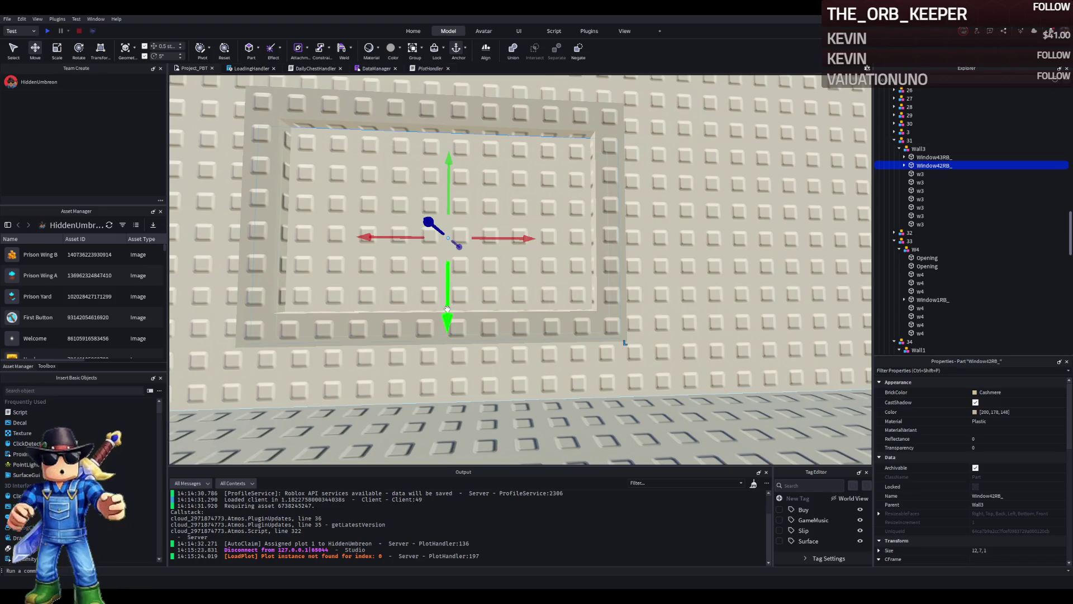
left_click_drag(447, 308, 450, 299)
key("s")
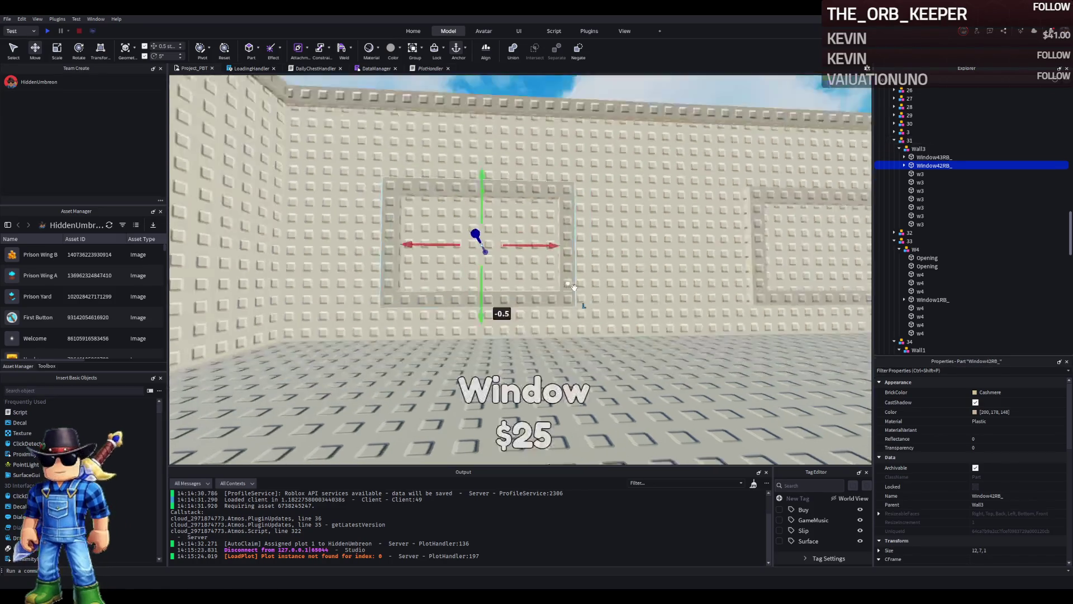
Step: Check the w3 frame part, Window42RB_ and Window43RB_, then select upgrade model 31
left_click(468, 328)
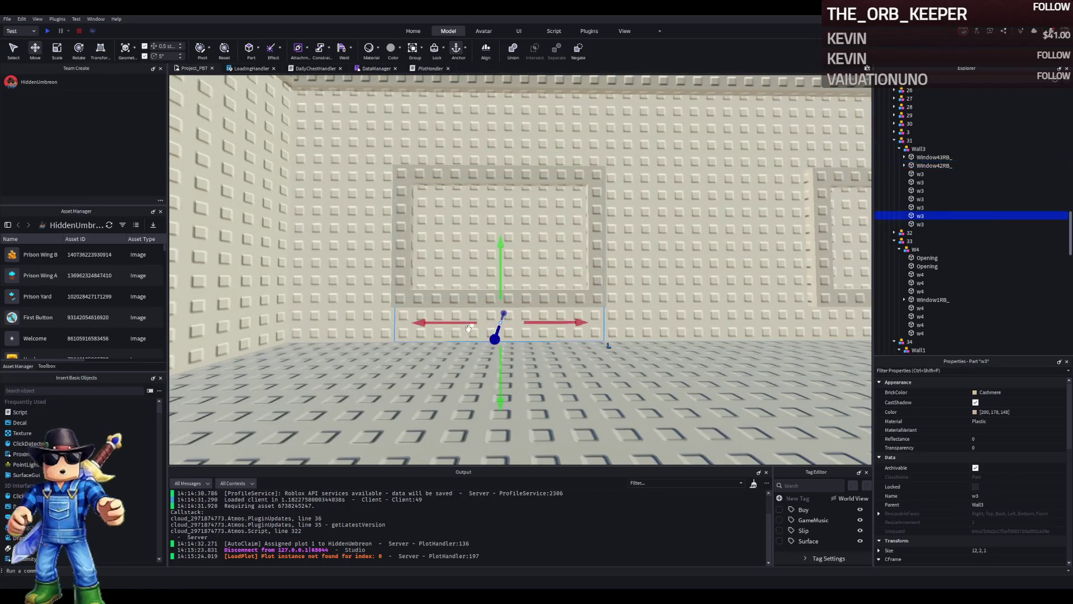
left_click(473, 307)
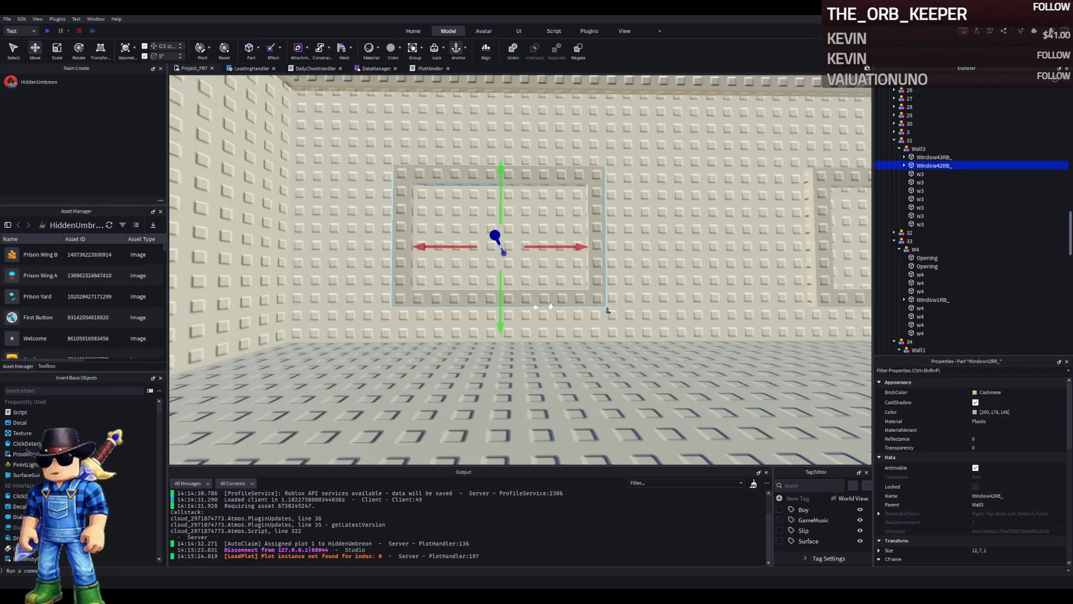
scroll(537, 305, "down", 3)
left_click(537, 313)
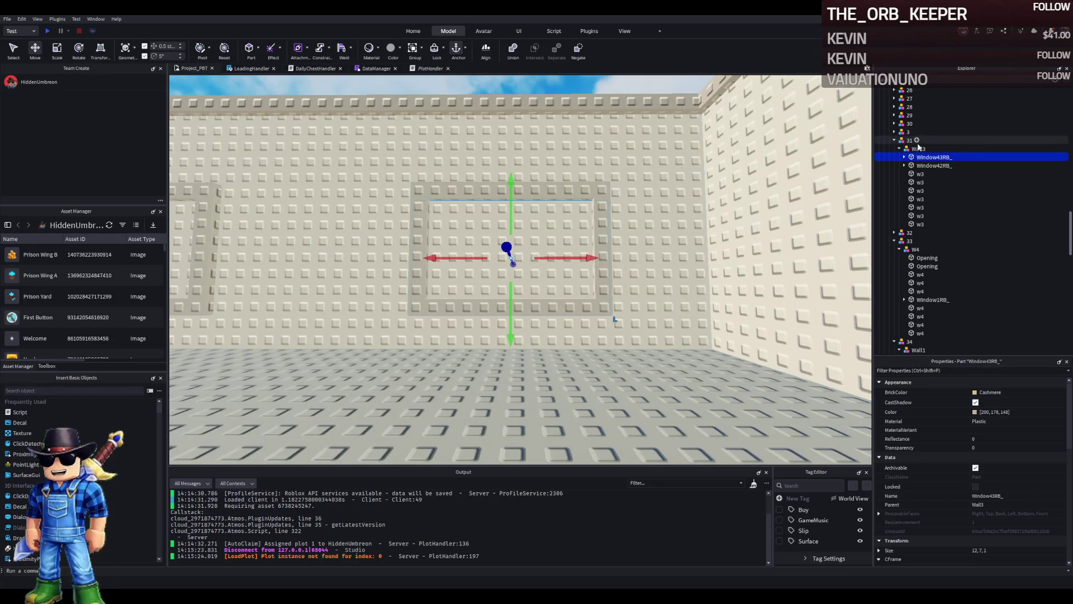
left_click(910, 140)
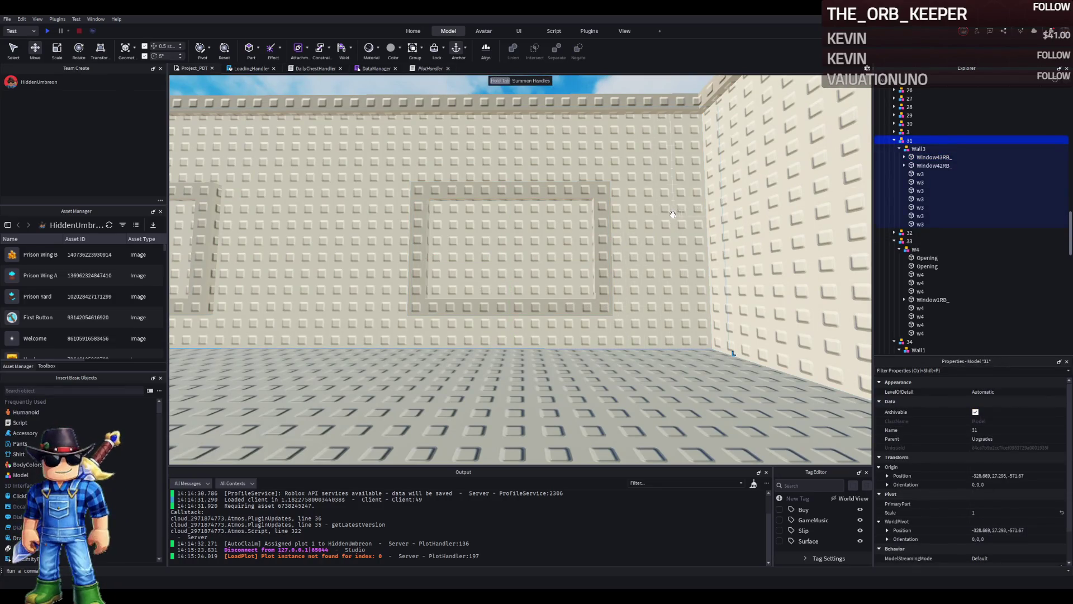
Step: Collapse upgrade models 31, 33, 34, 42 and 43 in the Explorer hierarchy
left_click(894, 140)
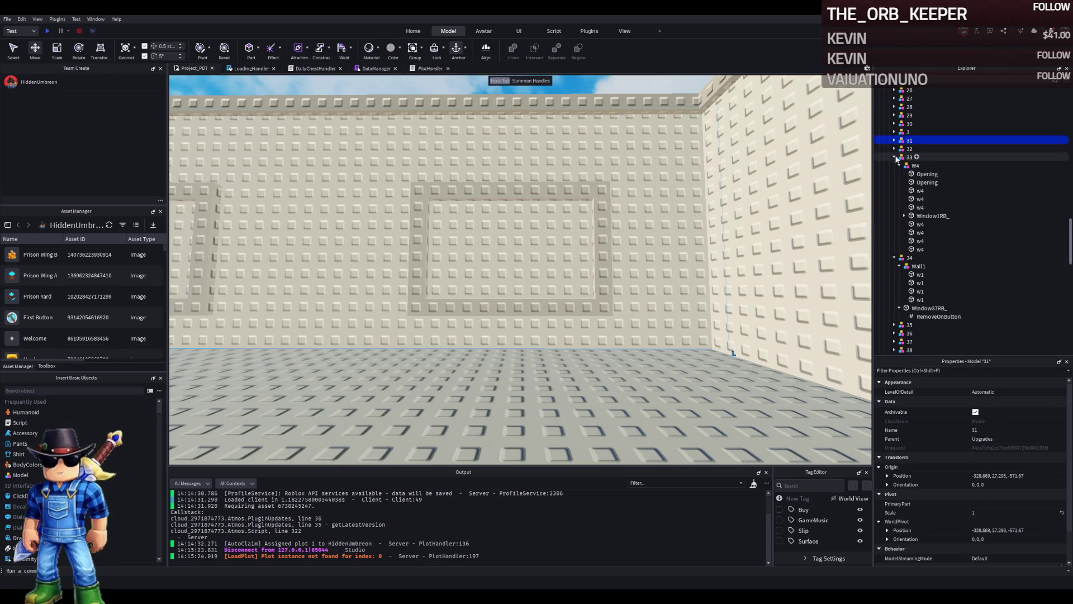
double_click(905, 159)
double_click(906, 166)
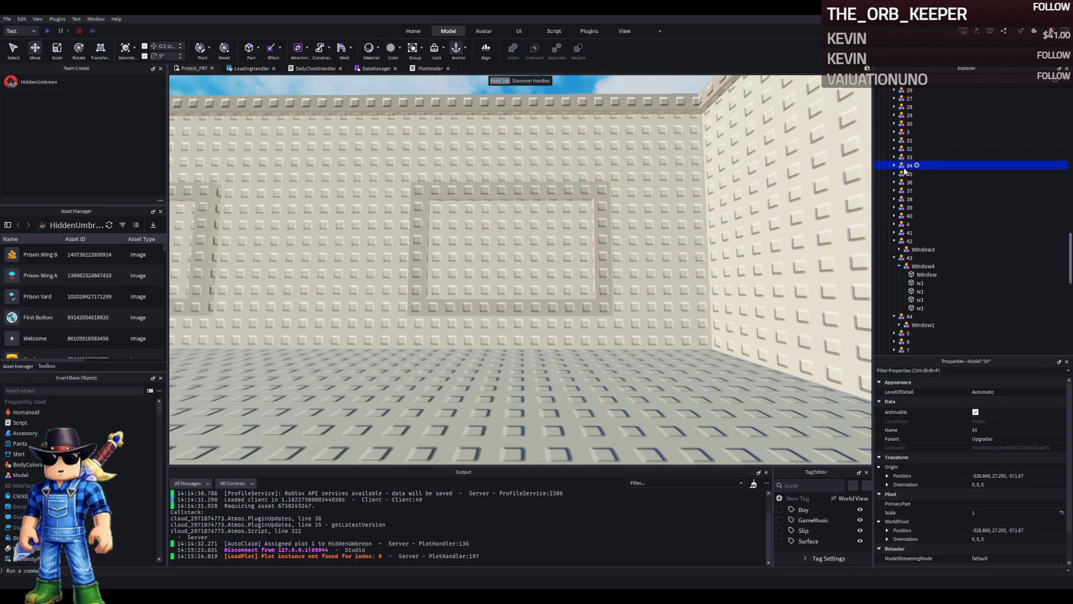
double_click(906, 241)
double_click(902, 250)
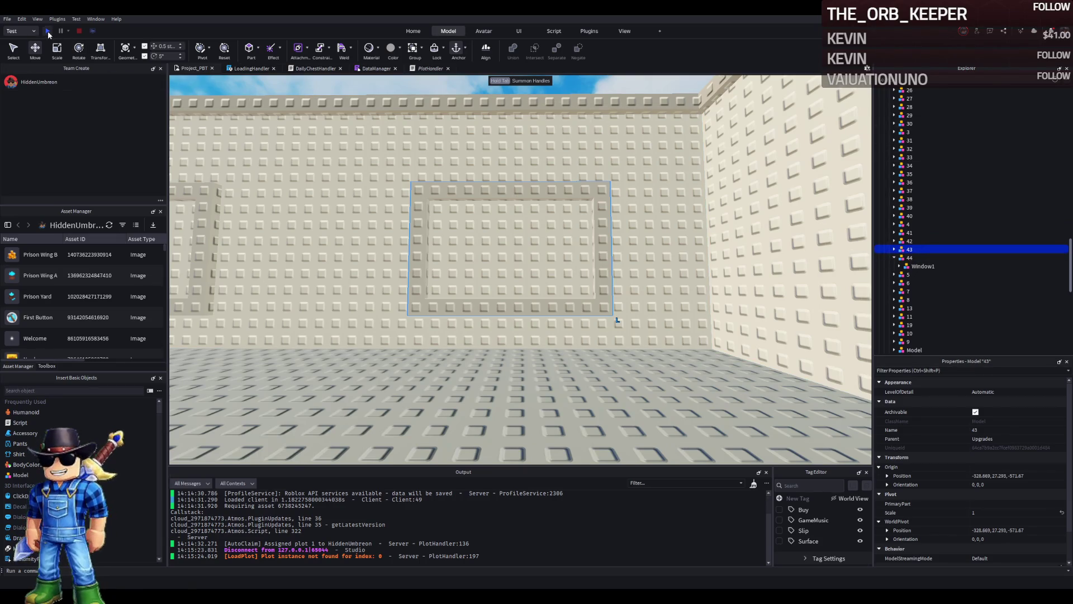
Step: Collapse the TemplatePlot folder, move it into ReplicatedStorage, and start a play test
scroll(884, 157, "up", 5)
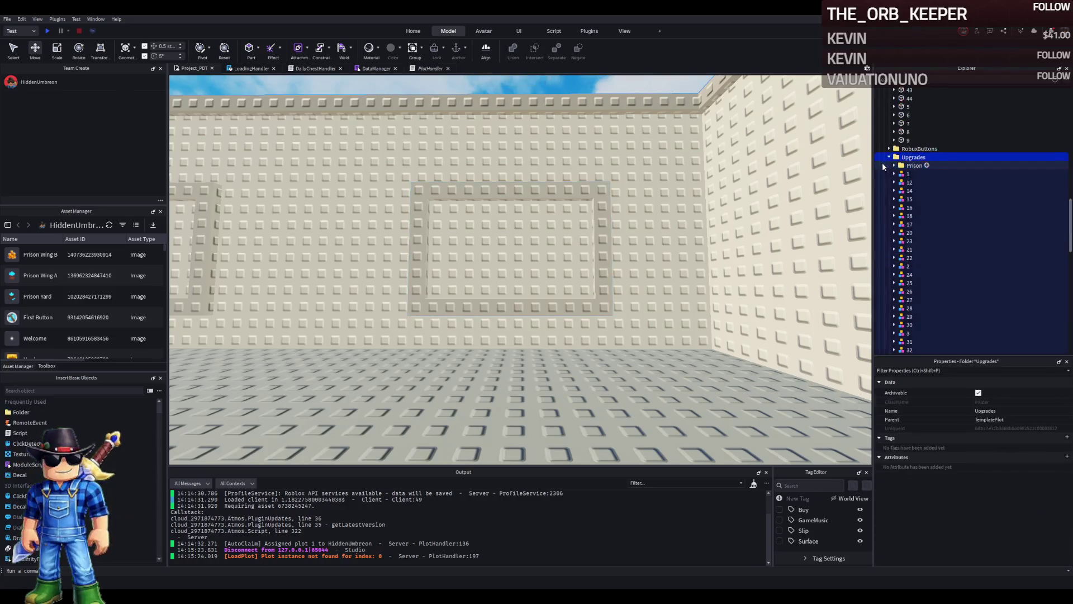
double_click(901, 157)
left_click_drag(917, 244, 916, 242)
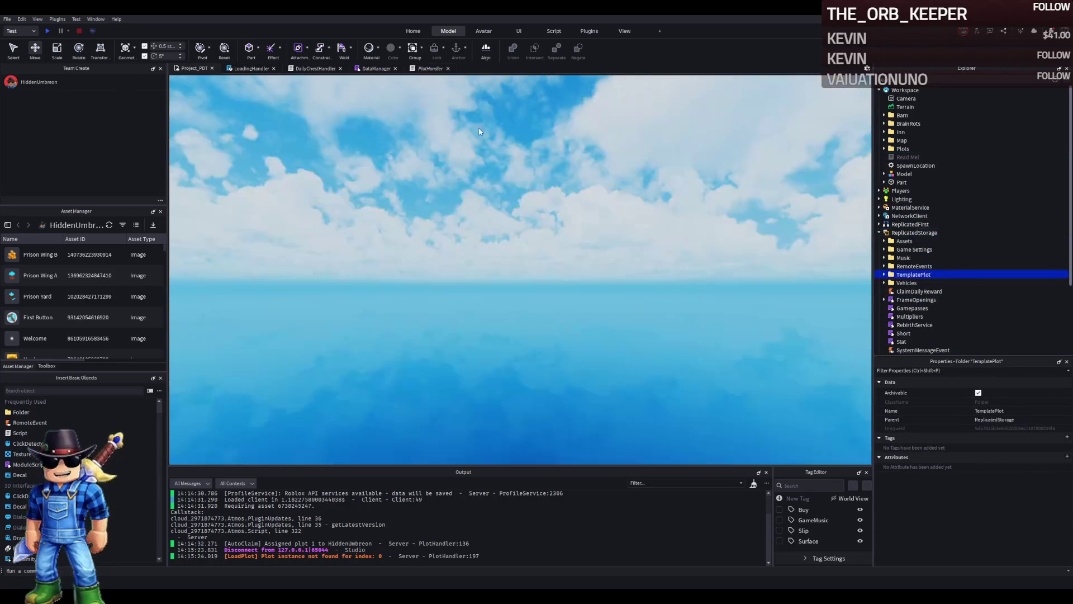
left_click(47, 31)
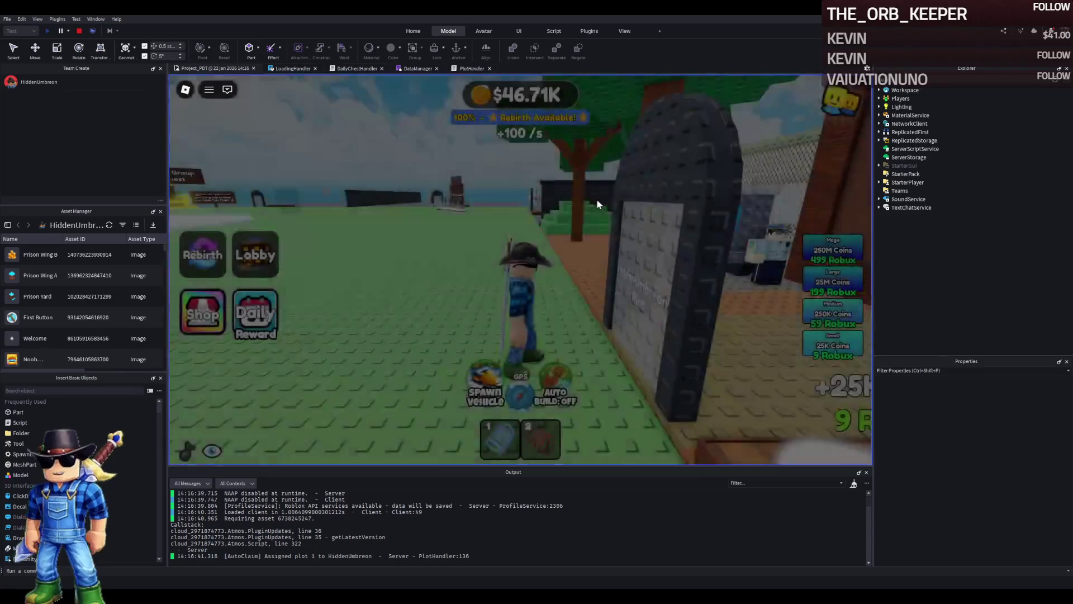
Step: Walk onto the 5 Billion Coins pad and complete the test purchase
key("w")
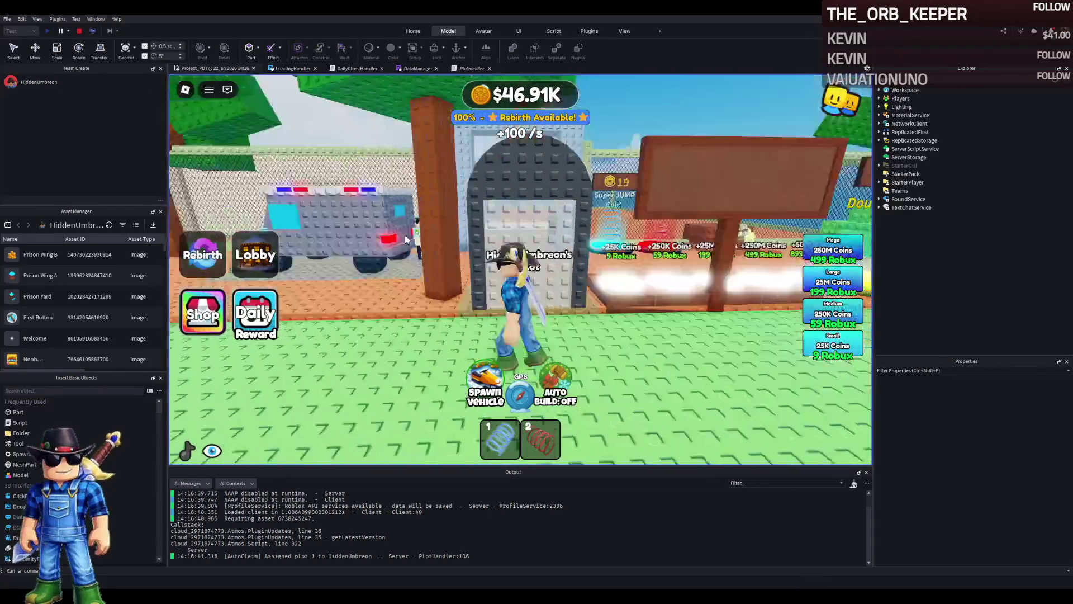
key("w")
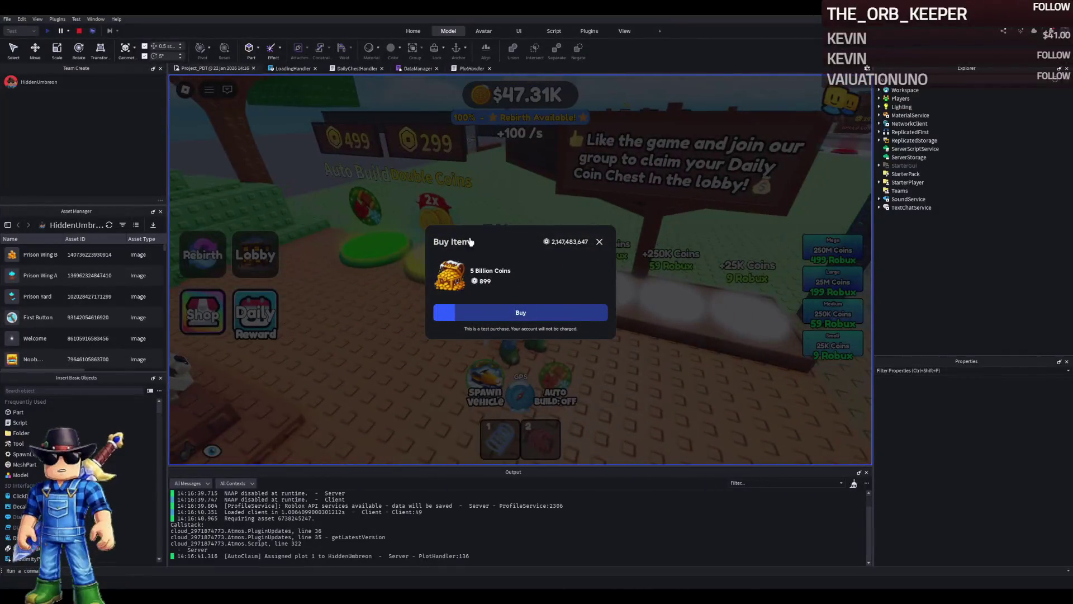
left_click(545, 319)
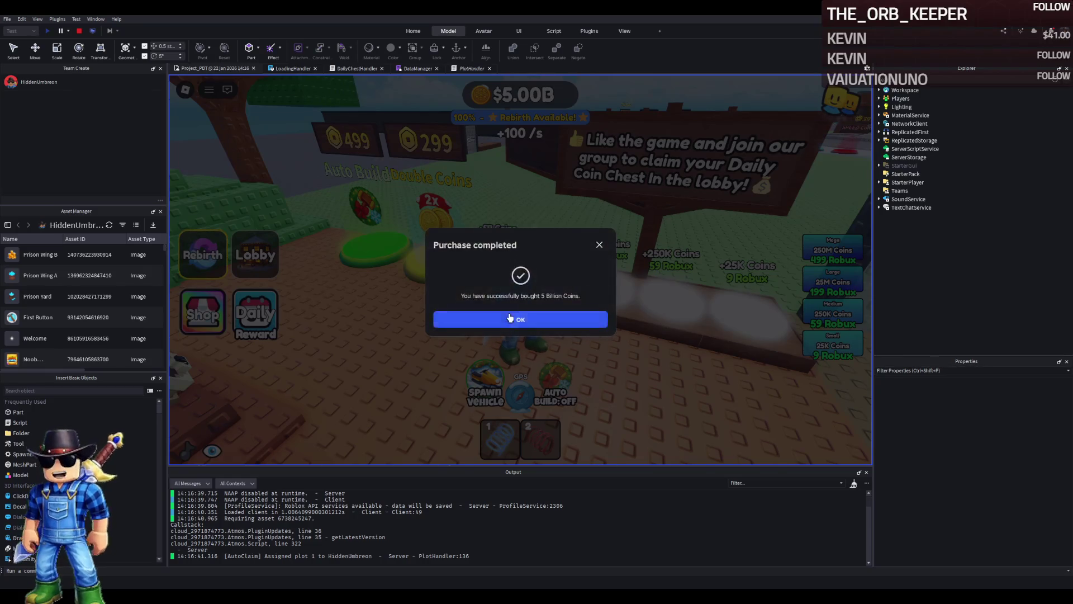
left_click(520, 357)
Step: Rebirth onto a fresh plot through the rebirth offer
key("w")
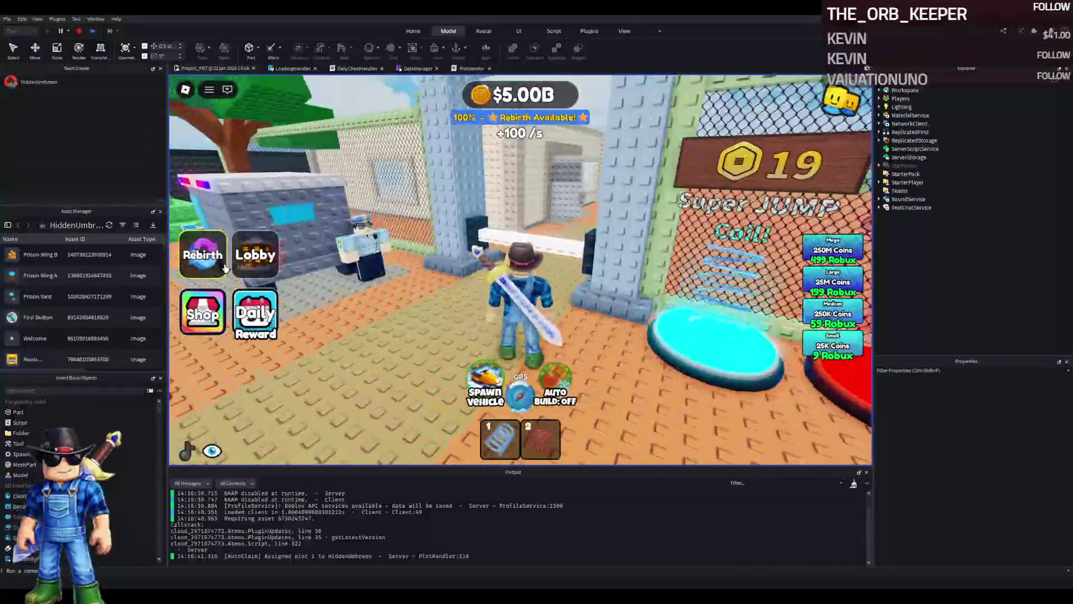
left_click(202, 254)
left_click(433, 337)
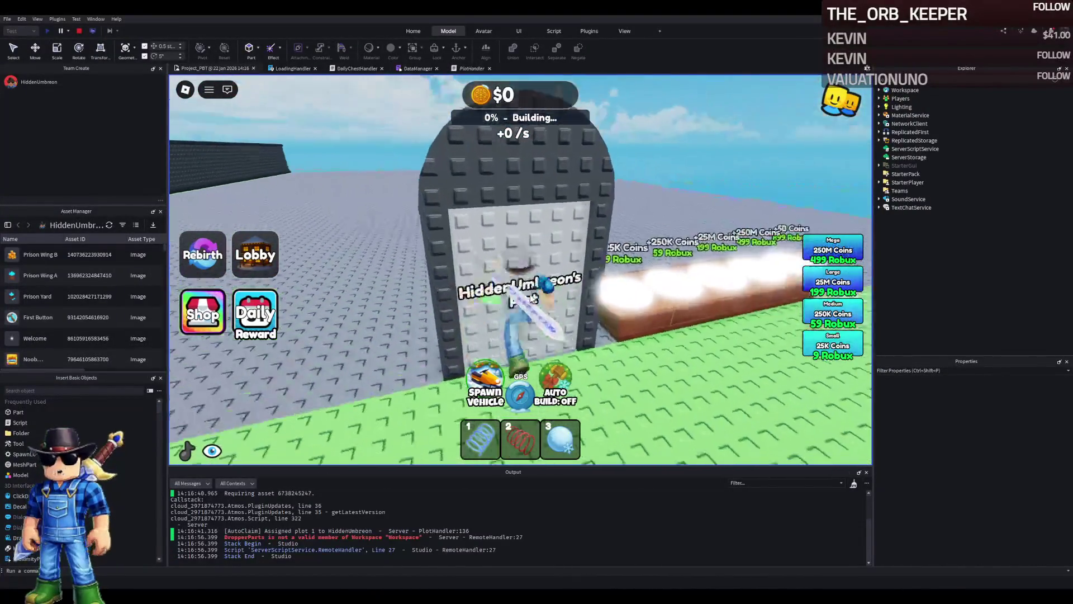
Step: Walk across the new plot to the 25K Coins pad and buy it
key("w")
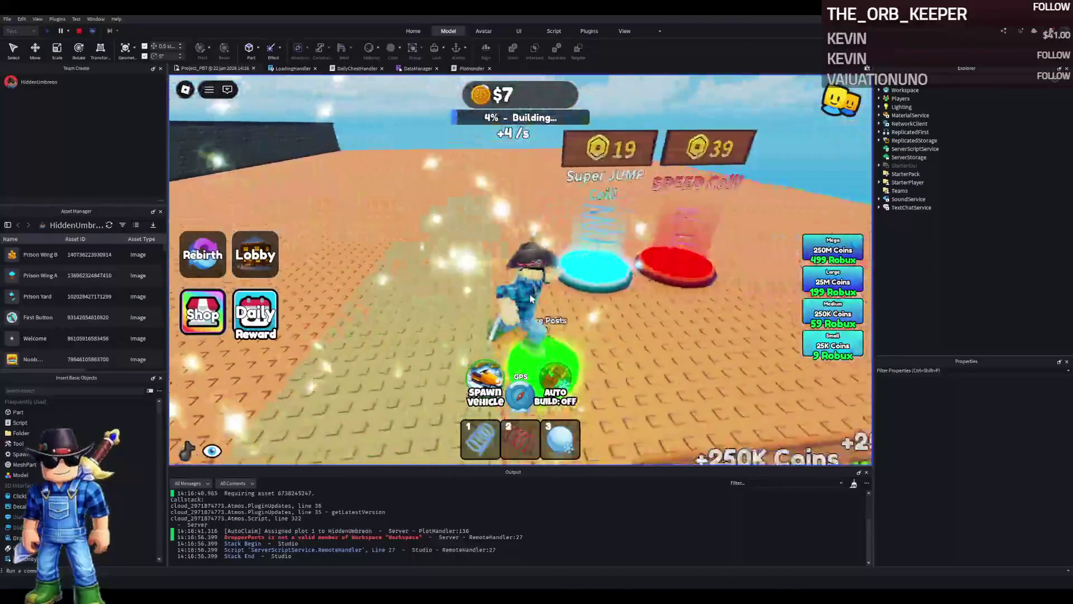
key("w")
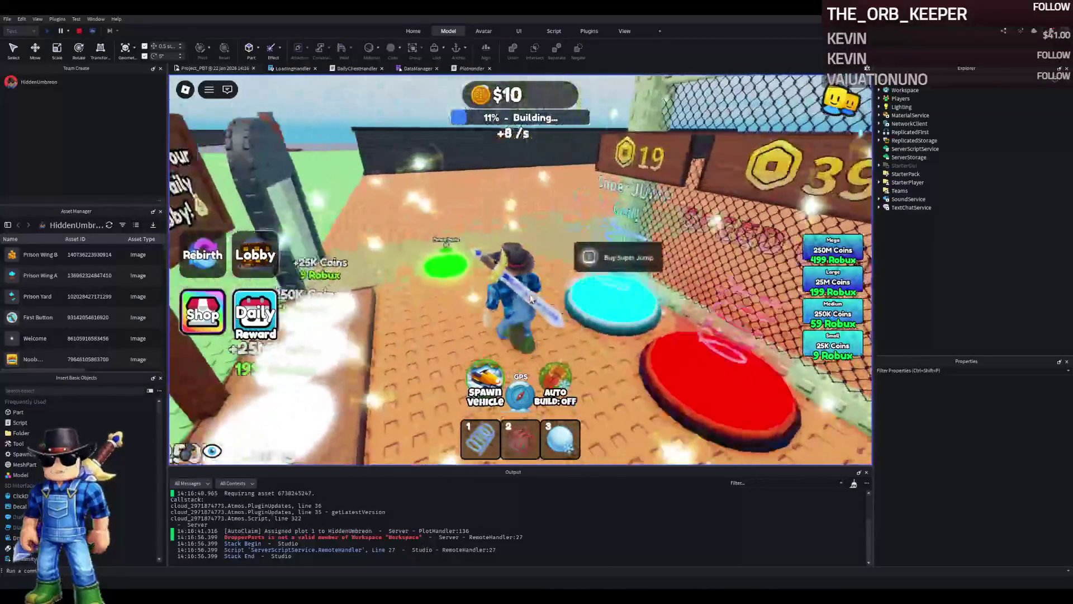
key("w")
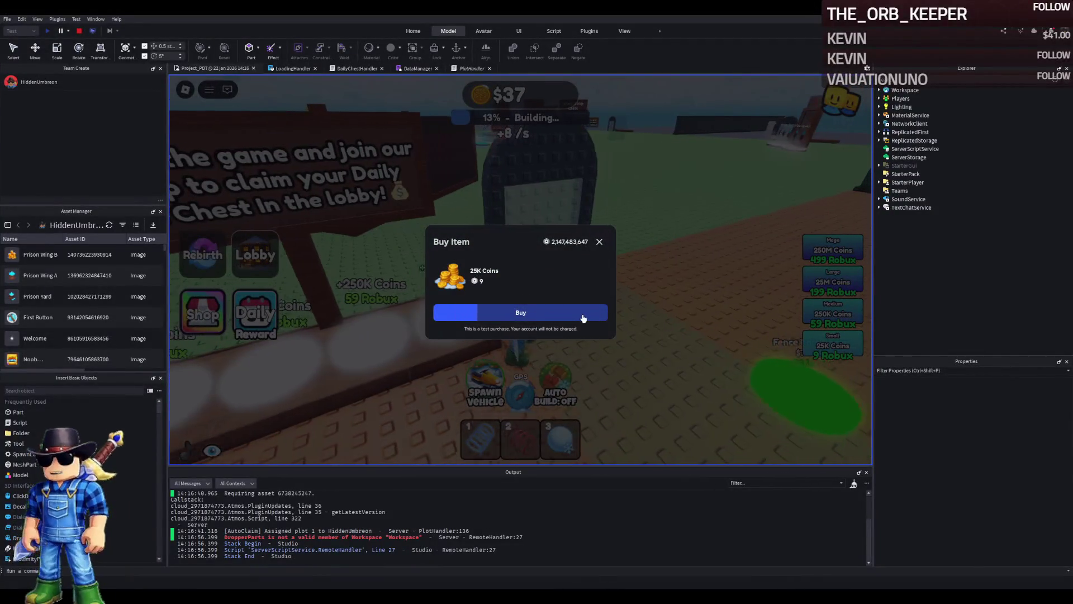
left_click(582, 320)
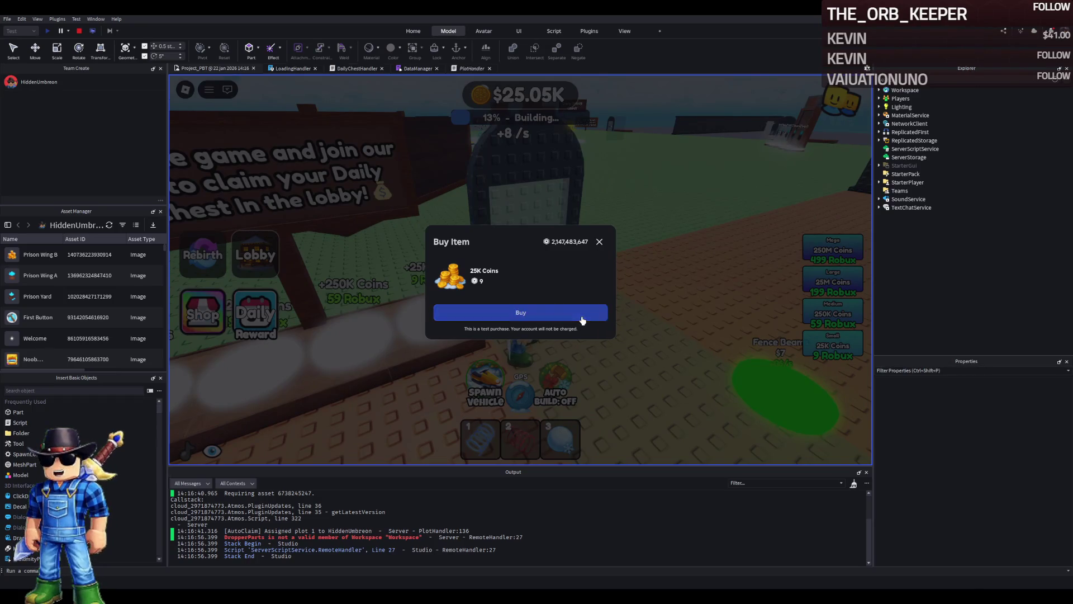
Step: Walk off the pad along the net fence and switch Auto Build on
key("w")
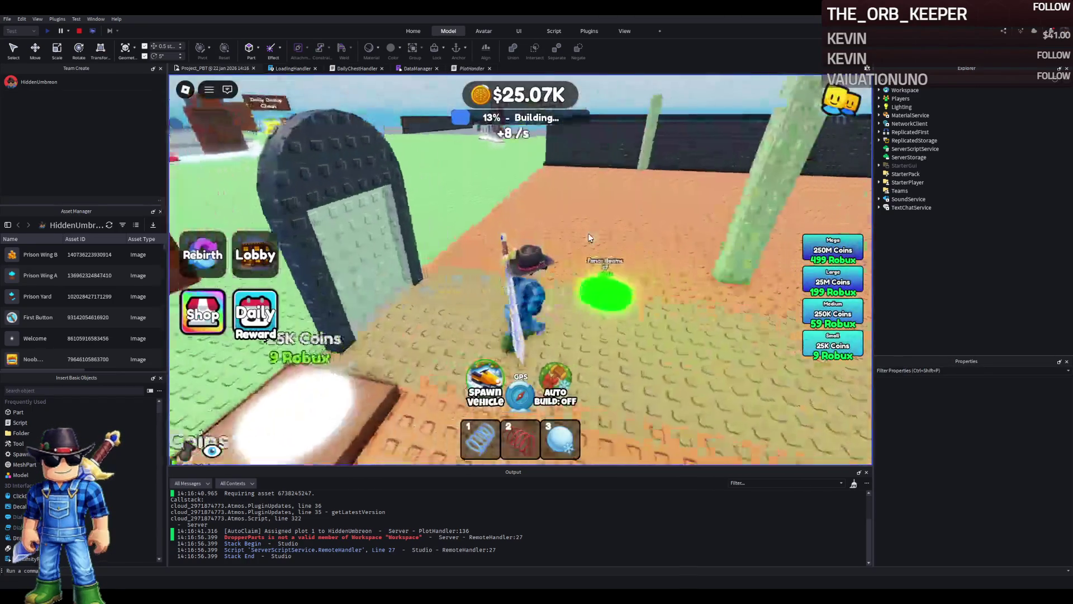
key("d")
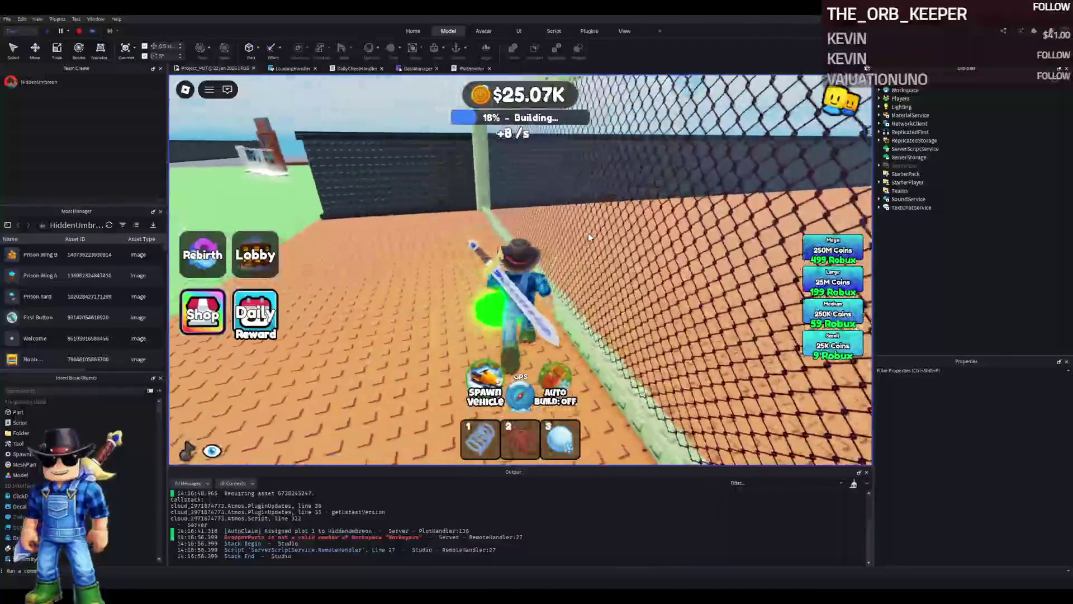
key("w")
left_click(554, 391)
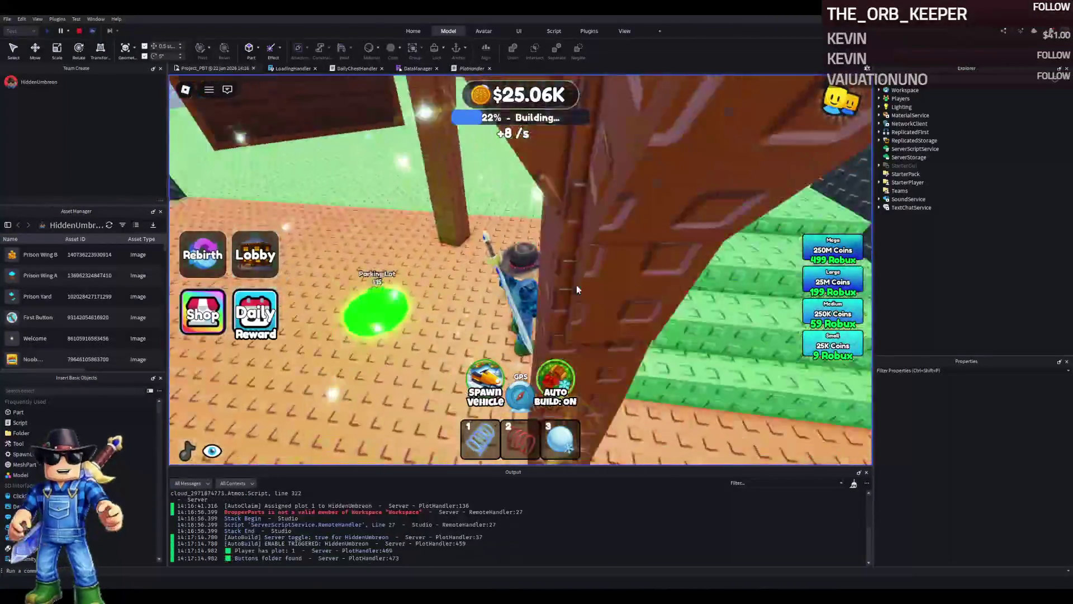
Step: Walk around the plot while it builds, then switch Auto Build off at about 59%
key("w")
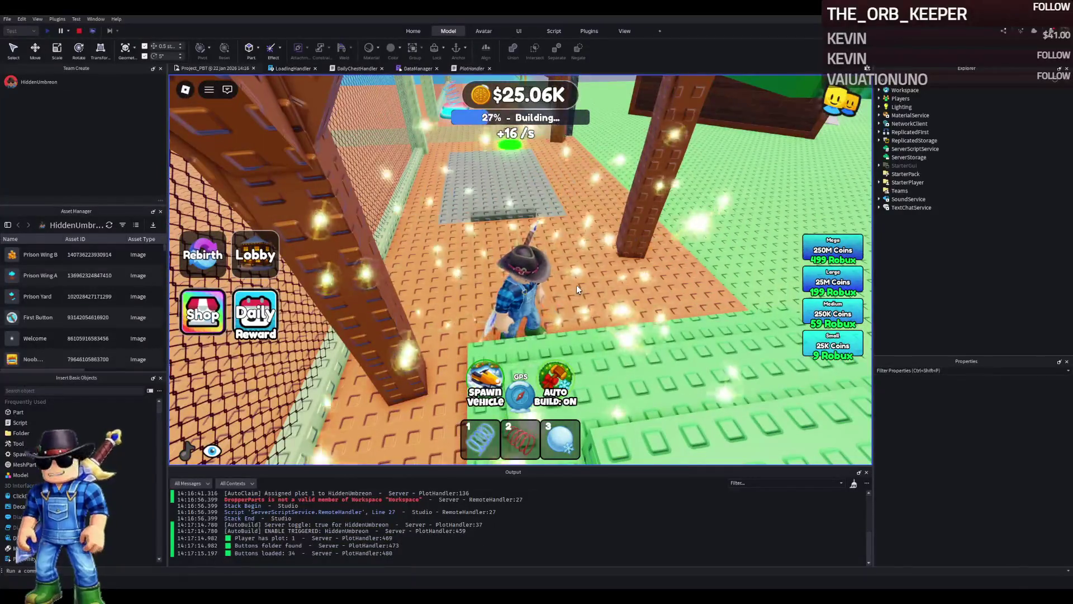
key("w")
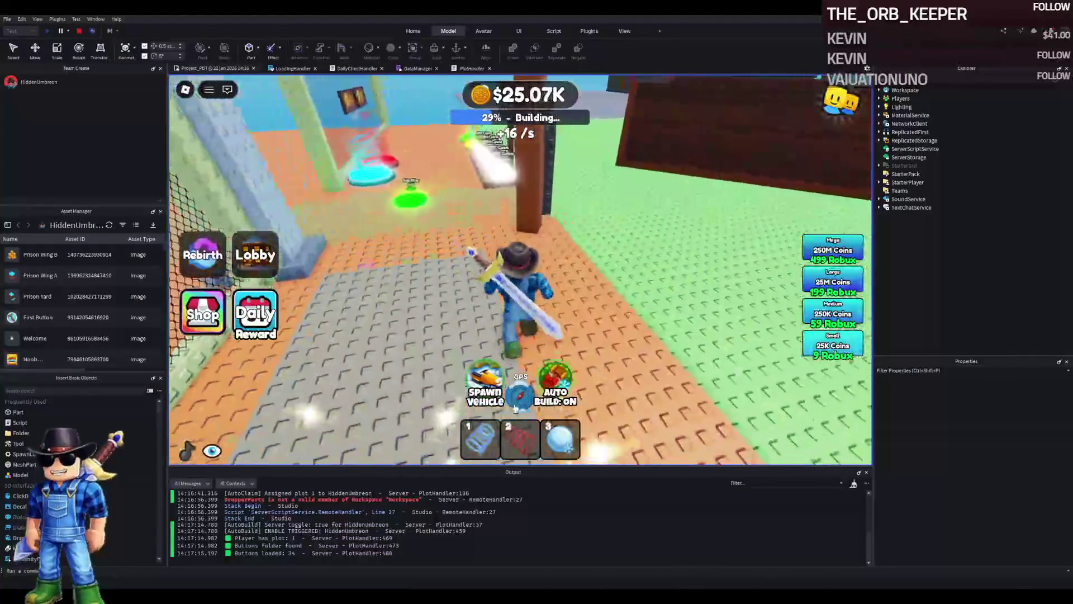
key("w")
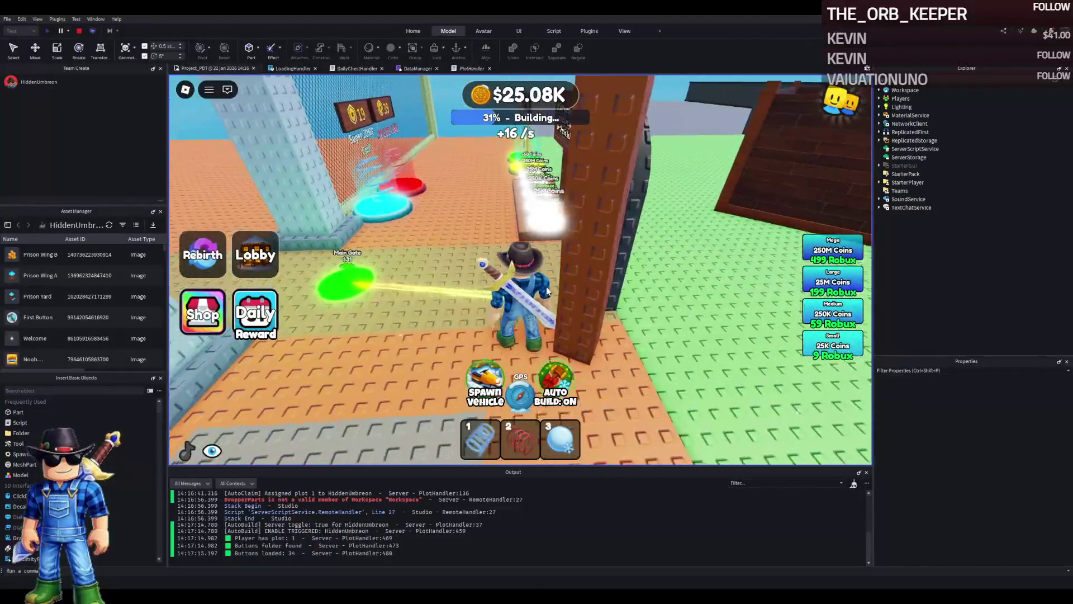
key("w")
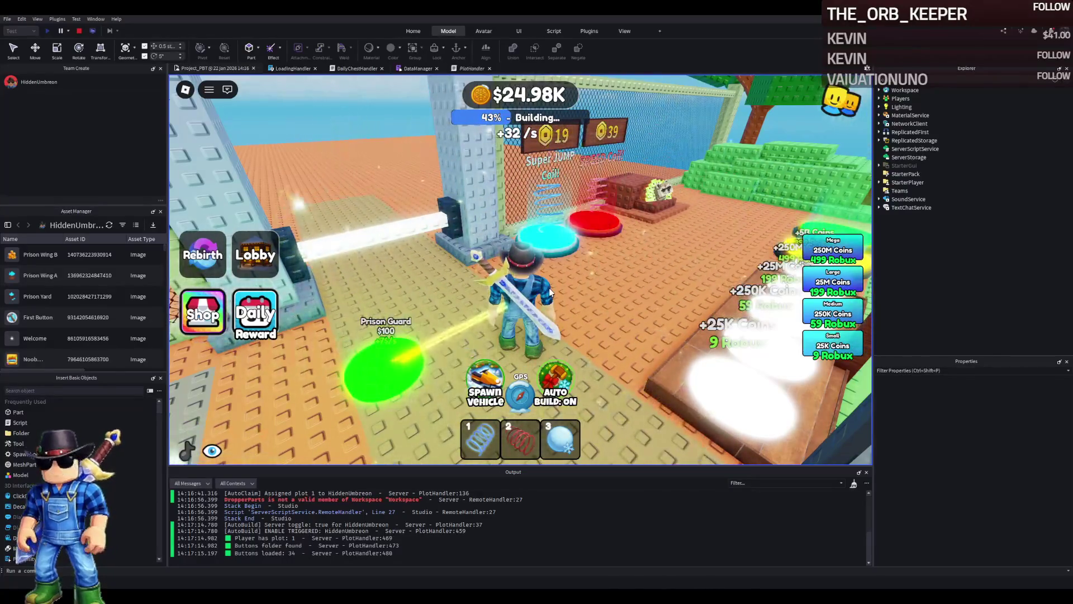
key("a")
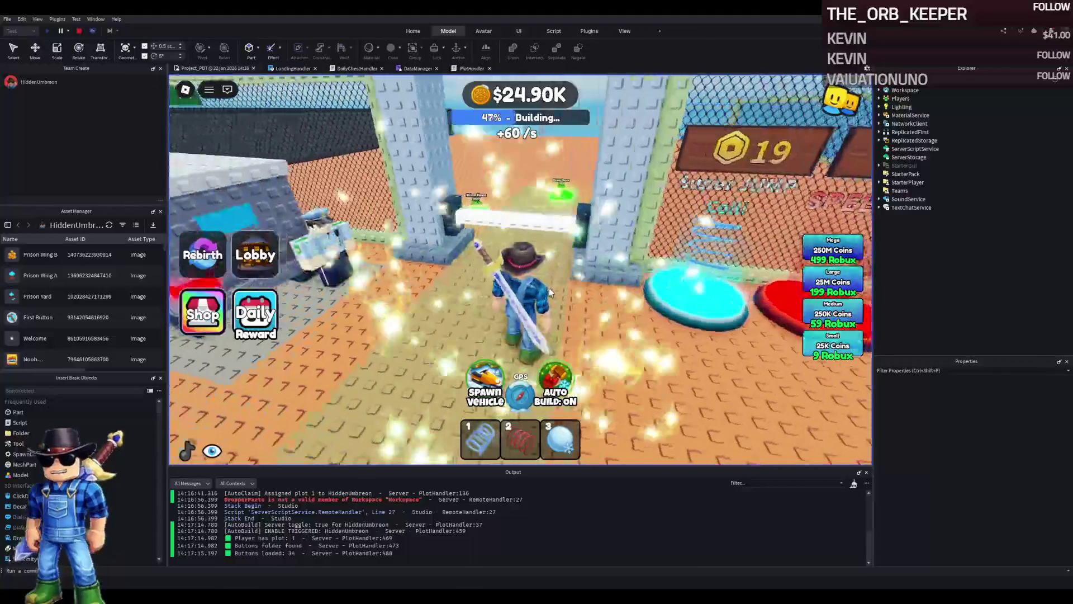
key("a")
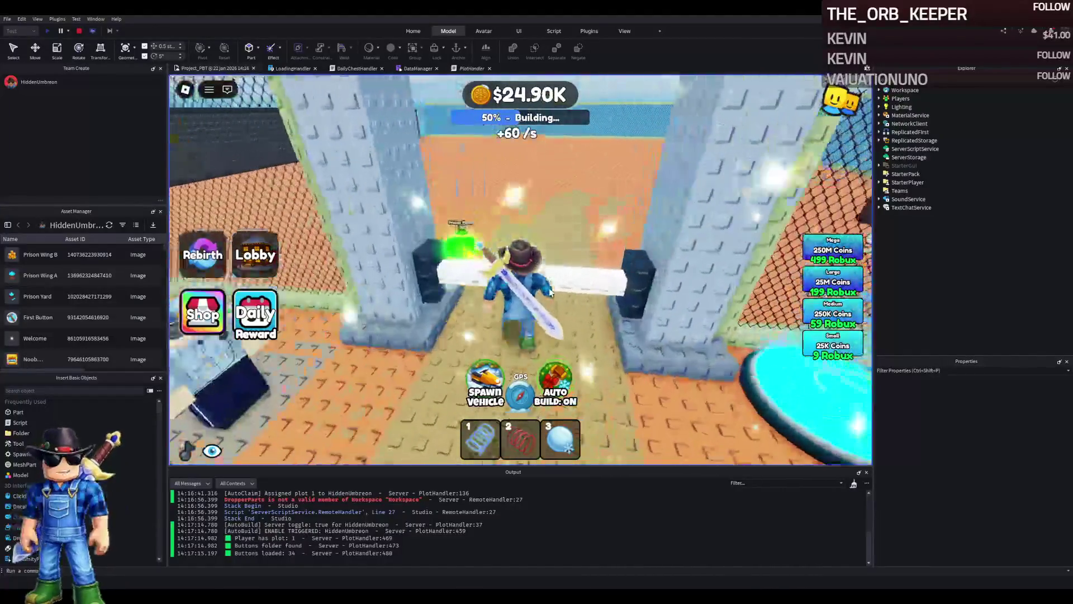
key("s")
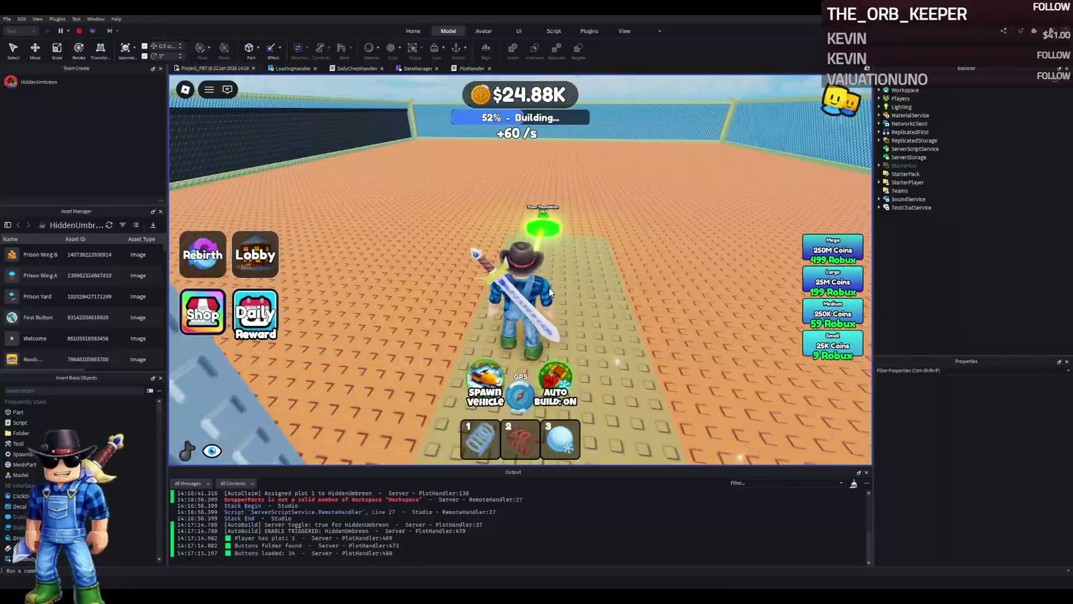
key("w")
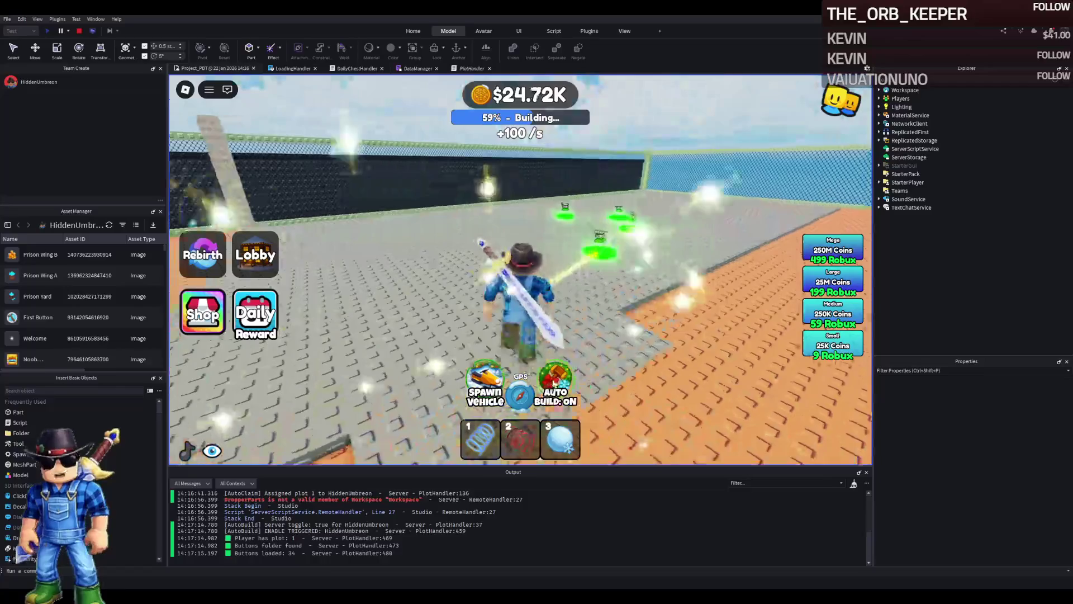
left_click(555, 391)
Step: Walk across the green upgrade pads, buying them up to the Door Frame
key("d")
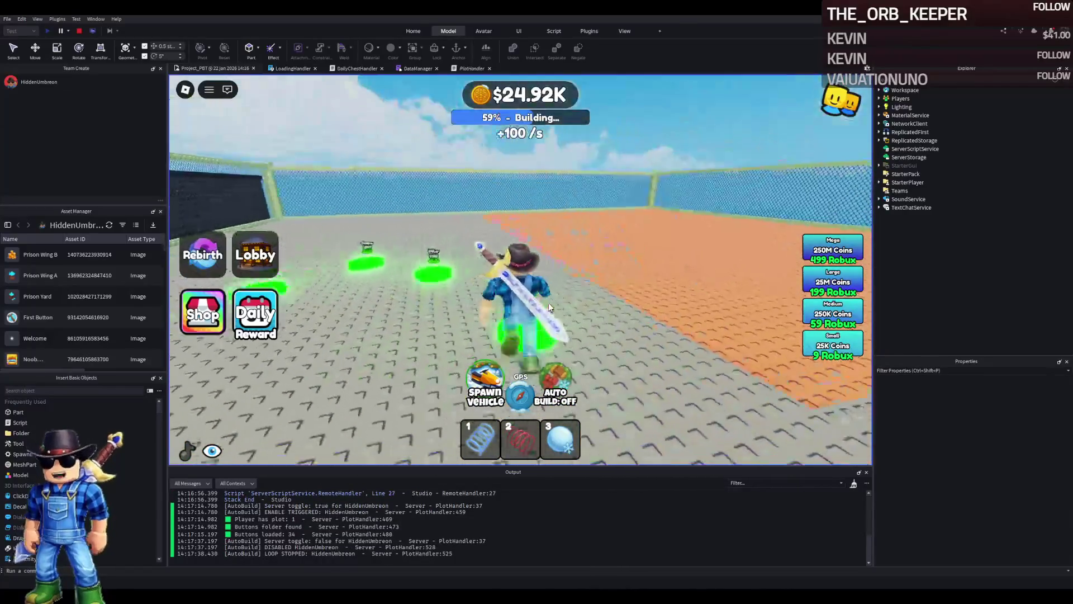
key("a")
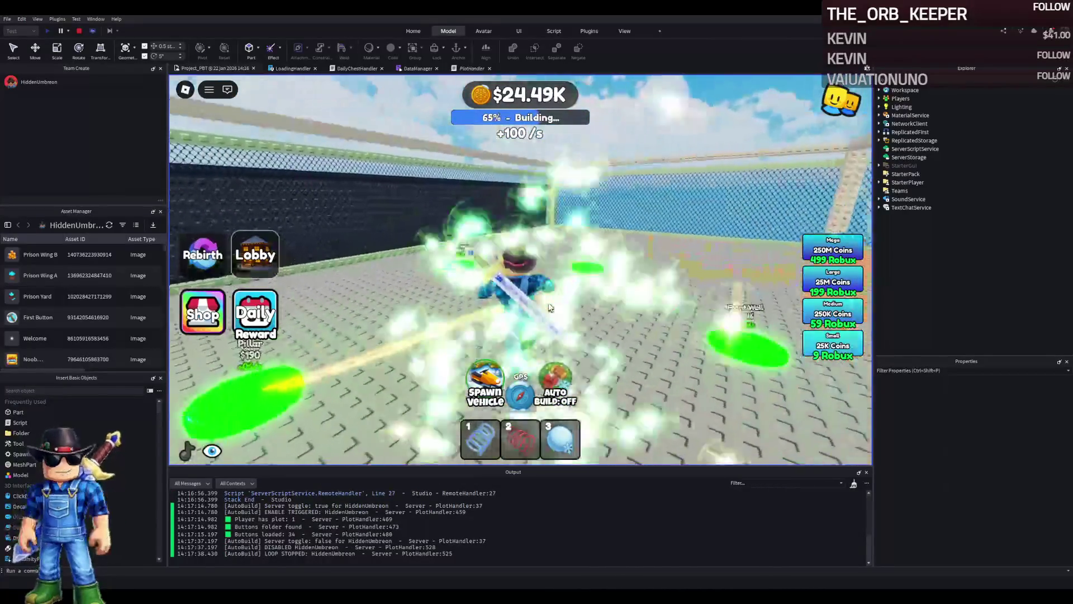
key("w")
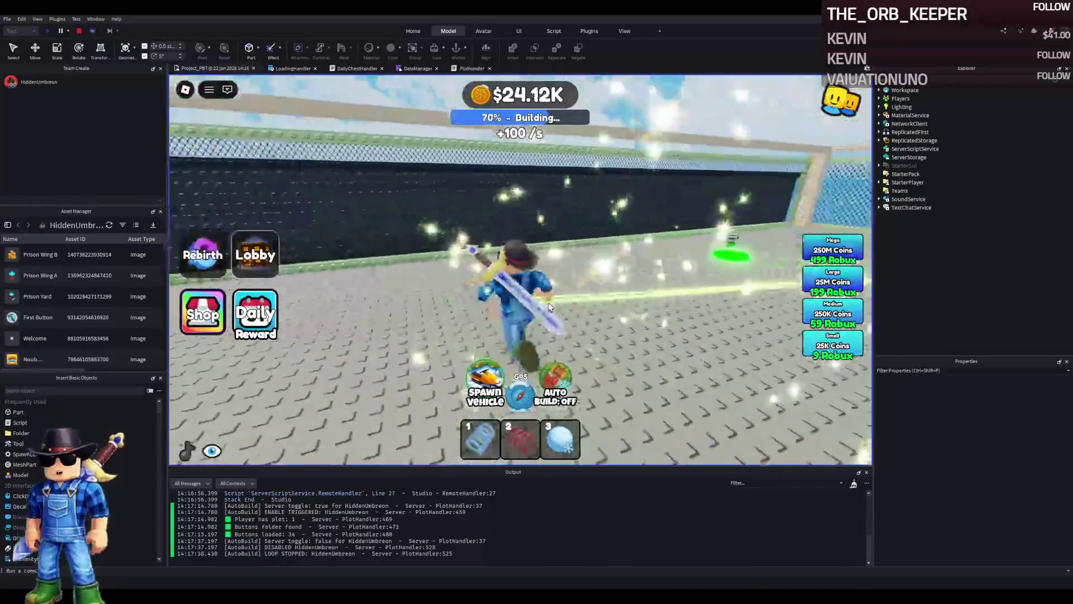
key("d")
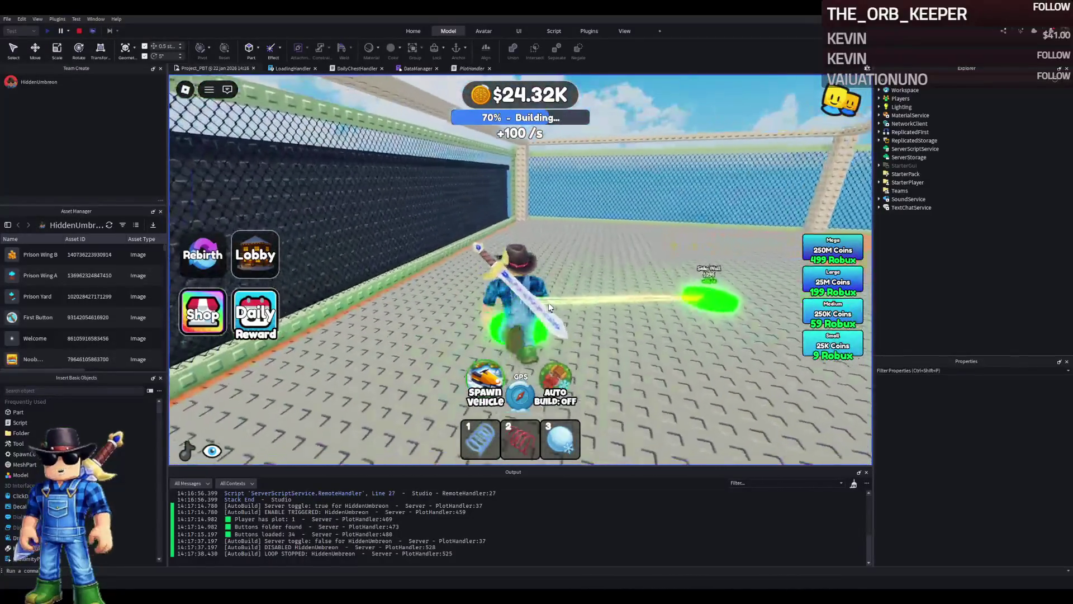
key("w")
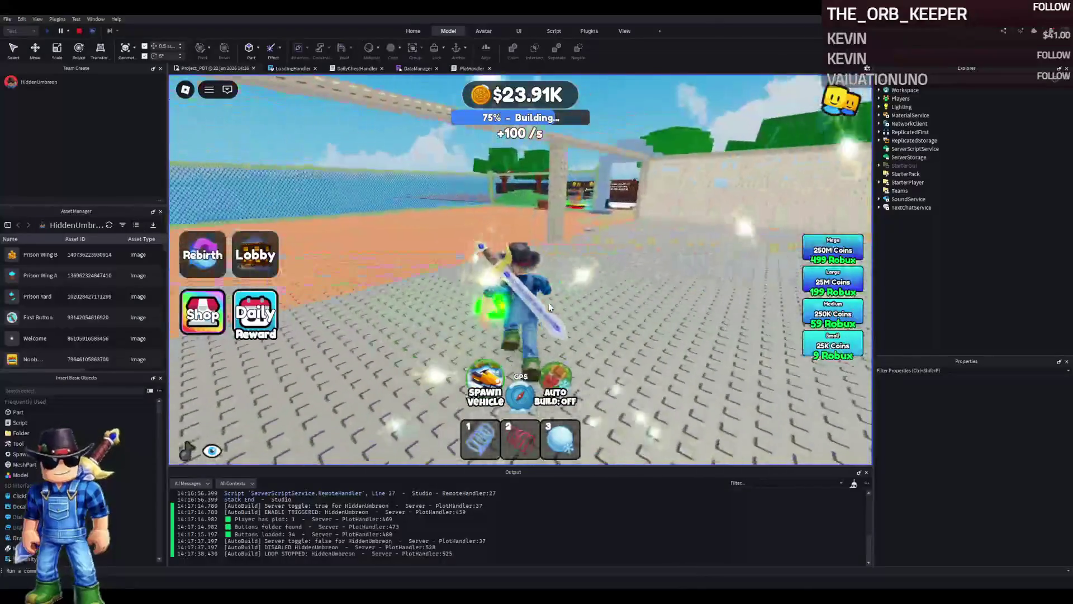
key("d")
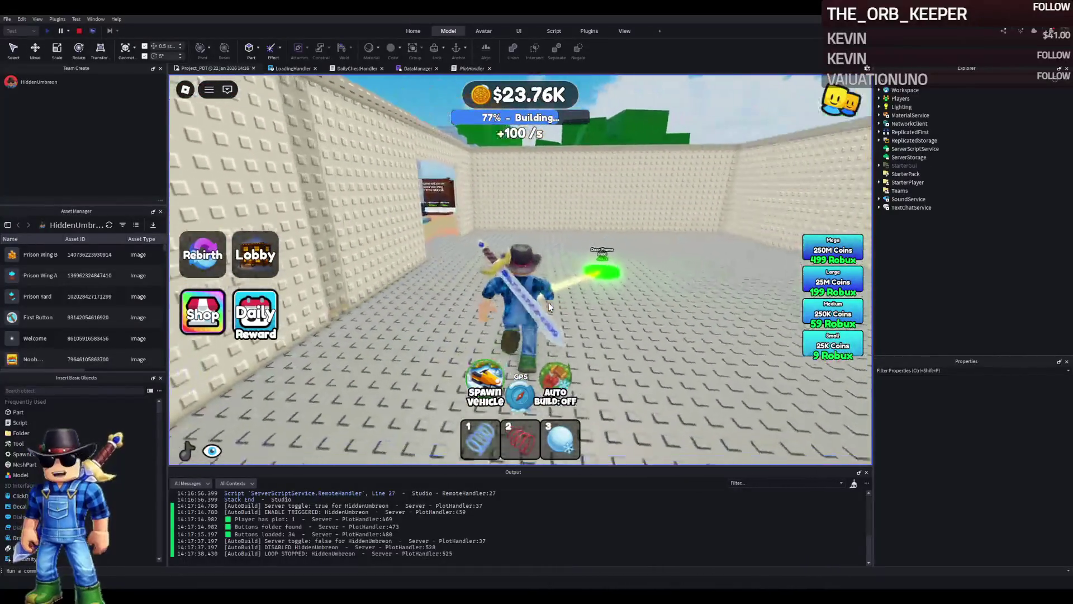
key("d")
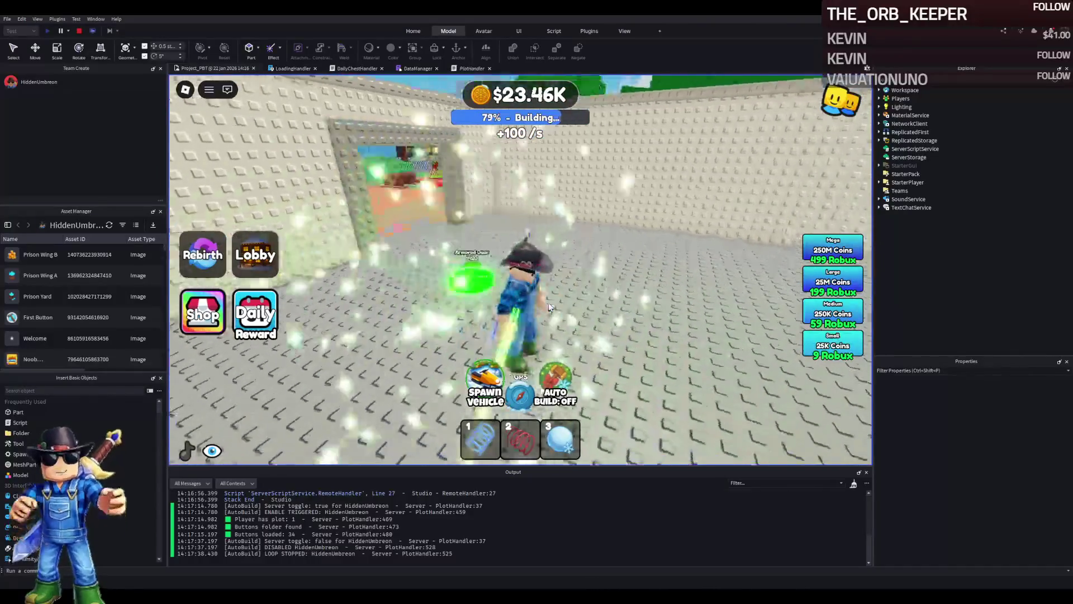
Step: Buy the Armored Door upgrade and head back toward the wall's green pads
key("s")
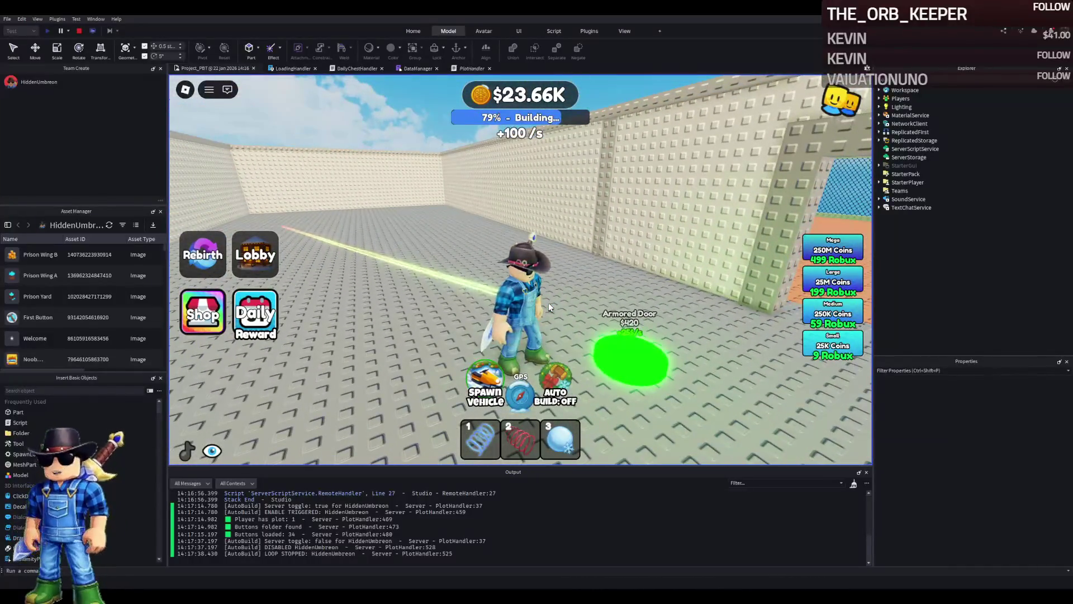
key("d")
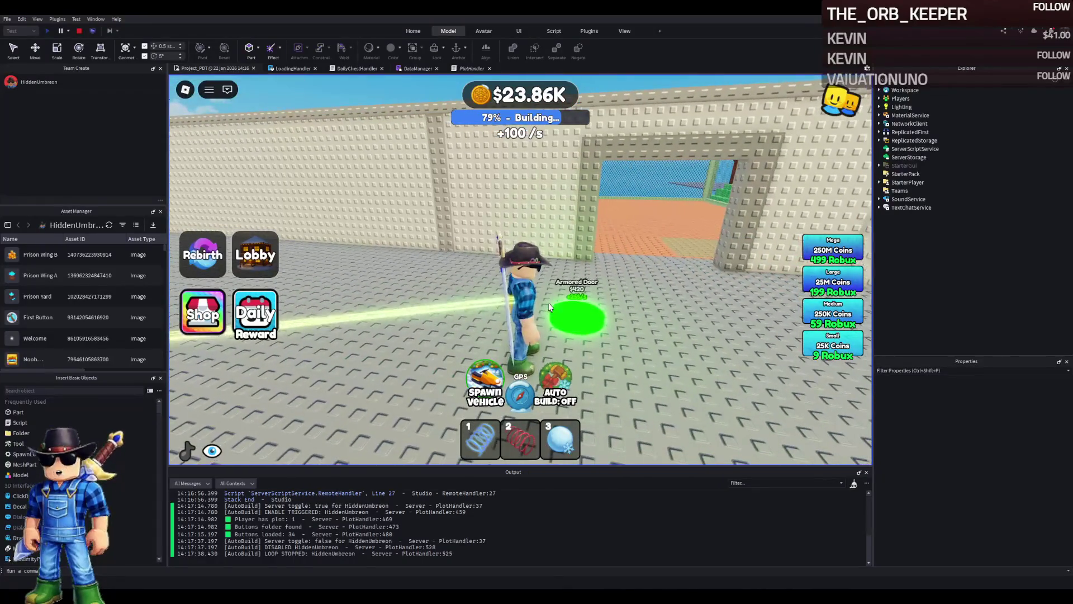
key("a")
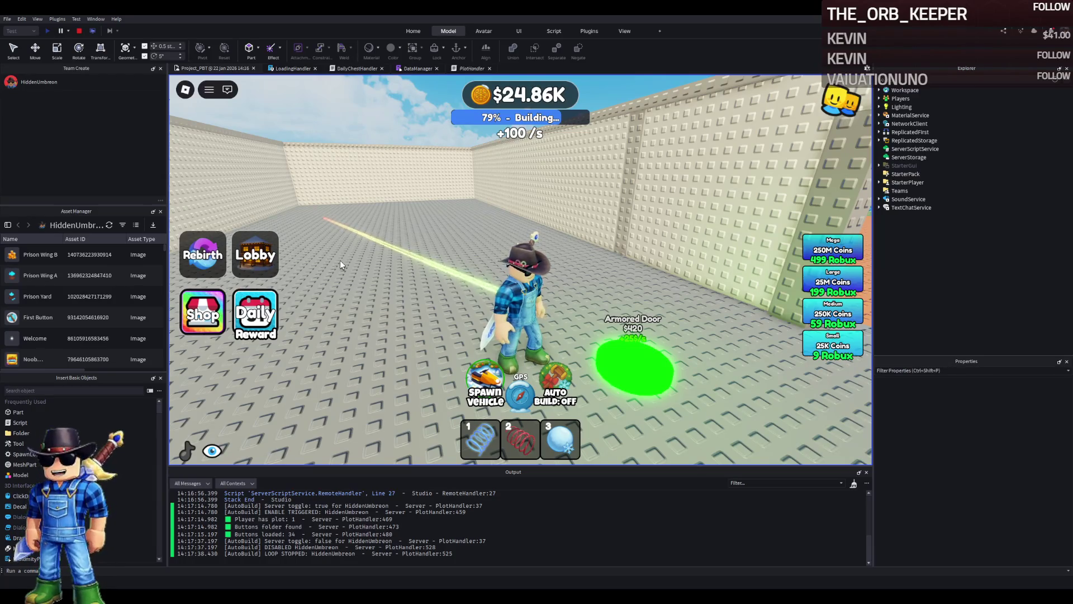
key("d")
key("w")
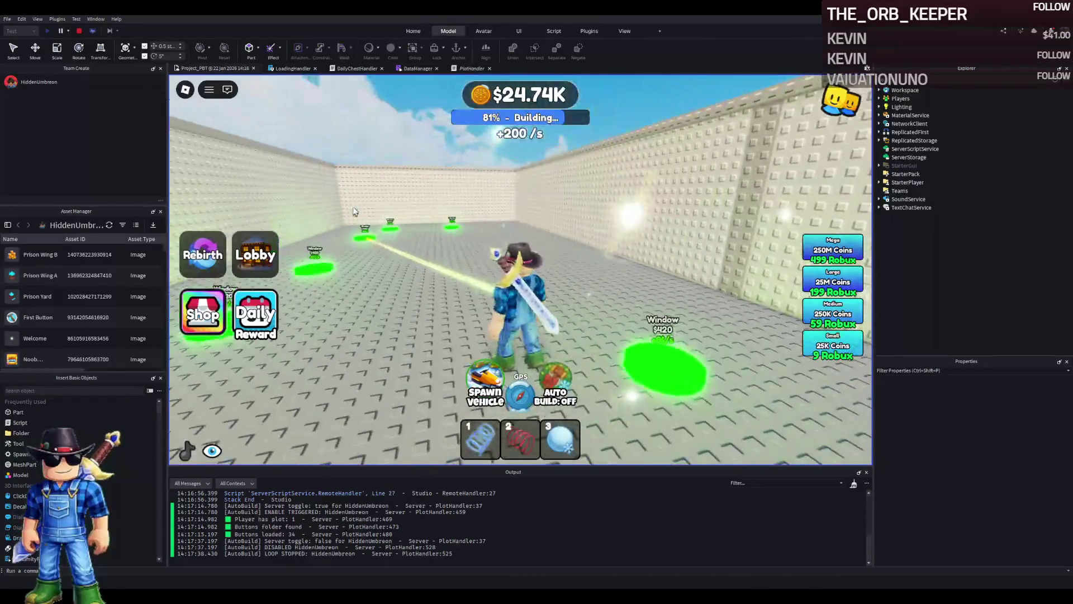
key("w")
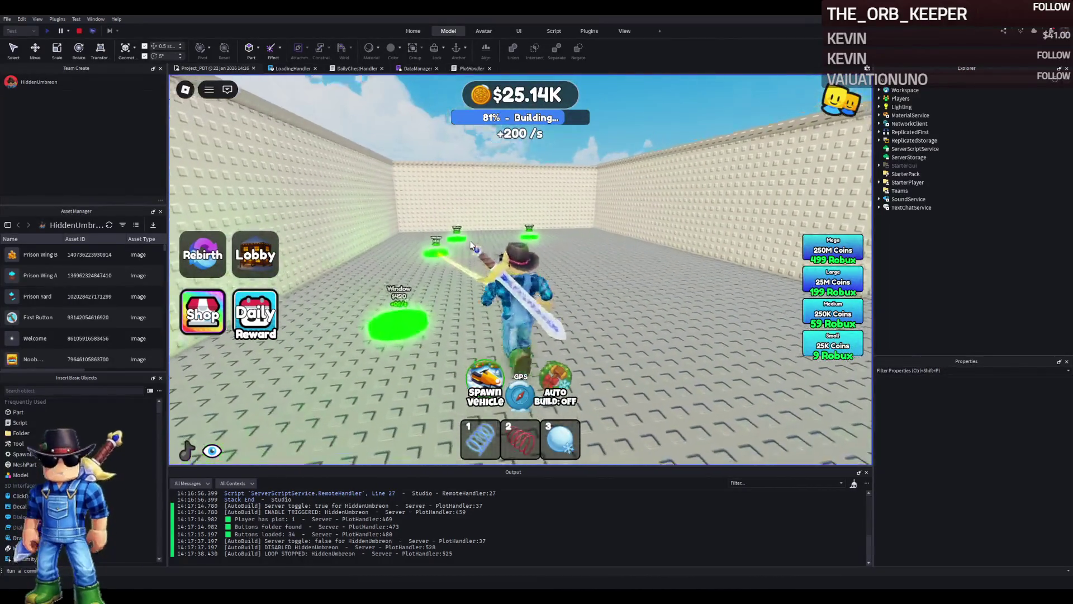
key("w")
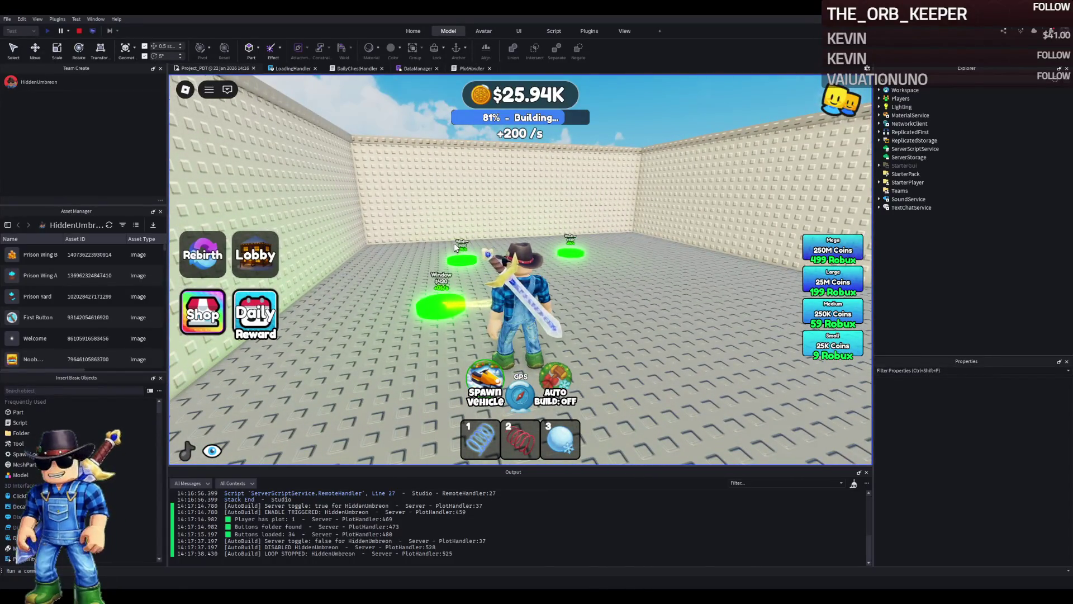
Step: Run along the back wall onto the $420 Window pad to buy the window
key("s")
key("w")
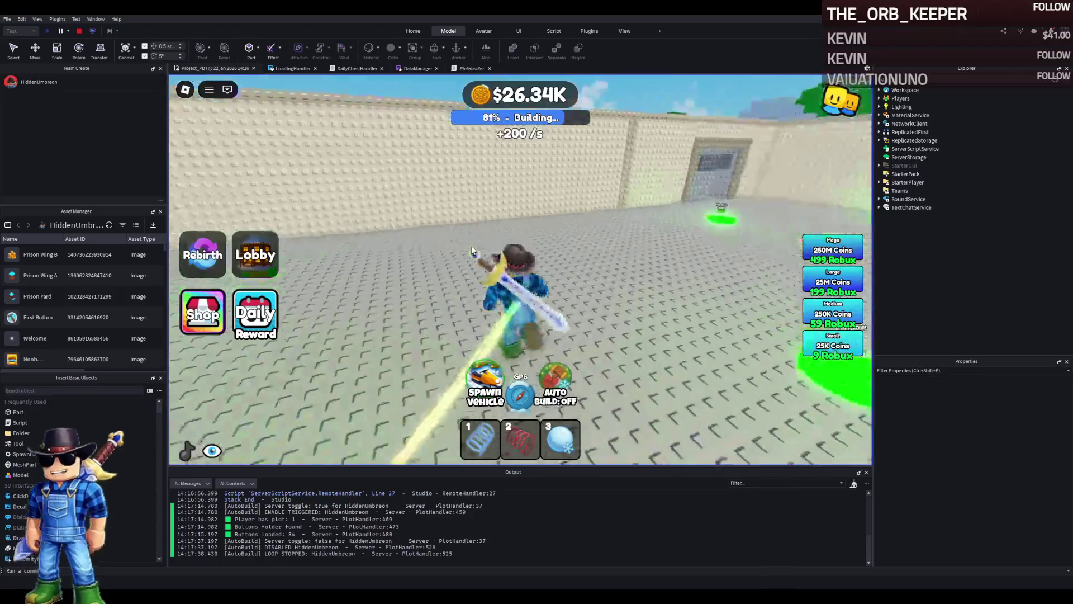
key("a")
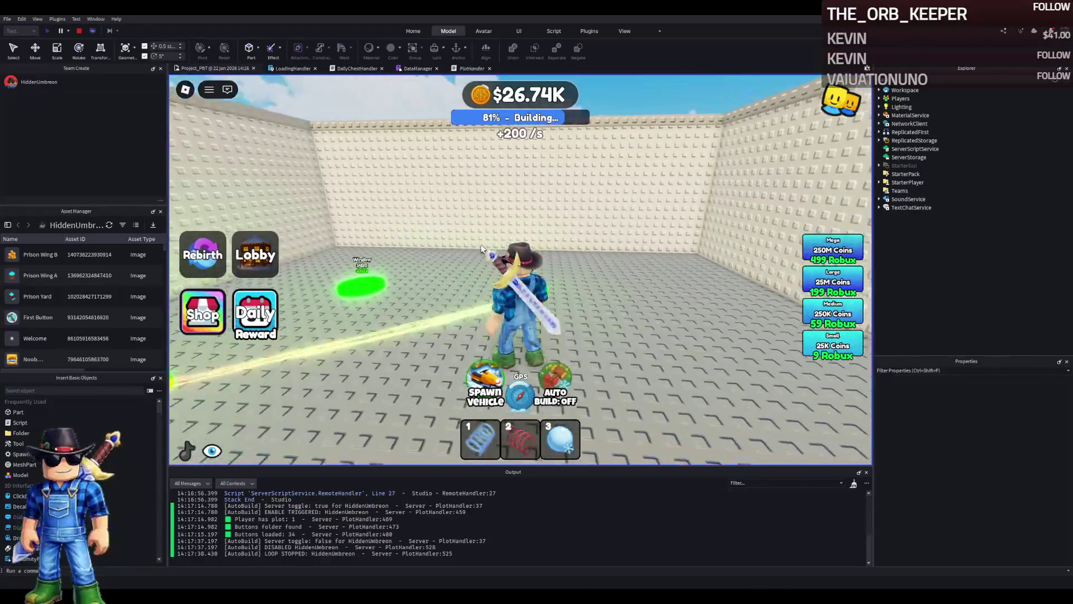
key("a")
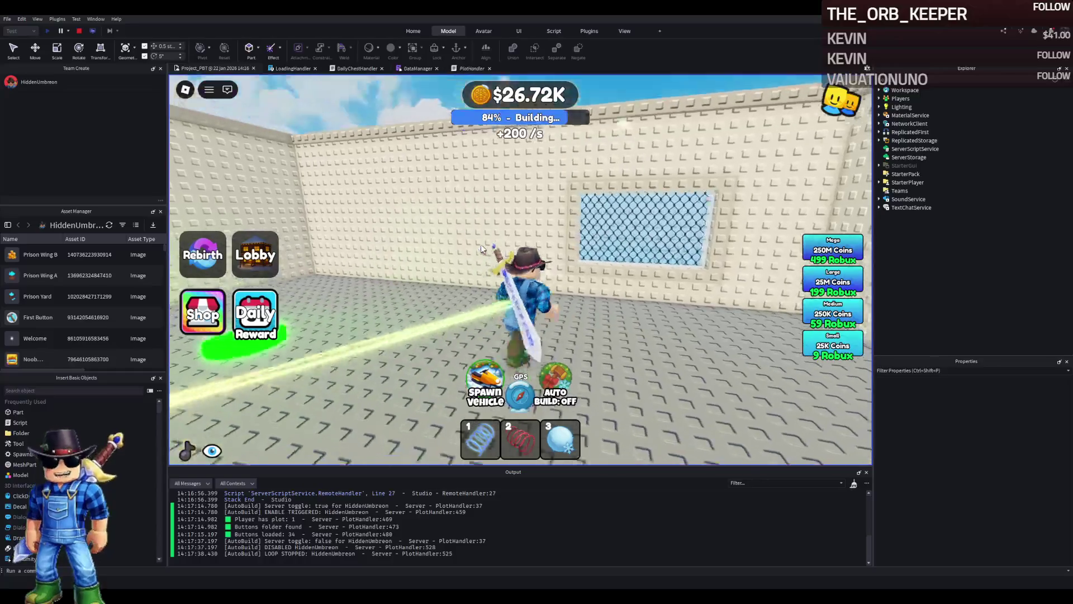
key("a")
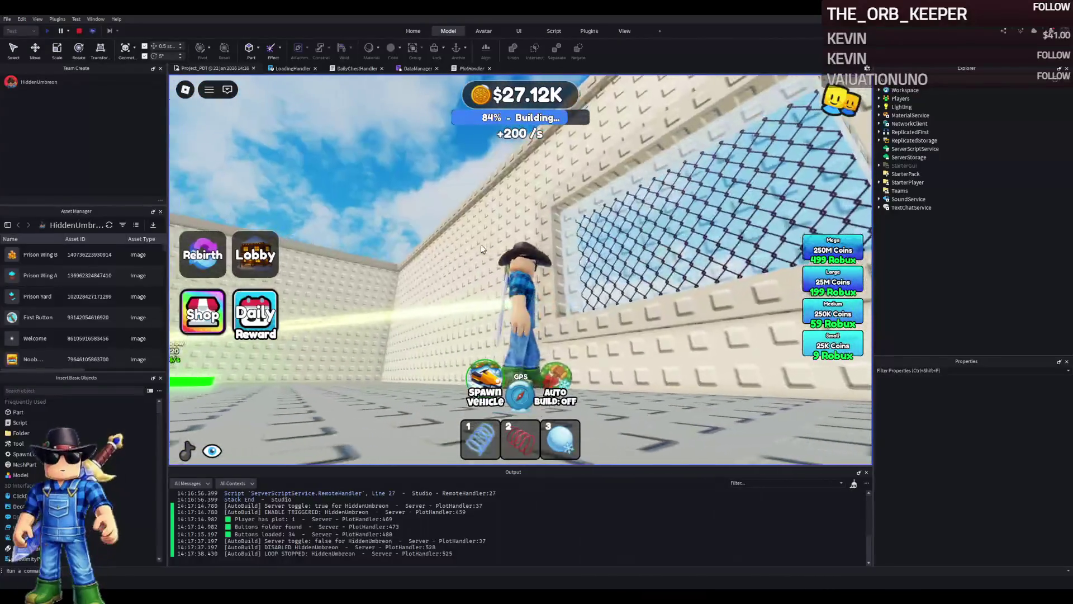
key("a")
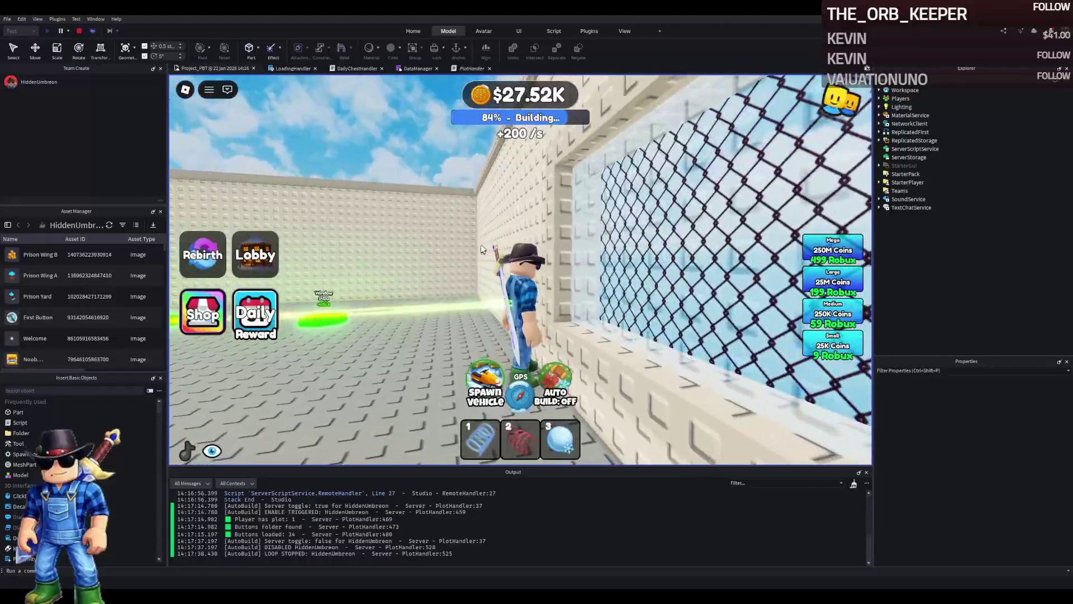
key("a")
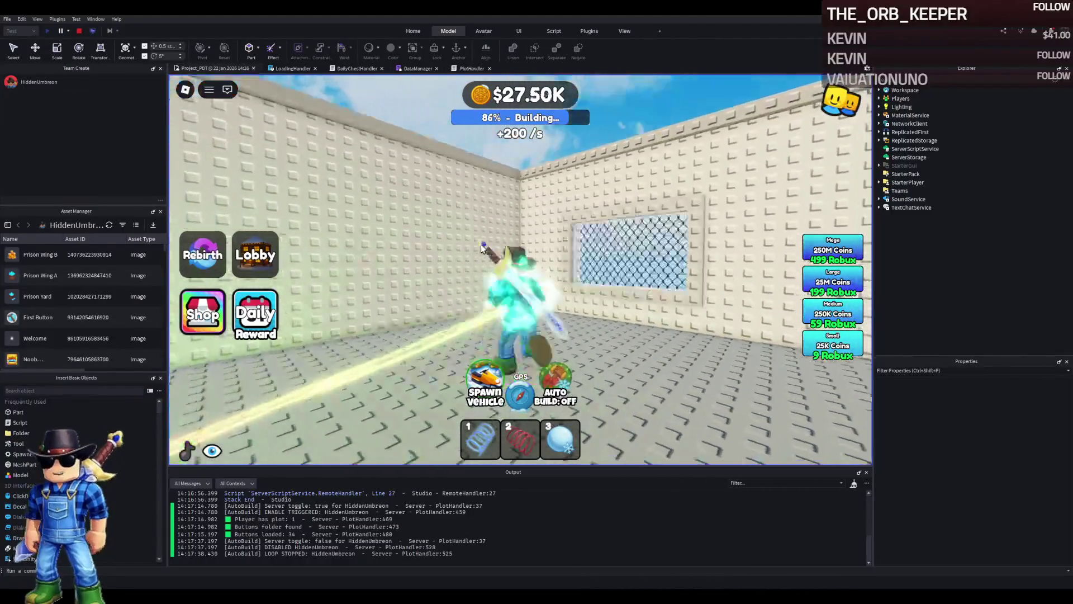
key("a")
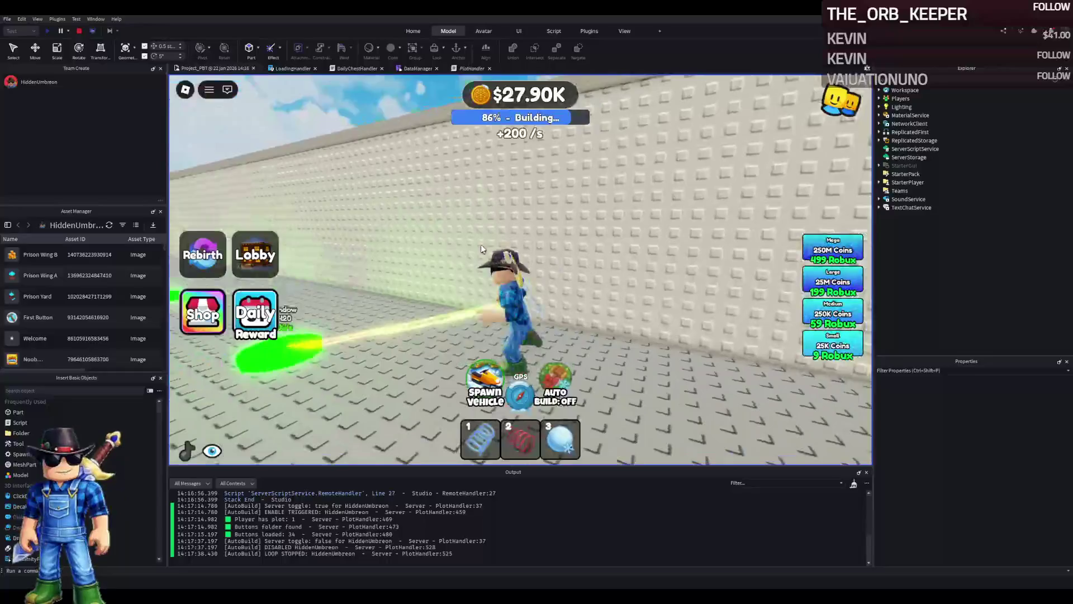
key("a")
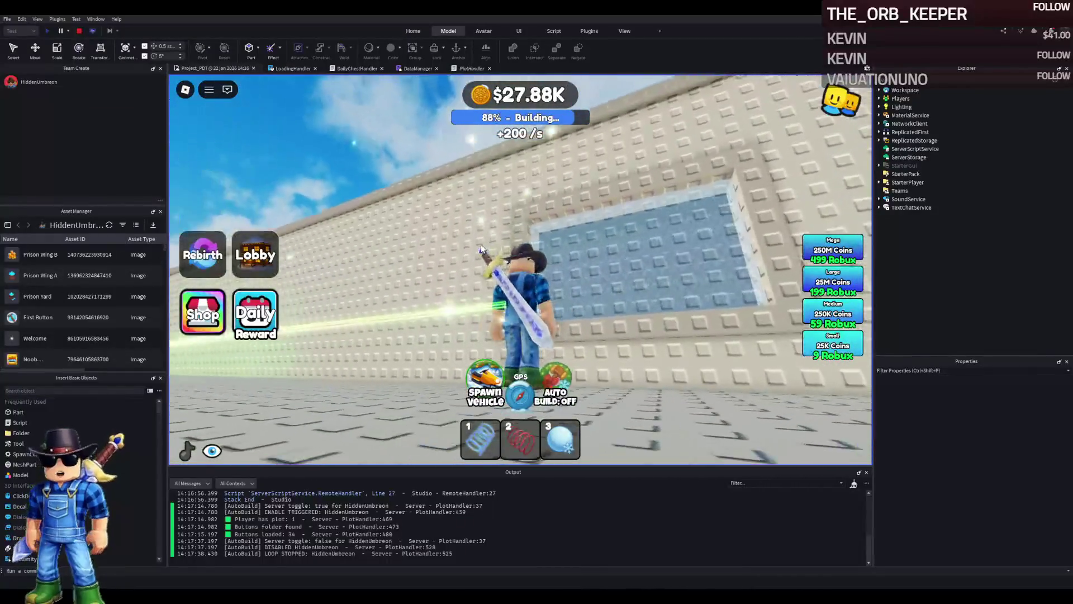
key("s")
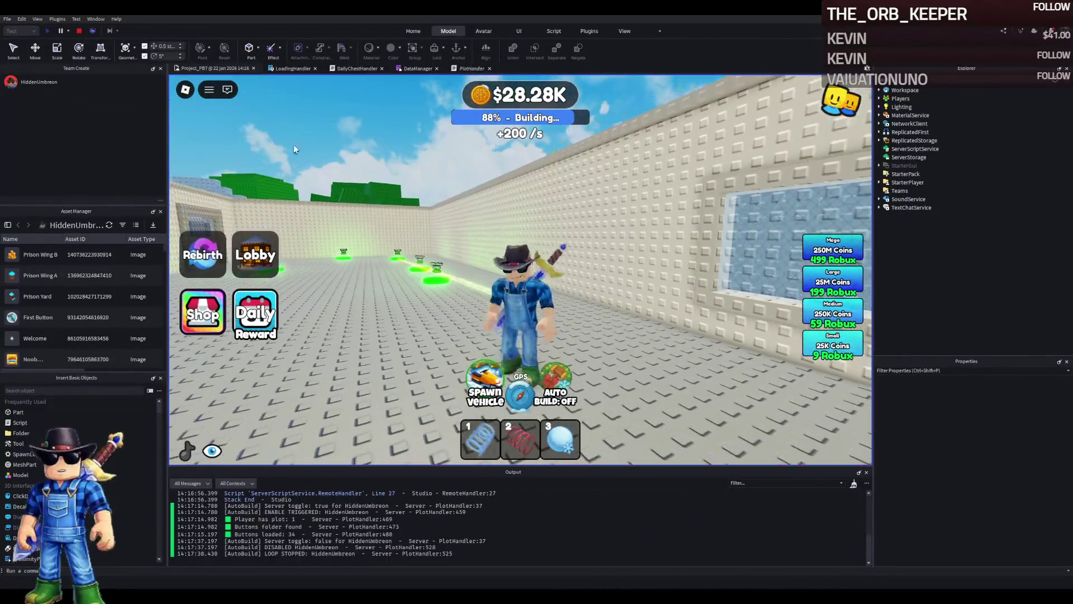
Step: End the play test, move TemplatePlot into Workspace, and select the wall's window part
left_click(79, 31)
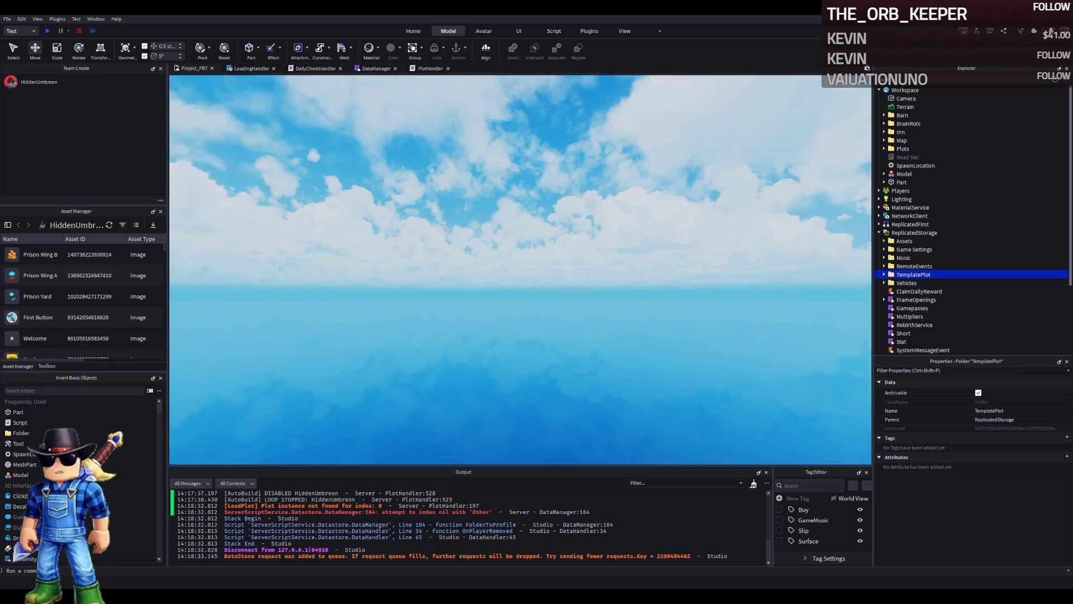
left_click_drag(913, 274, 496, 307)
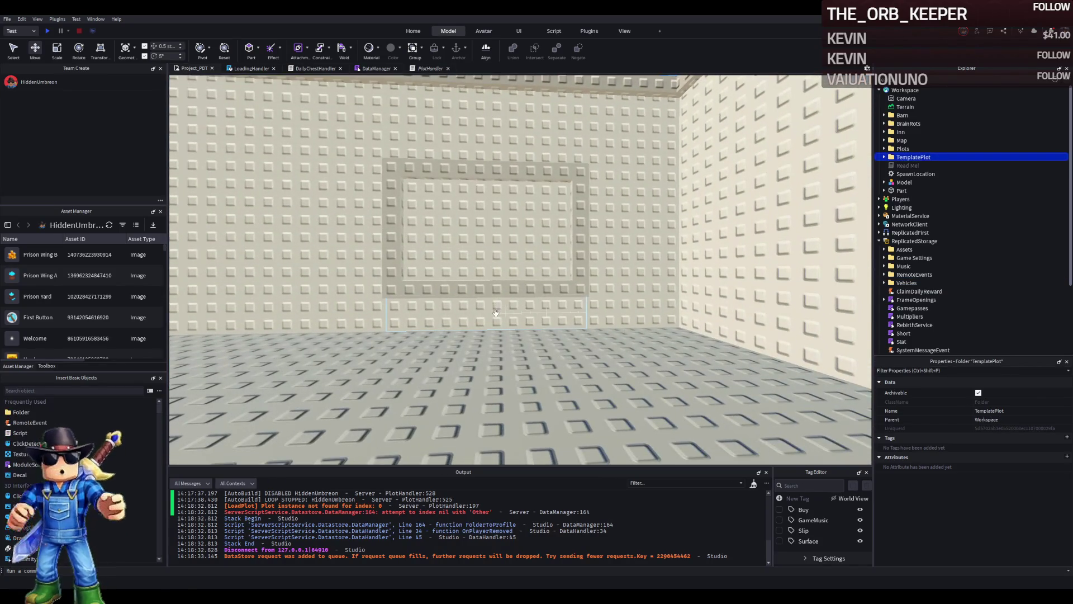
left_click(496, 313)
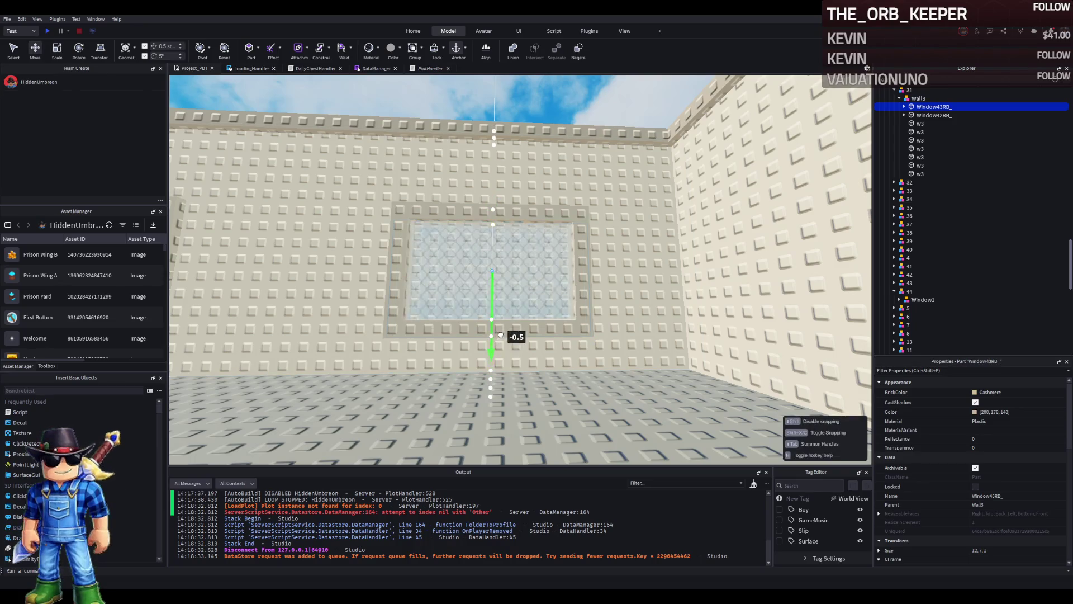
key("ctrl+2")
Step: Shorten the two w3 filler pieces above the window by resizing them
left_click(530, 193)
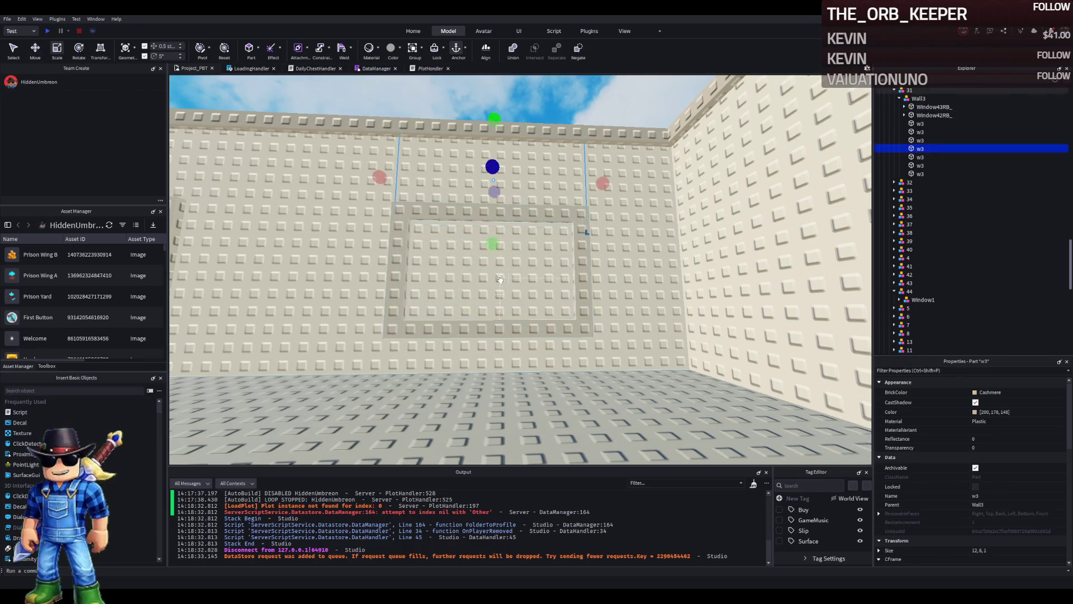
key("e")
left_click_drag(490, 349, 498, 334)
key("q")
left_click(481, 184)
key("e")
left_click_drag(483, 305, 490, 285)
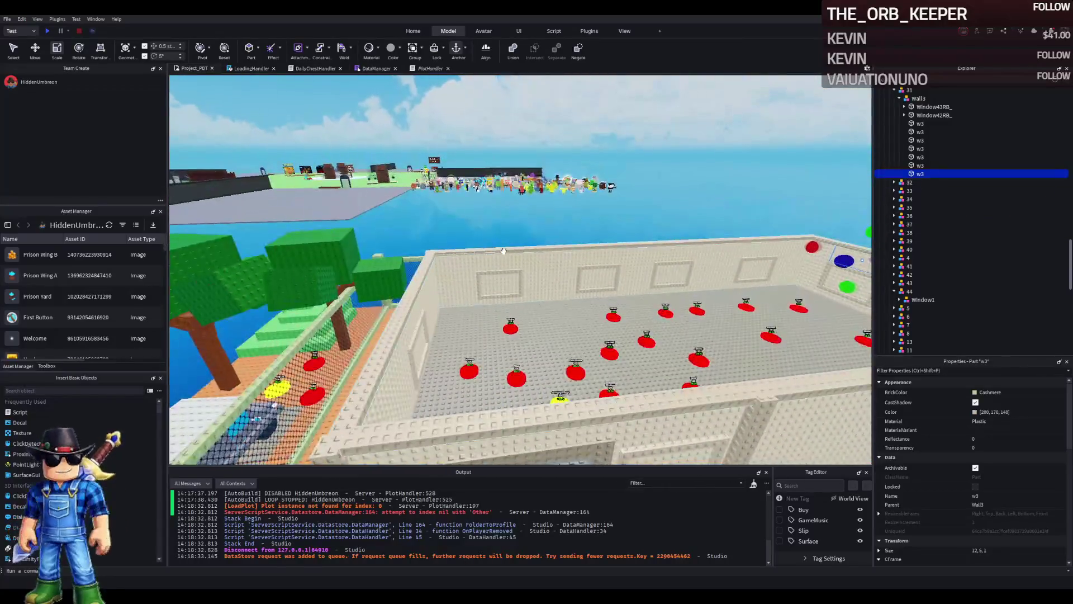
key("f")
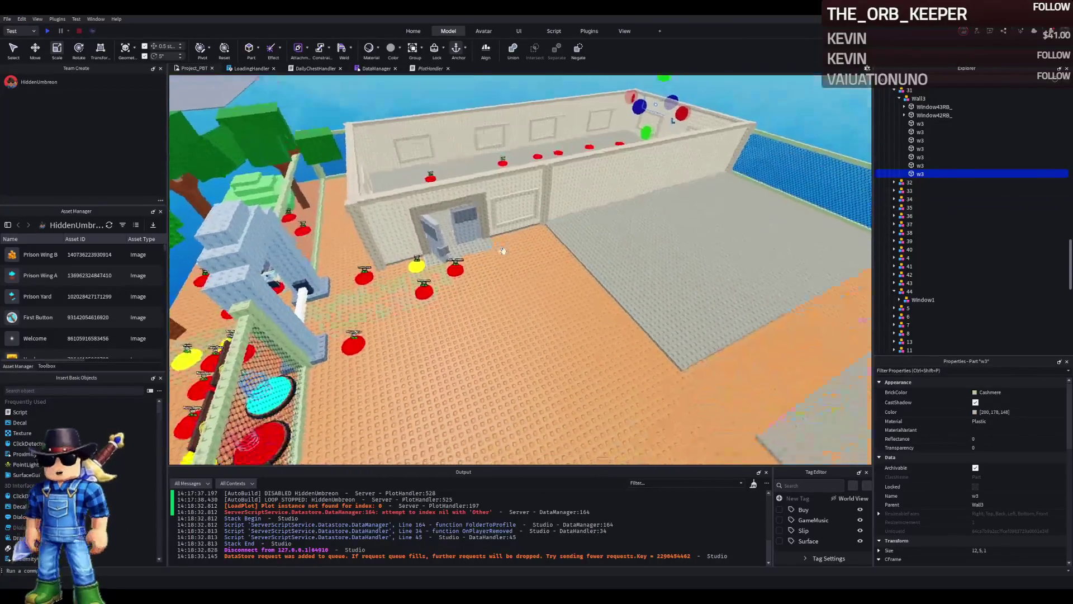
left_click_drag(503, 251, 501, 251)
scroll(503, 250, "up", 5)
scroll(502, 251, "down", 5)
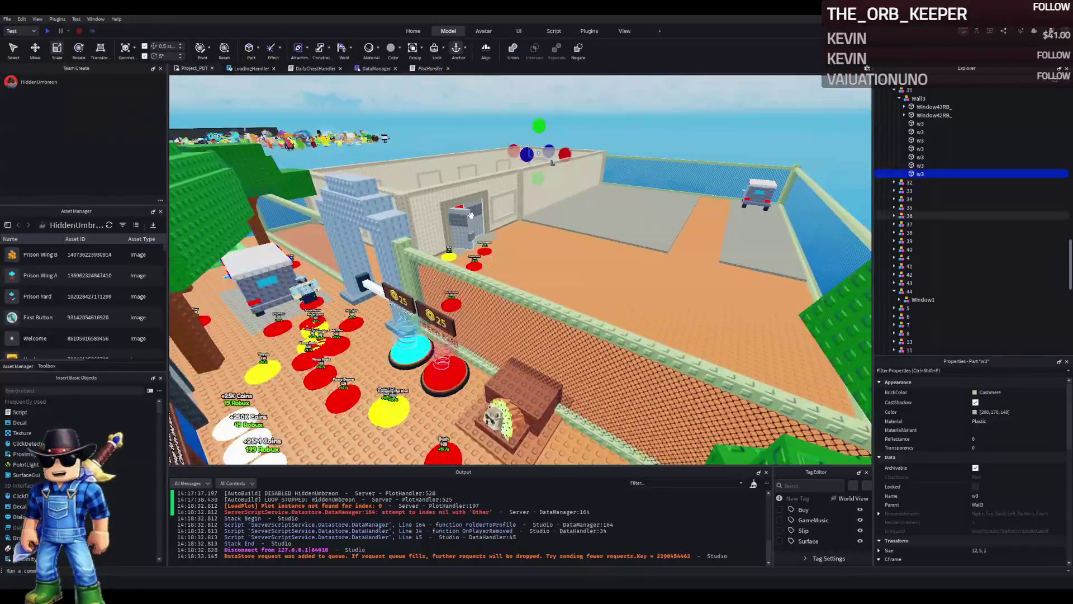
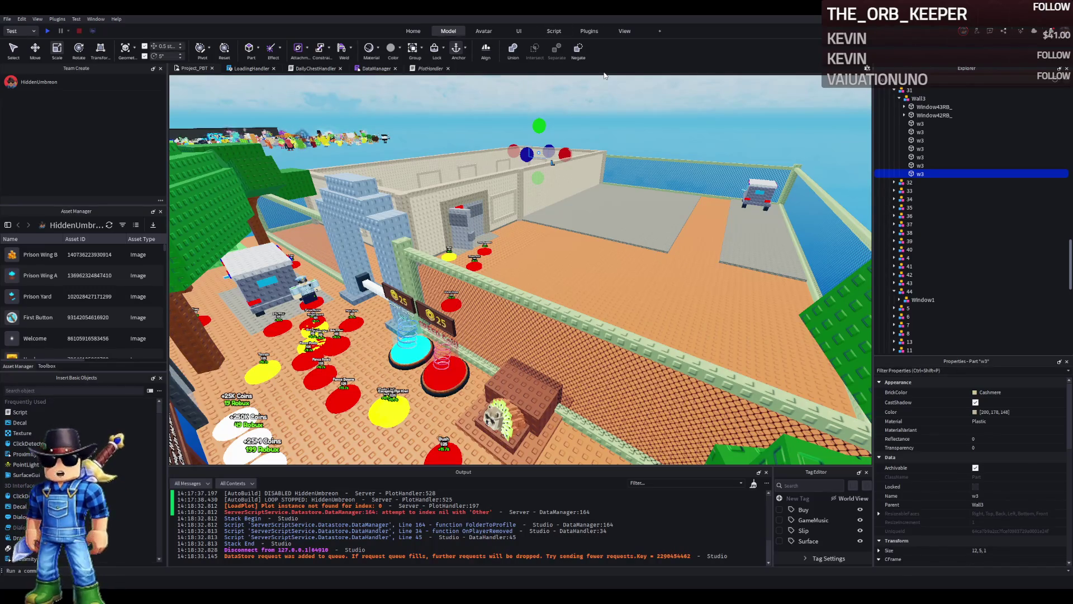
Step: Duplicate the Tim_Cheese mouse character and drag the copy onto the prison plot beside the guard
scroll(488, 260, "up", 5)
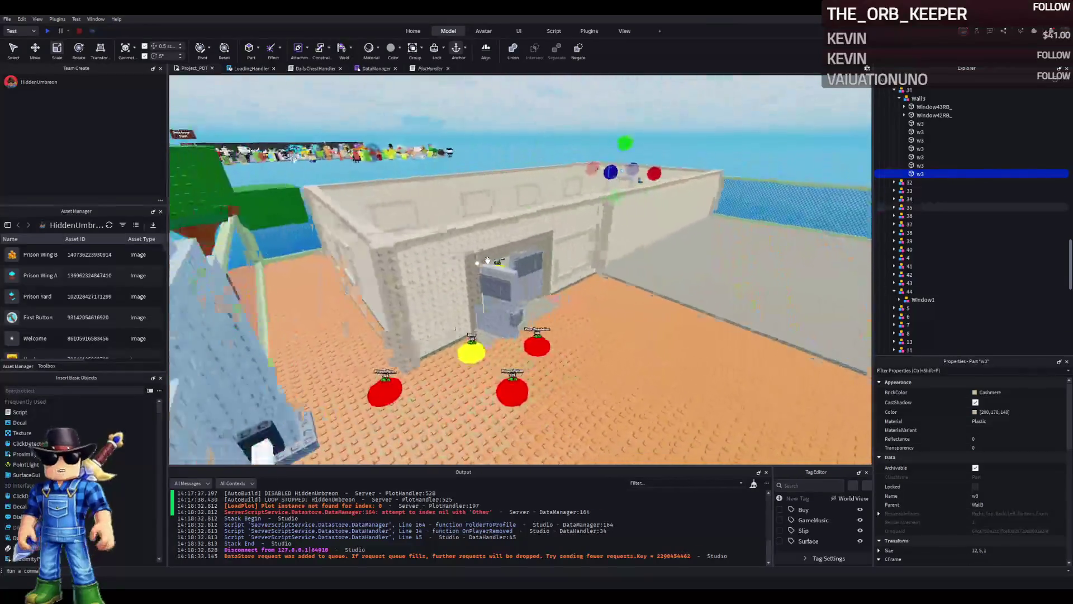
key("a")
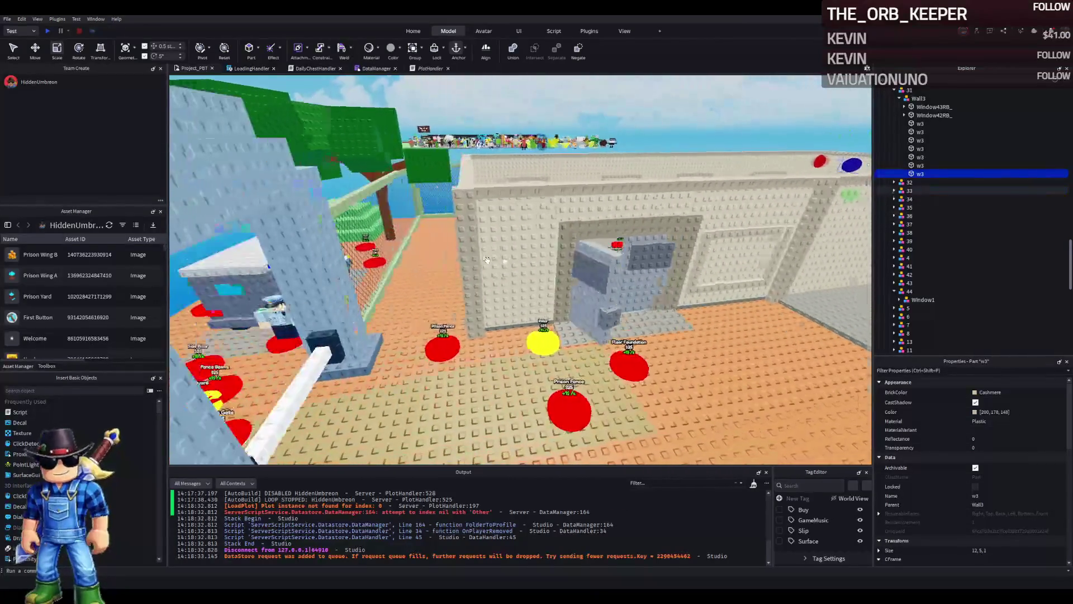
key("w")
key("w")
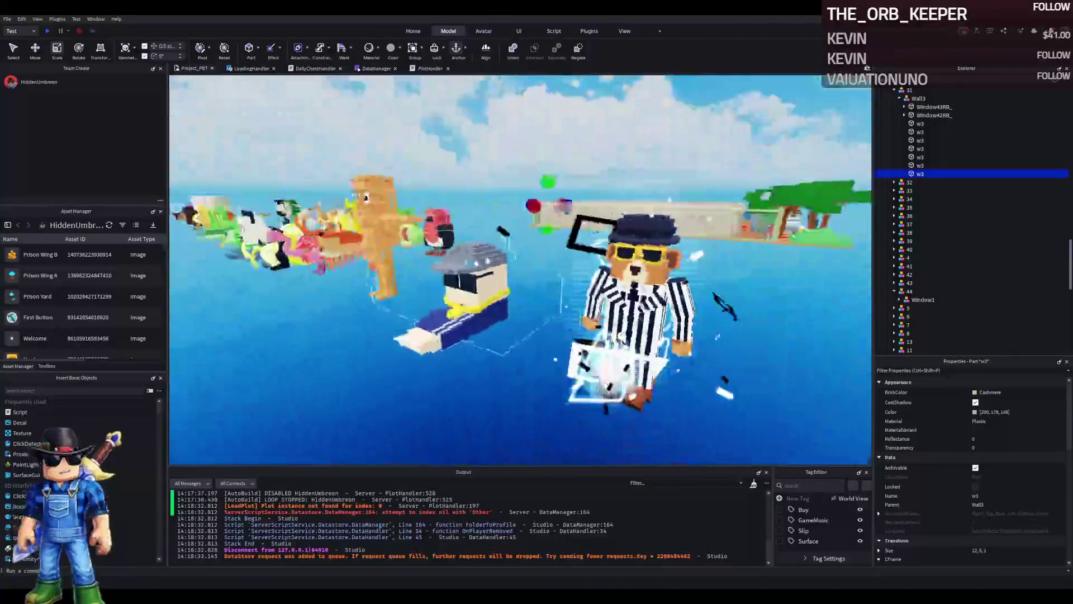
key("d")
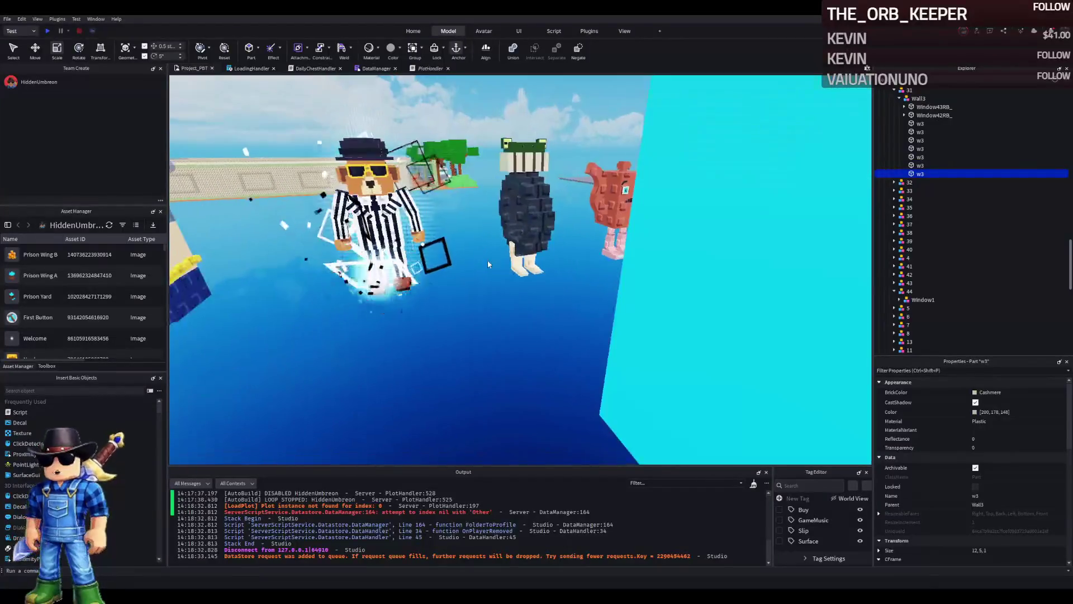
key("d")
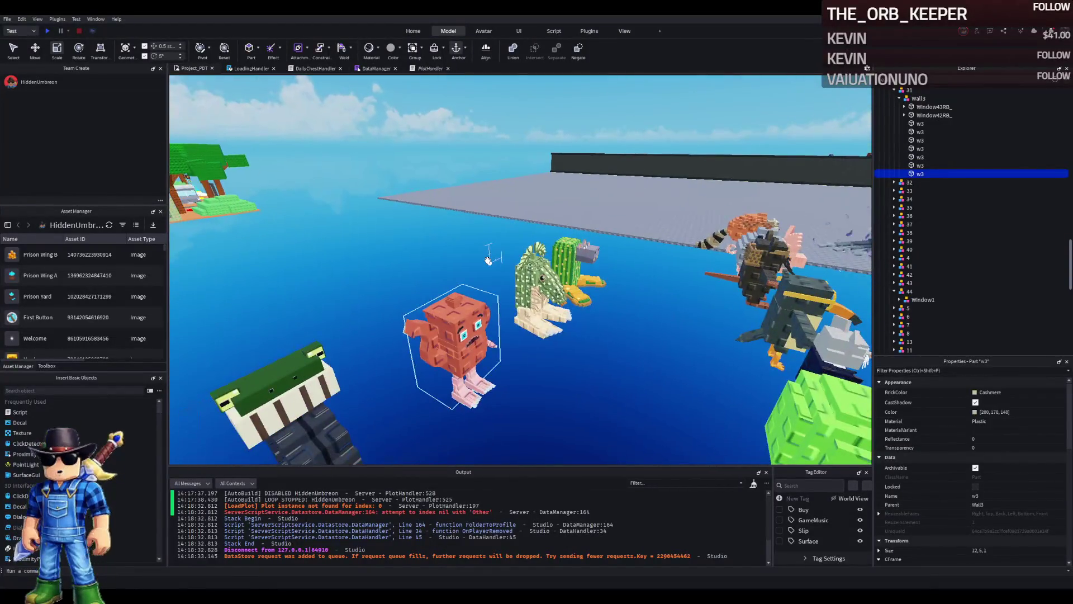
key("d")
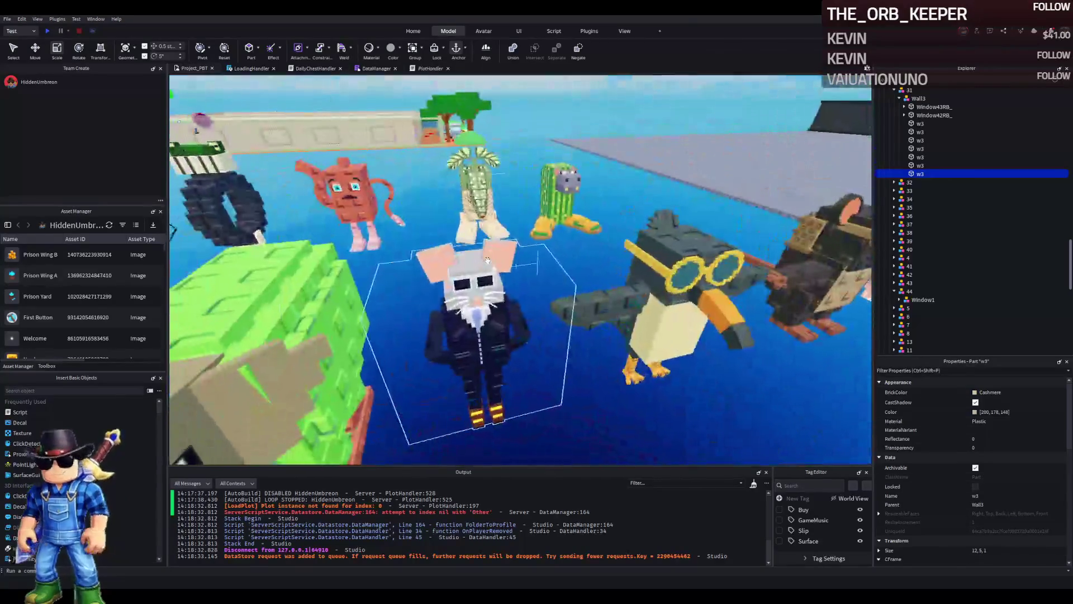
left_click(487, 260)
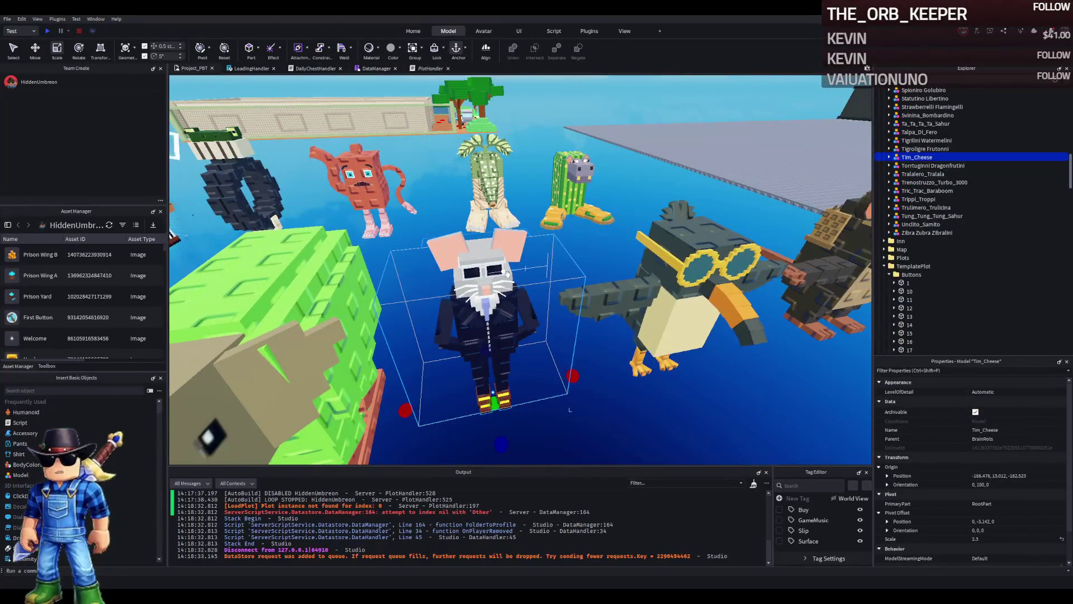
key("ctrl+d")
mouse_move(487, 263)
left_mouse_down()
mouse_move(490, 232)
mouse_move(476, 241)
left_mouse_up()
scroll(491, 237, "up", 10)
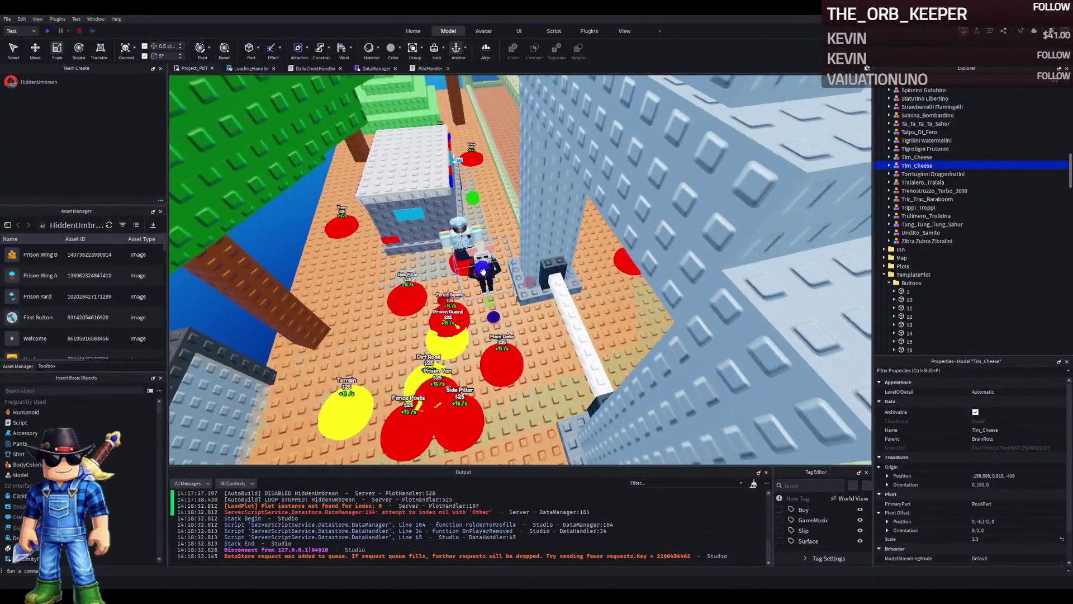
key("w")
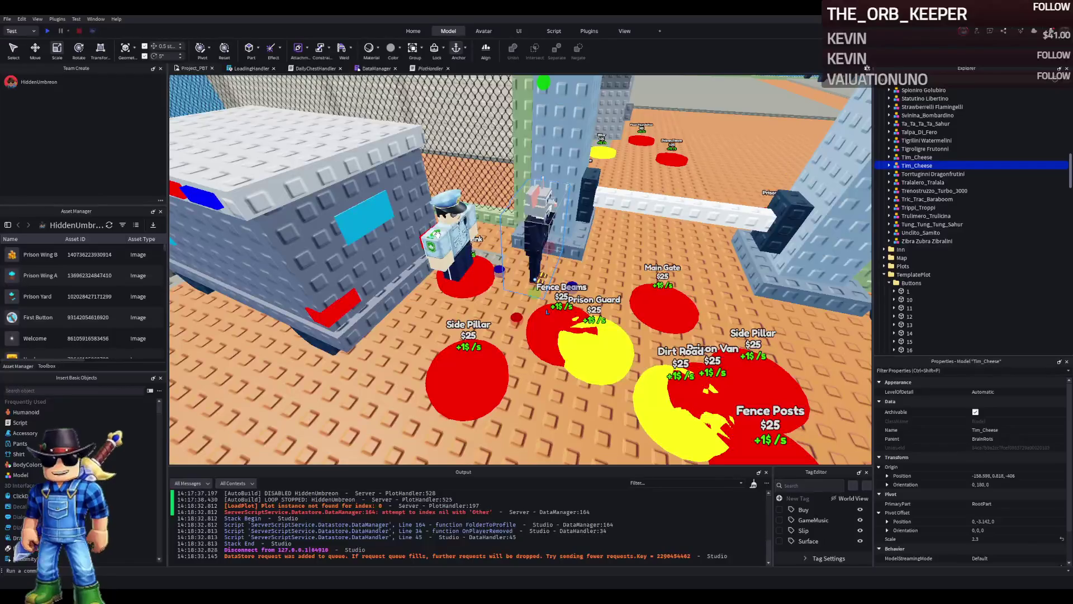
Step: Reparent the Tim_Cheese copy directly under upgrade model 20 in Explorer
left_click(433, 244, "ctrl")
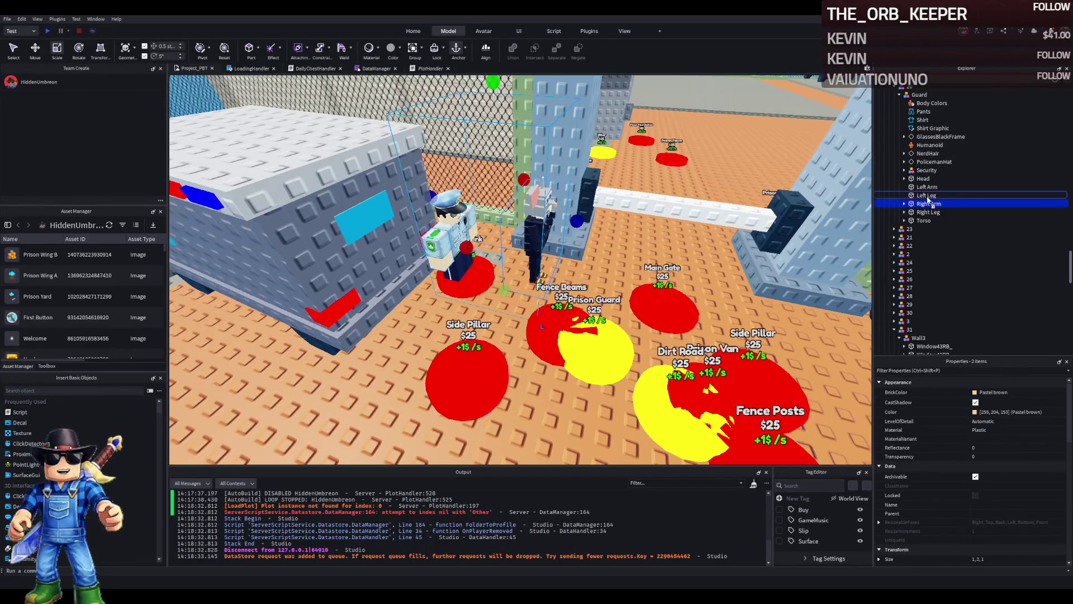
left_click_drag(930, 195, 928, 187)
double_click(933, 196)
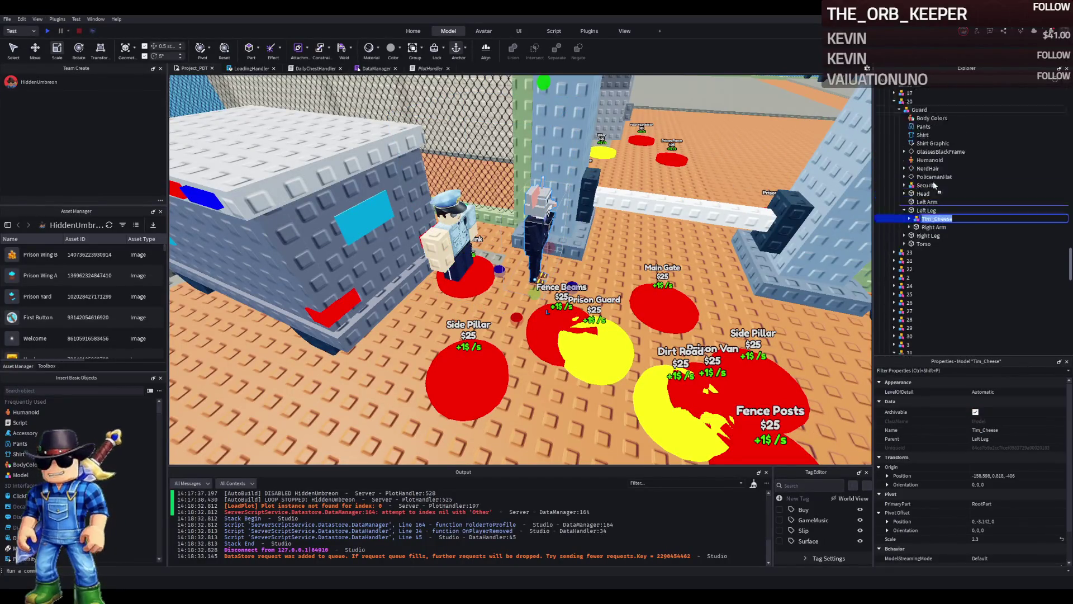
scroll(920, 167, "up", 2)
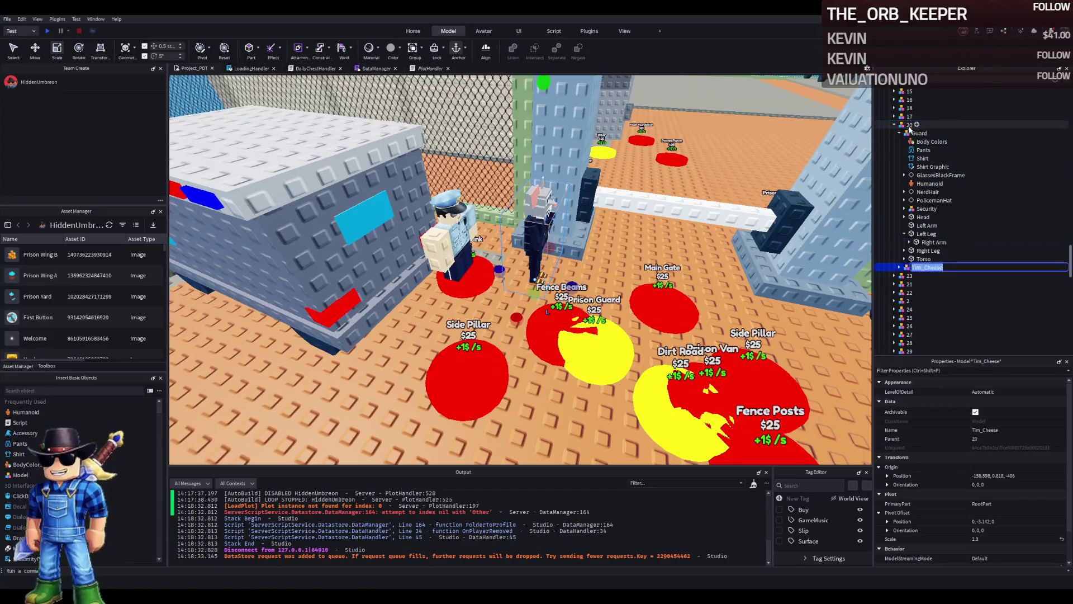
left_click_drag(934, 242, 910, 126)
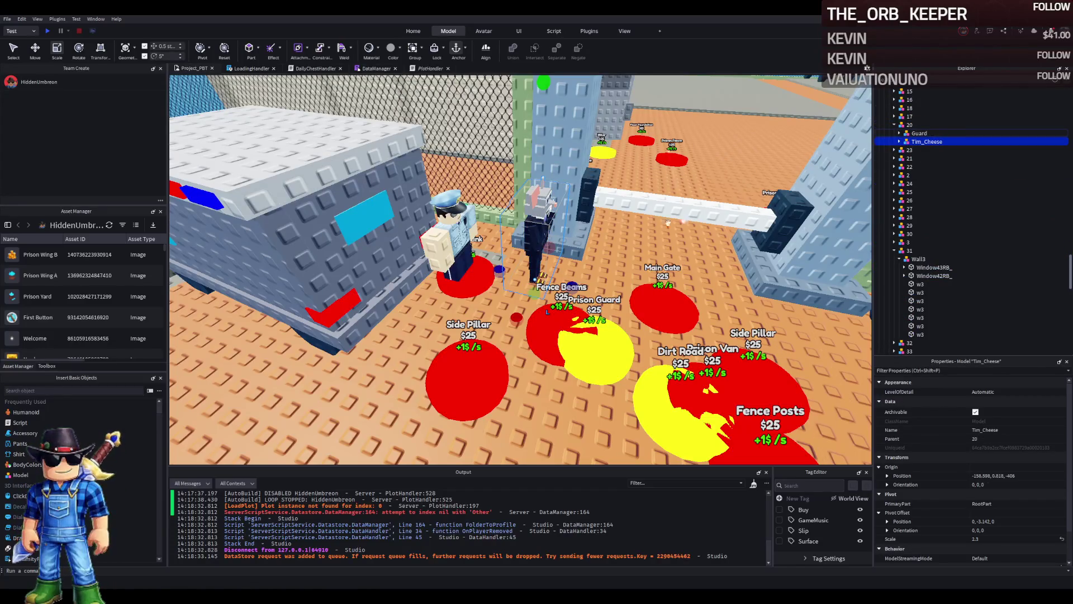
scroll(589, 234, "up", 5)
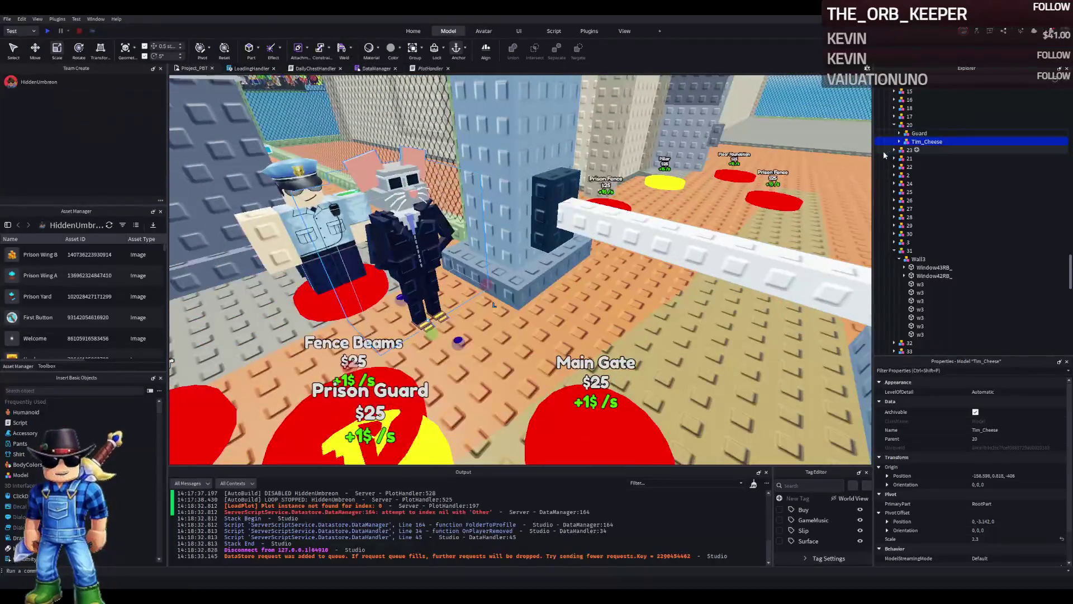
Step: Slide Tim_Cheese along Z toward the guard pad and delete the old Guard model
key("f")
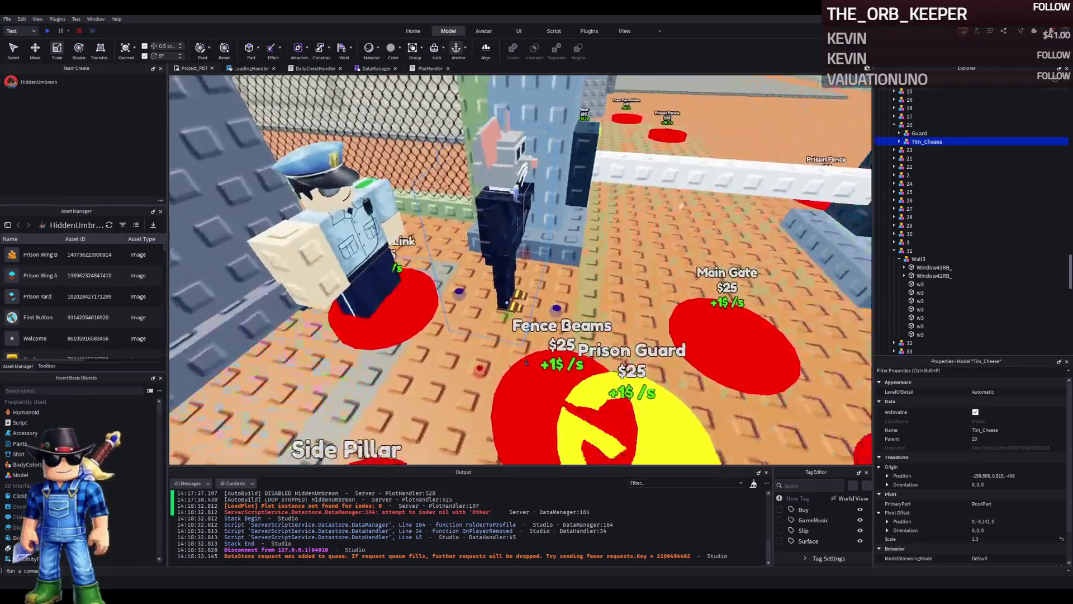
key("ctrl+2")
mouse_move(545, 309)
left_mouse_down()
mouse_move(465, 301)
mouse_move(494, 290)
left_mouse_up()
left_click(916, 133)
key("Delete")
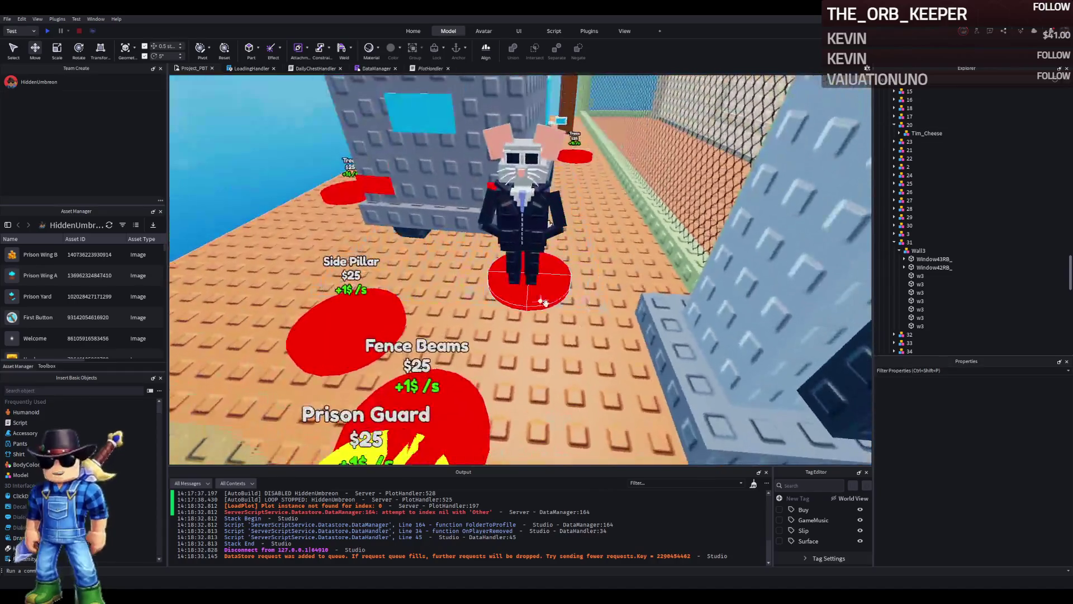
left_click(527, 278)
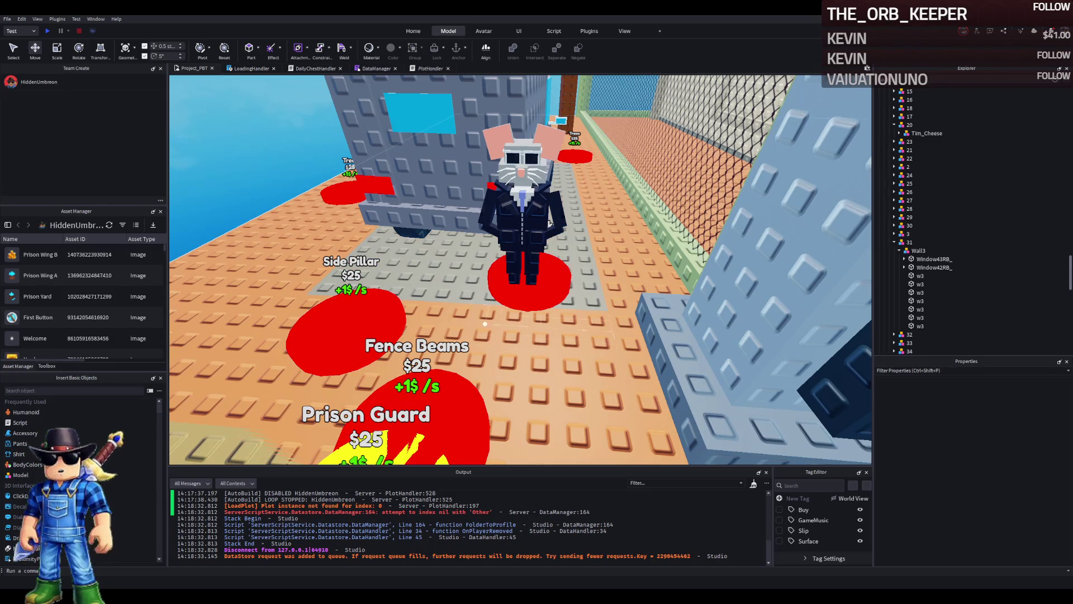
Step: Select the Item label under the yellow Prison Guard pad, part 20
scroll(460, 407, "up", 2)
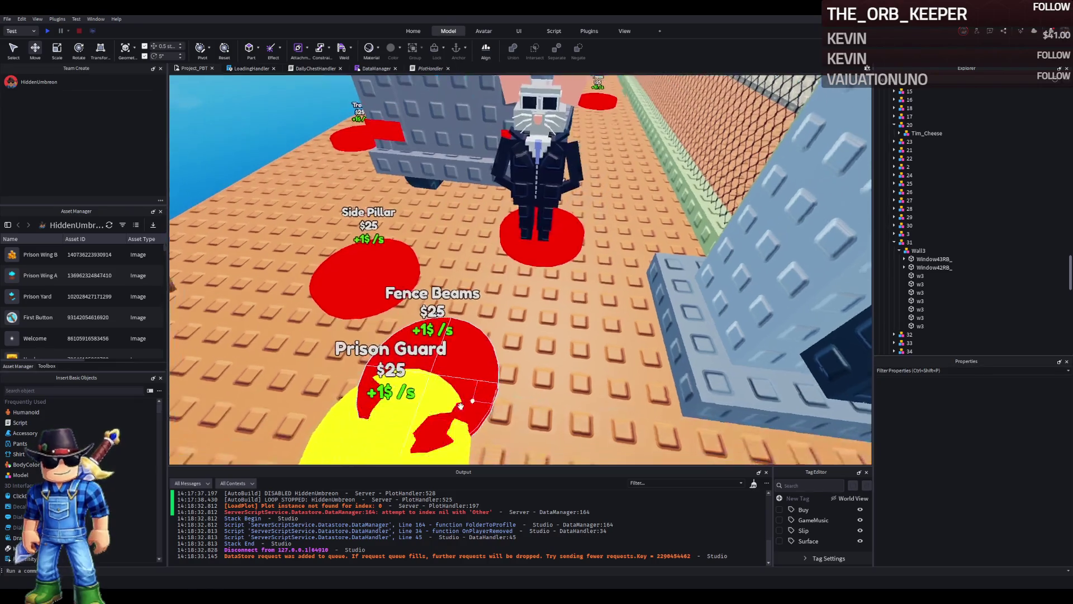
left_click(459, 407)
key("f")
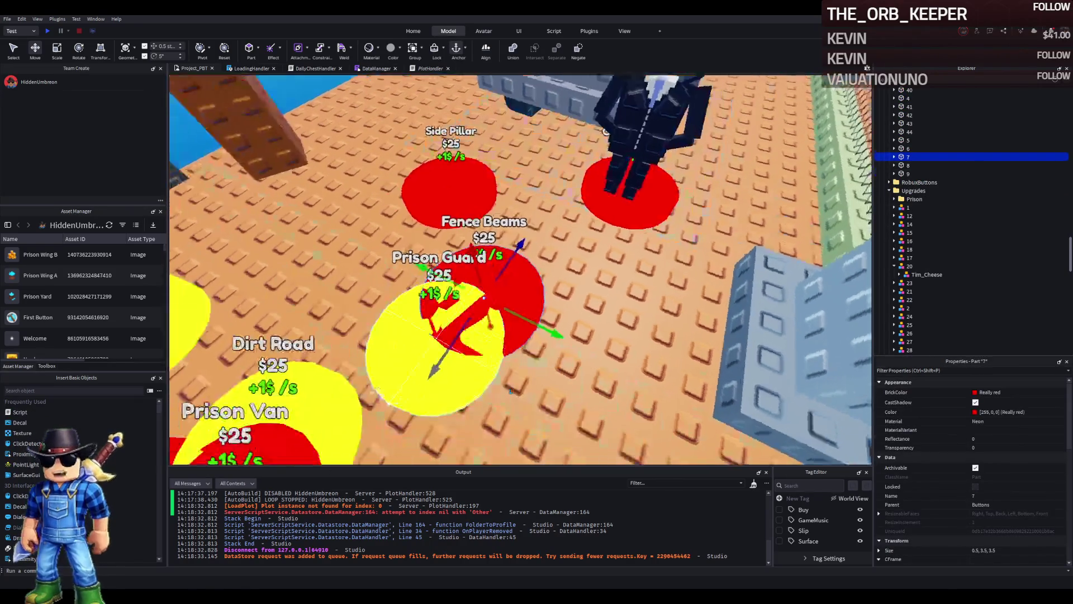
left_click(436, 363)
left_click(894, 157)
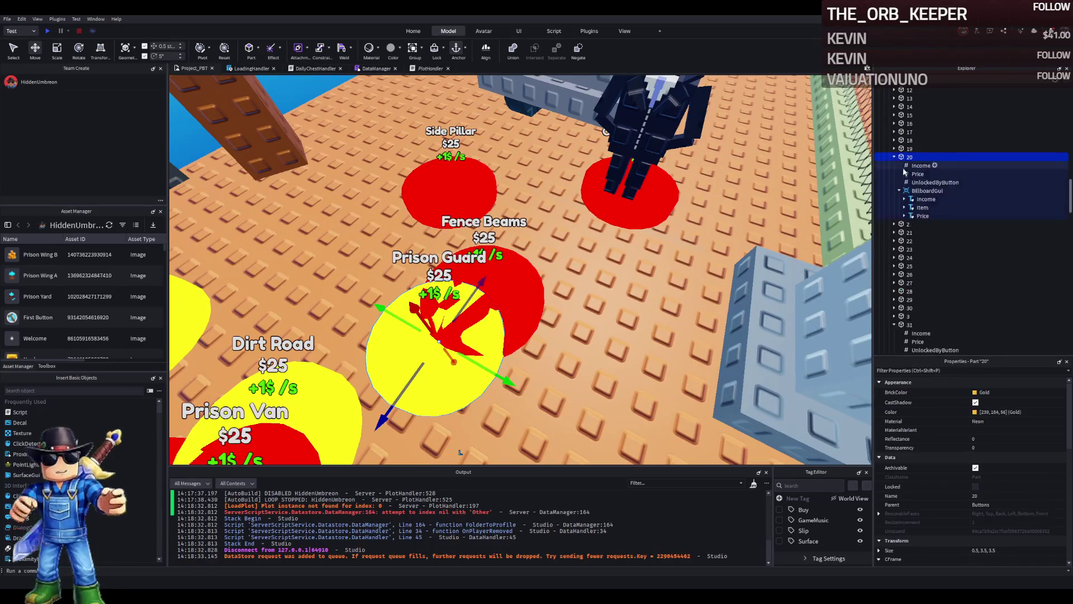
left_click(922, 207)
Step: Change the Item label's Text from 'Prison Guard' to 'Tim Cheese Guard'
scroll(1024, 486, "down", 3)
scroll(1020, 481, "down", 3)
left_click(978, 471)
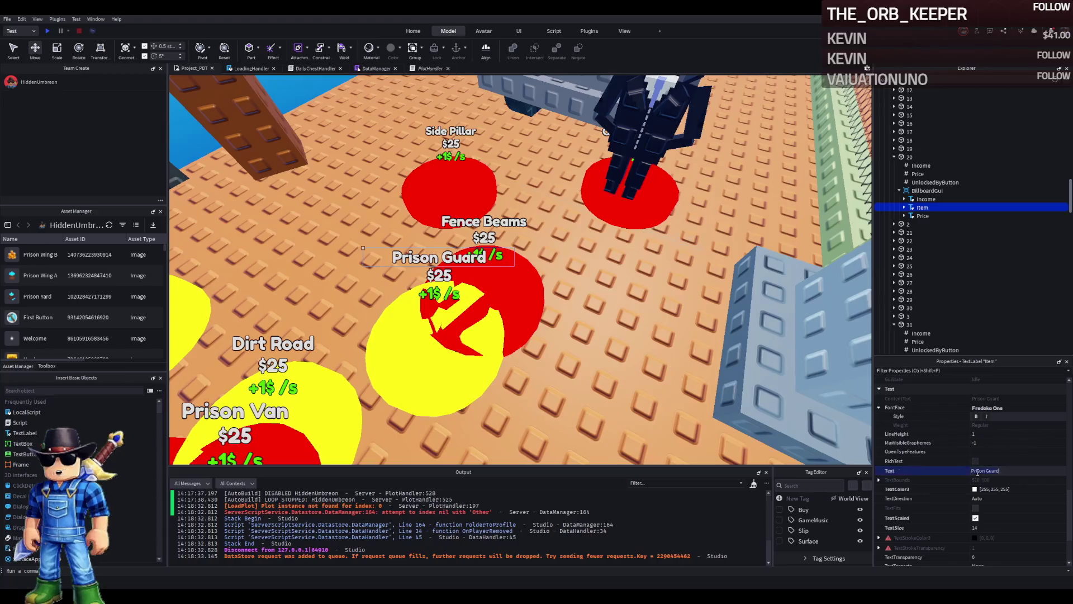
double_click(975, 471)
type("Jim Ch")
type("ee")
type("se")
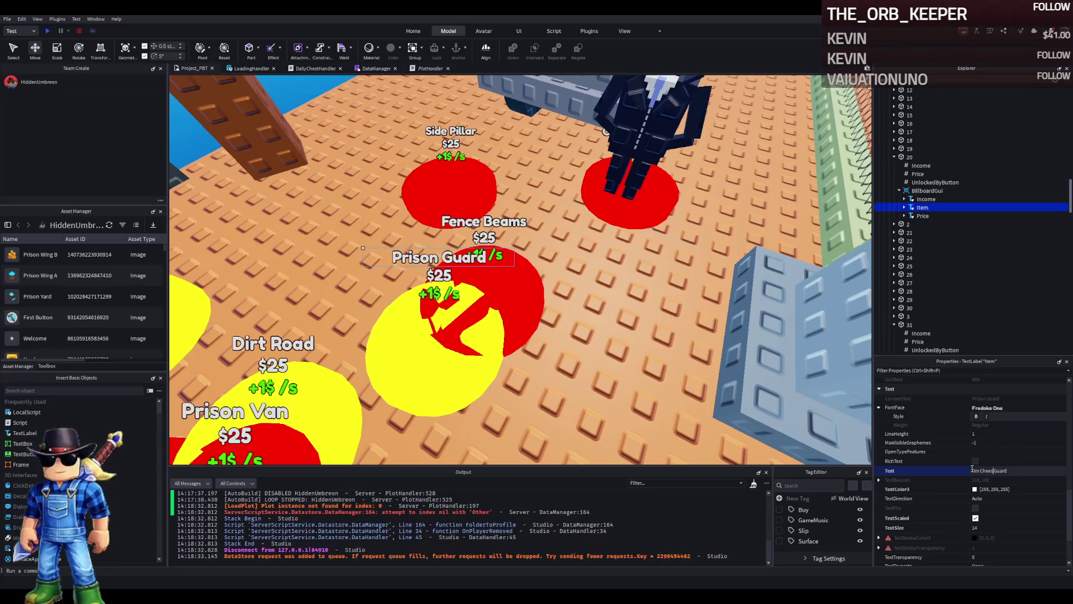
key("Return")
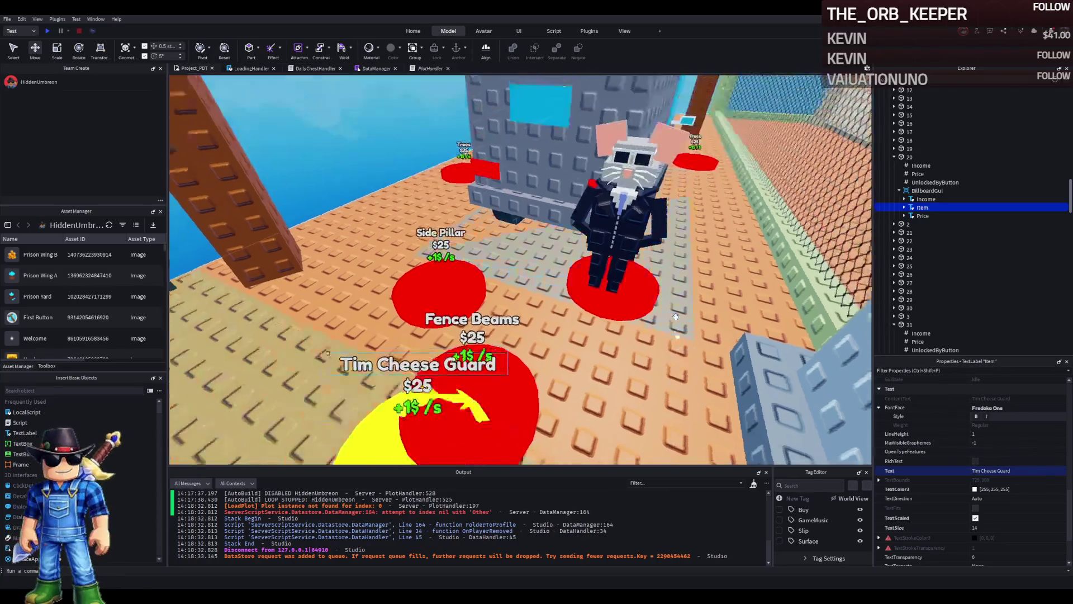
left_click(635, 282)
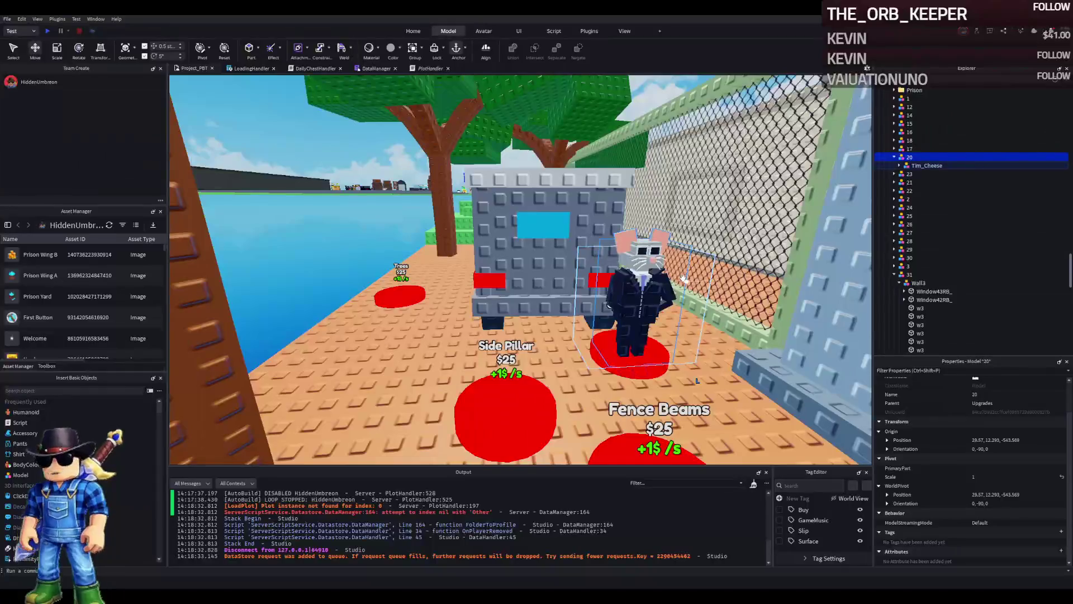
left_click(699, 275)
key("a")
key("d")
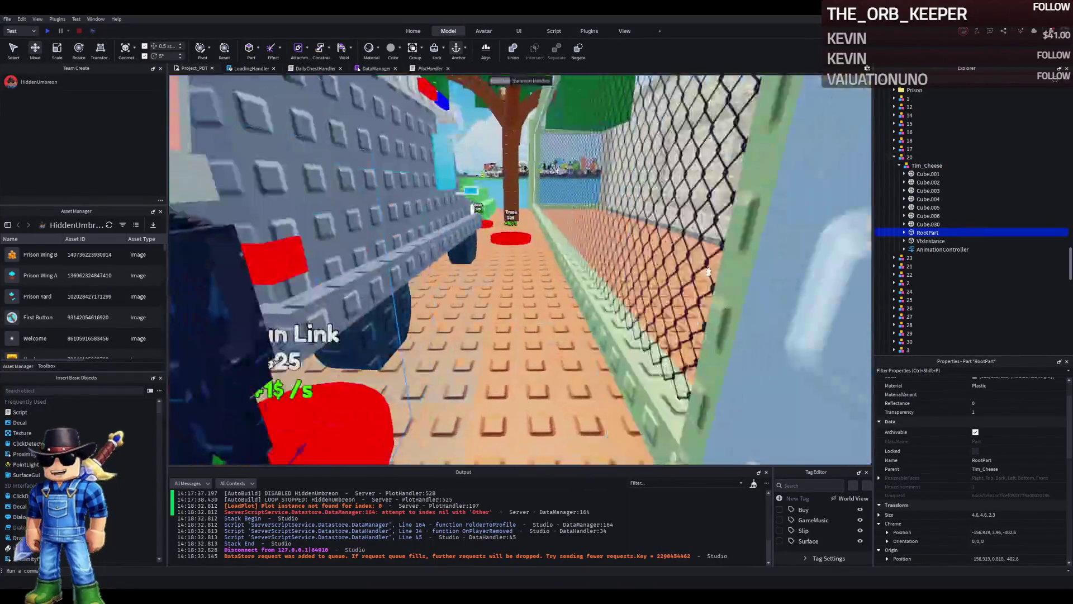
key("q")
key("e")
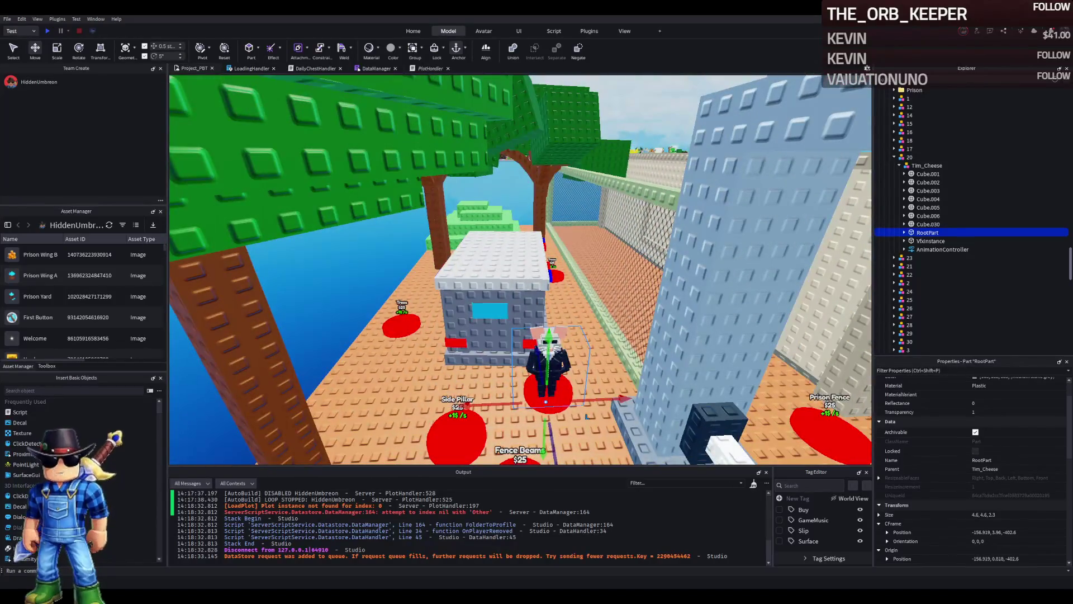
key("w")
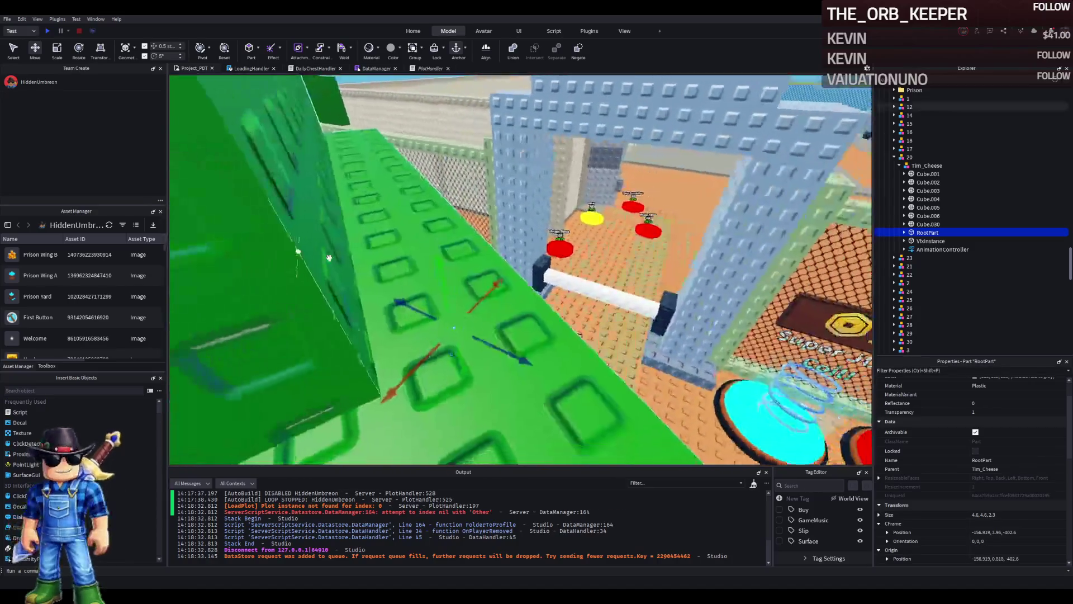
key("f")
left_click(927, 165)
key("w")
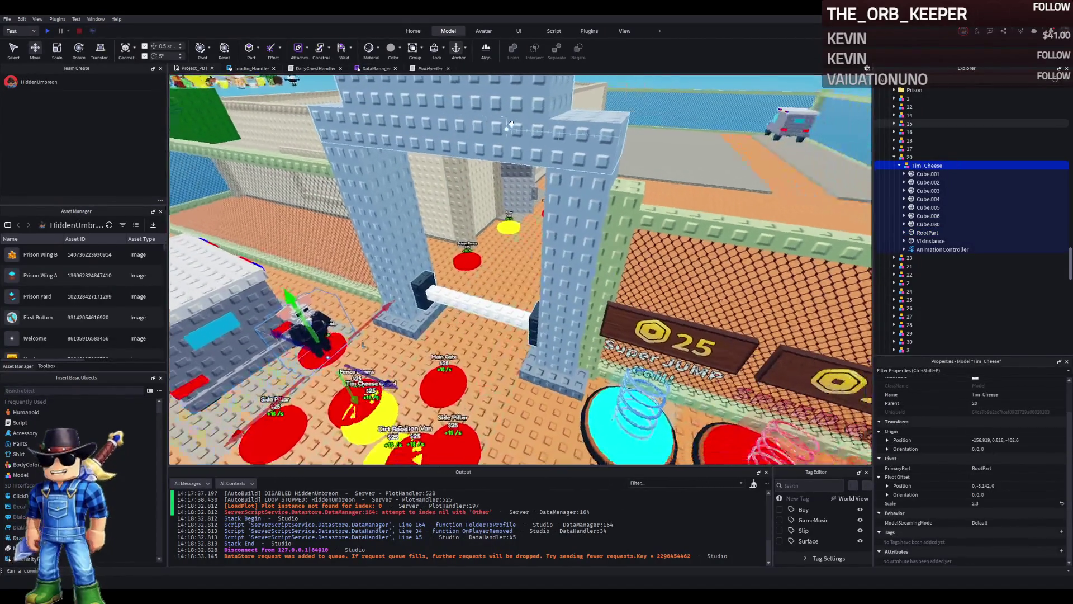
key("w")
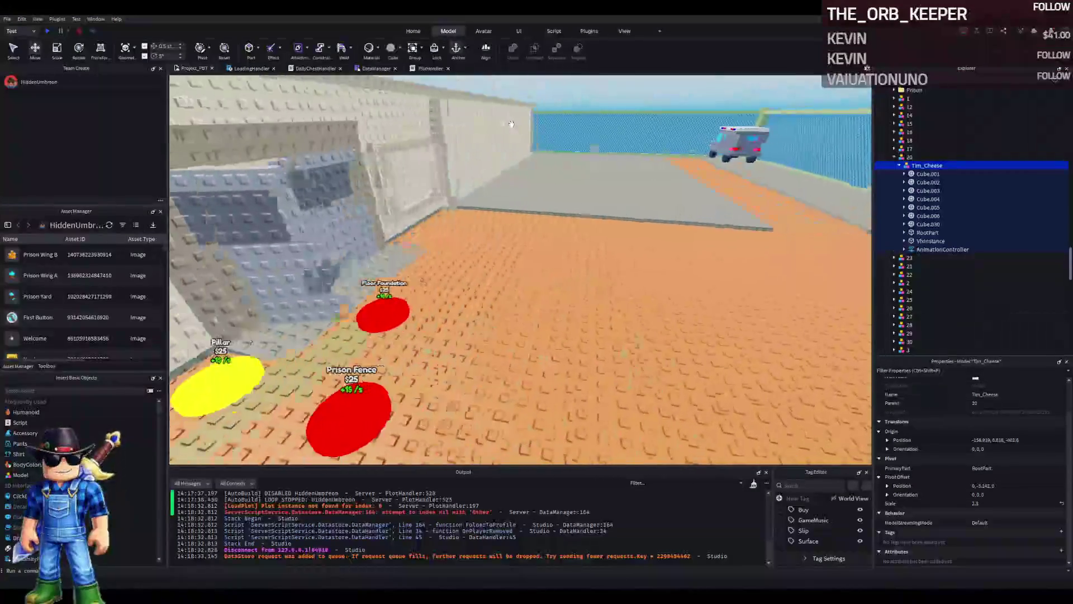
key("w")
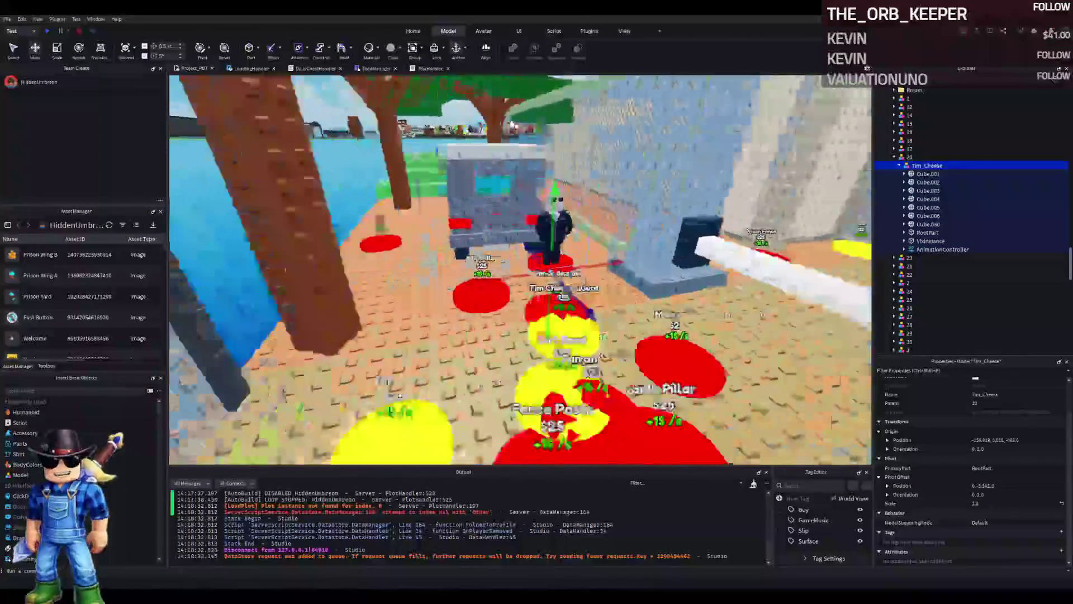
key("w")
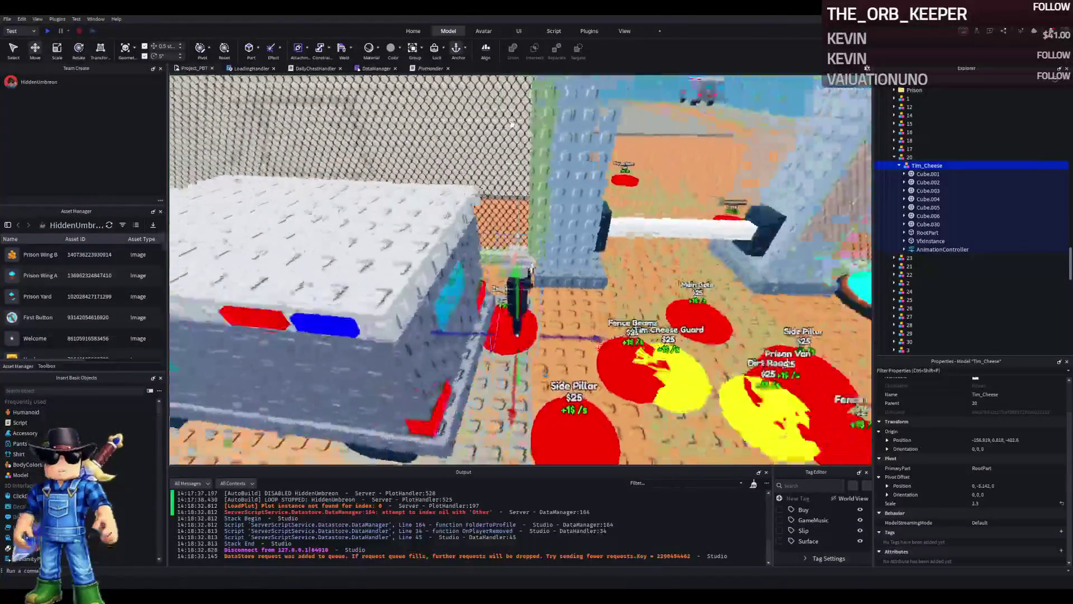
key("d")
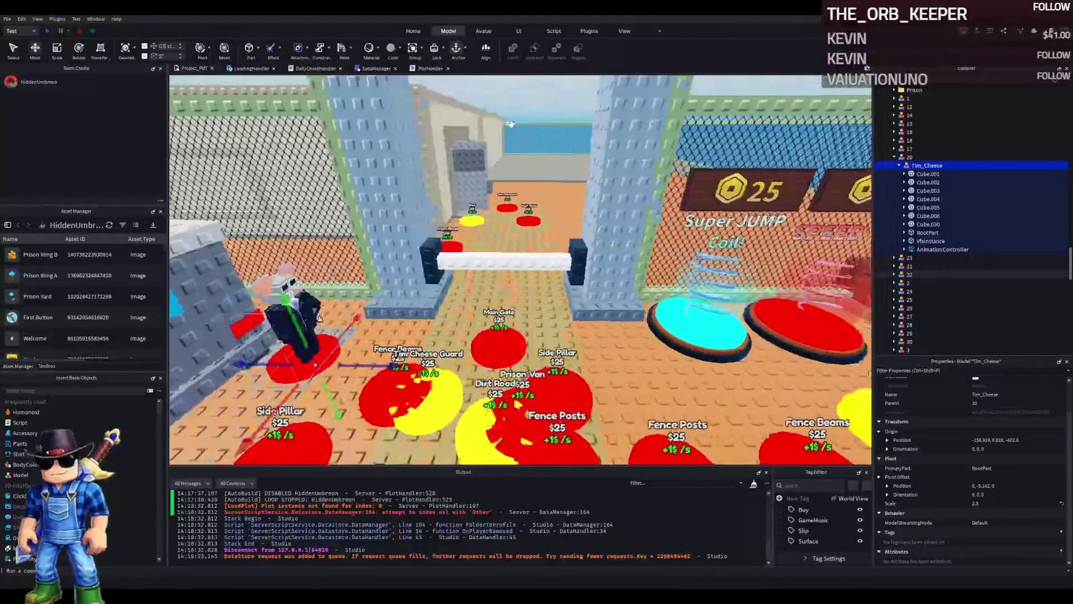
key("d")
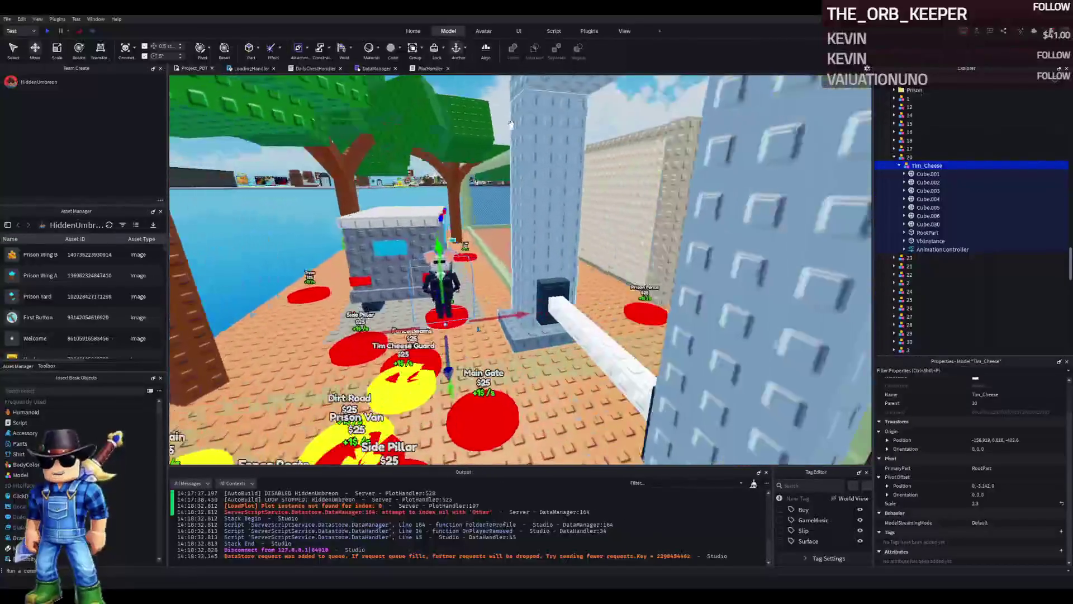
key("a")
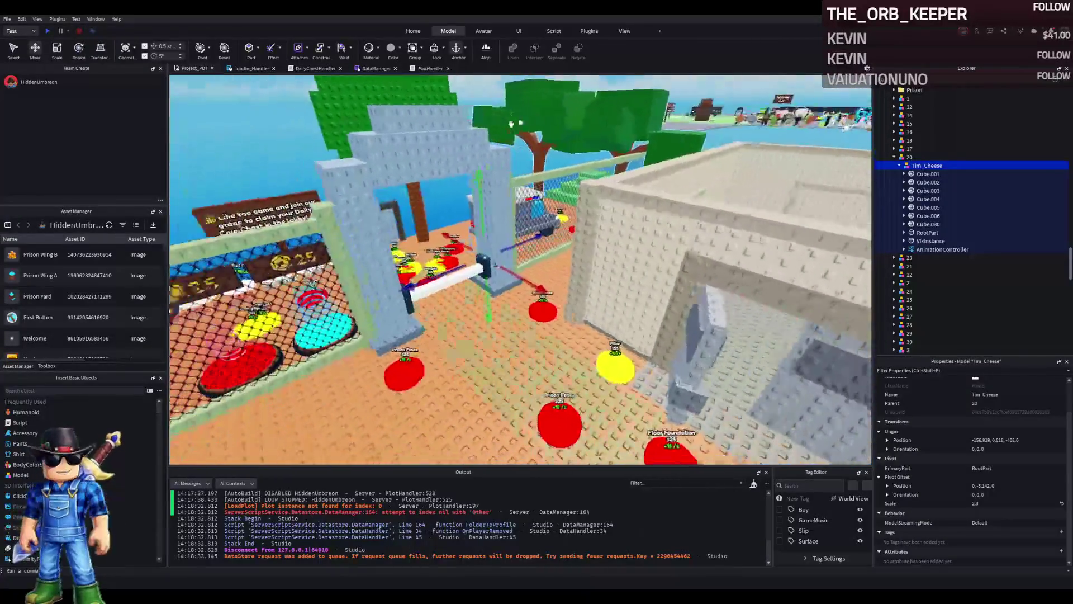
key("w")
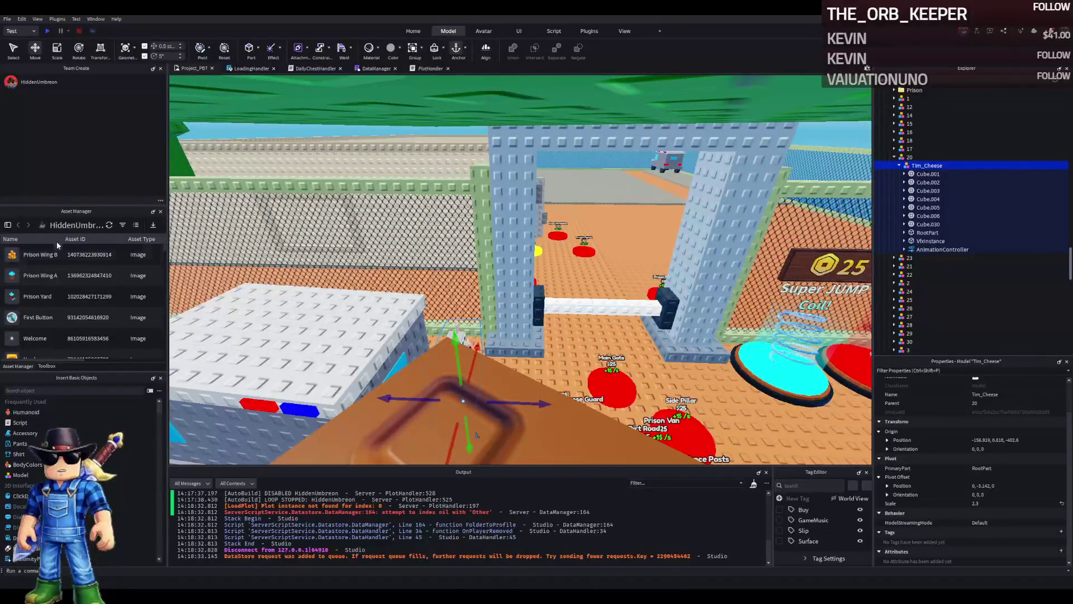
left_click(47, 366)
Step: Search the Toolbox for 'Prison gate' models
left_click(102, 240)
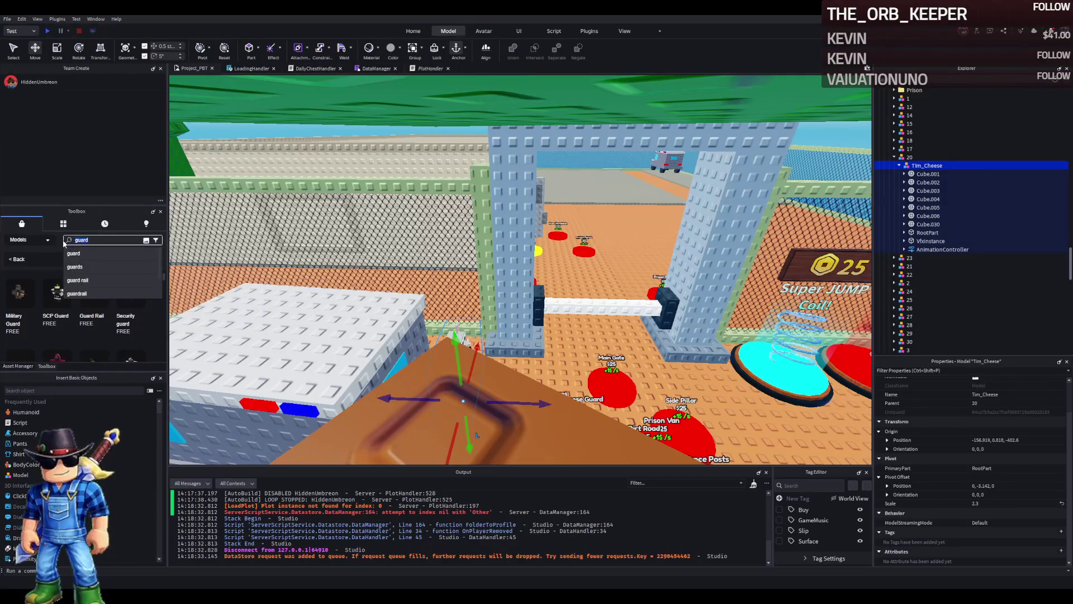
type("Prison gate")
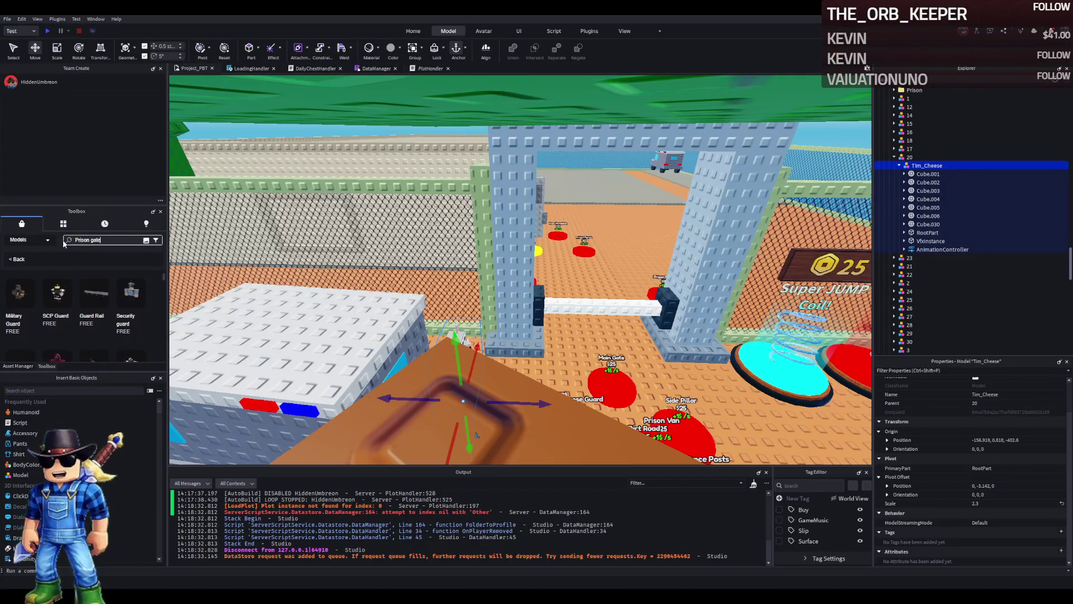
key("Return")
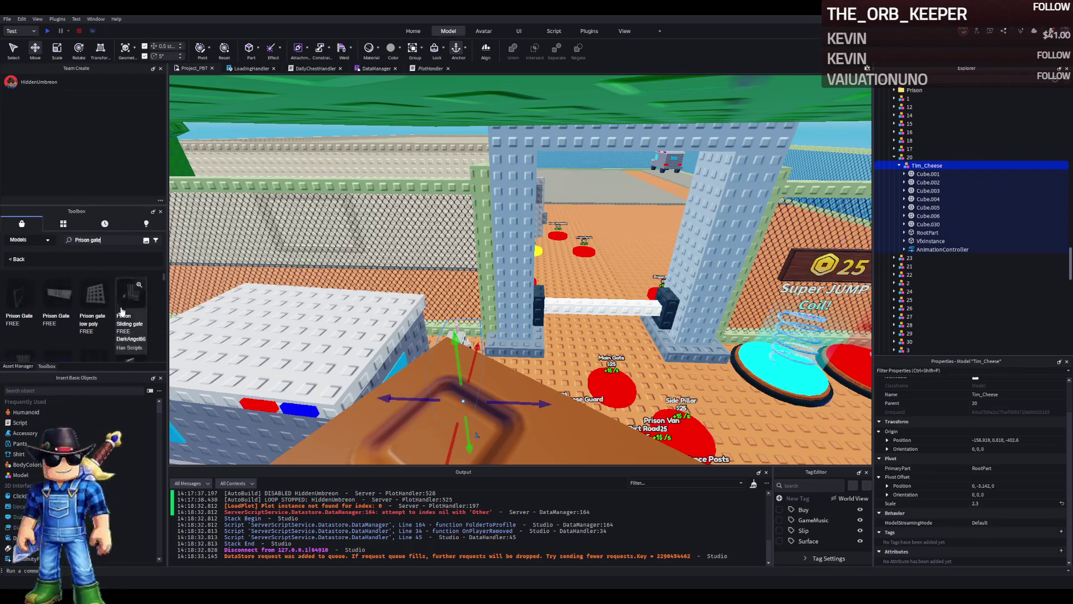
key("a")
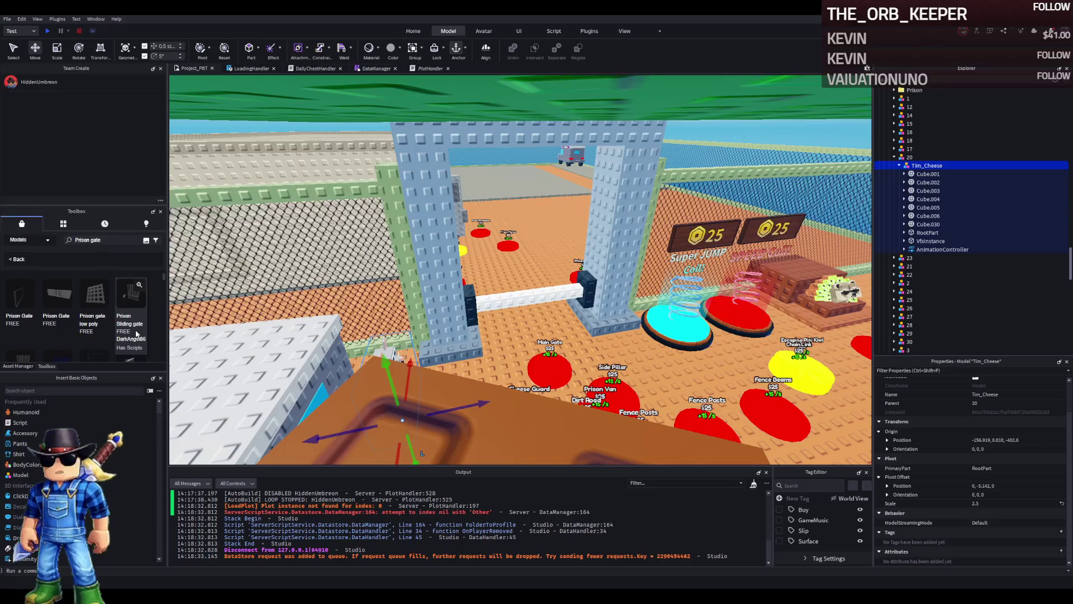
key("f")
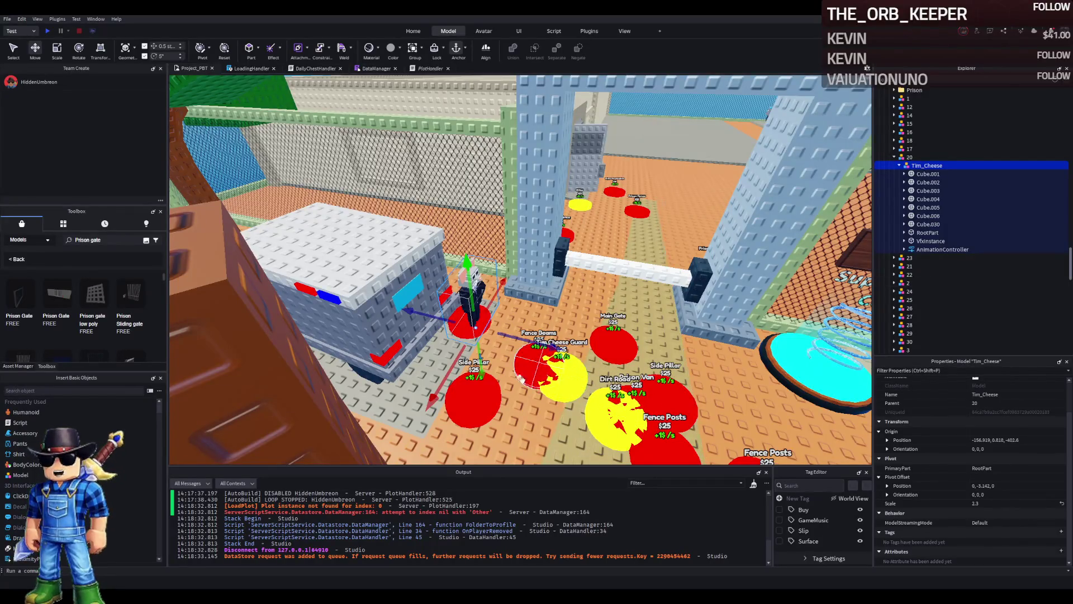
Step: Pick a prison gate model from the results and drop it into the workspace
scroll(149, 317, "down", 3)
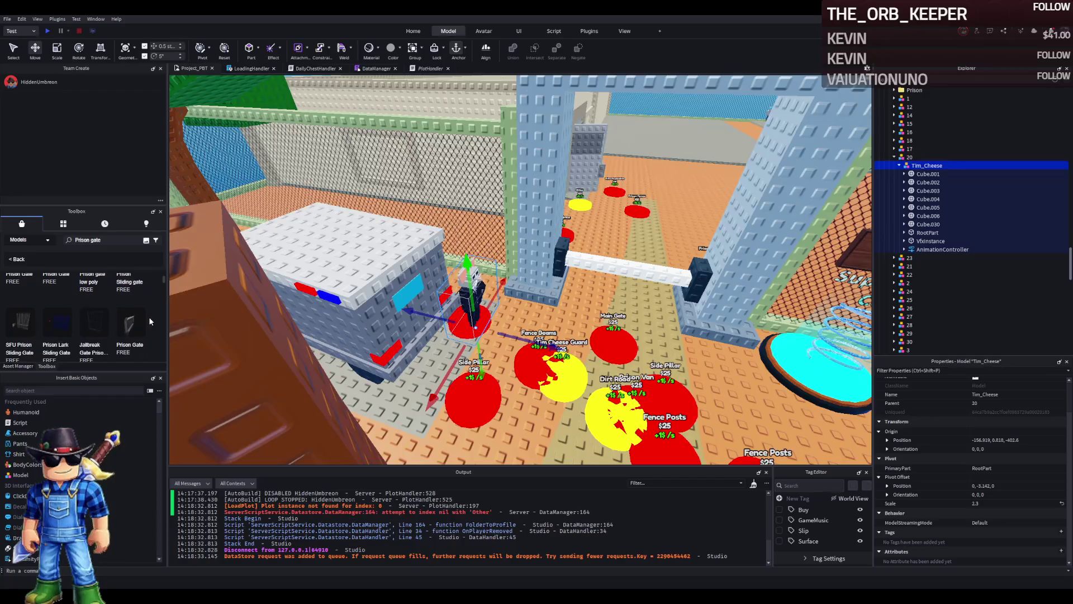
scroll(33, 319, "up", 2)
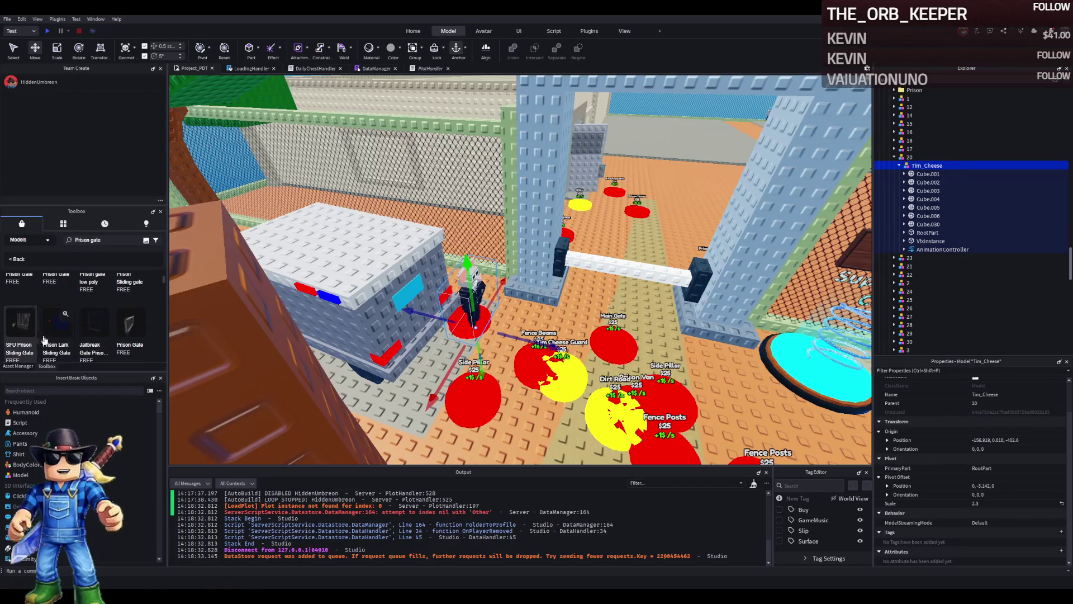
scroll(126, 345, "down", 2)
scroll(142, 323, "down", 5)
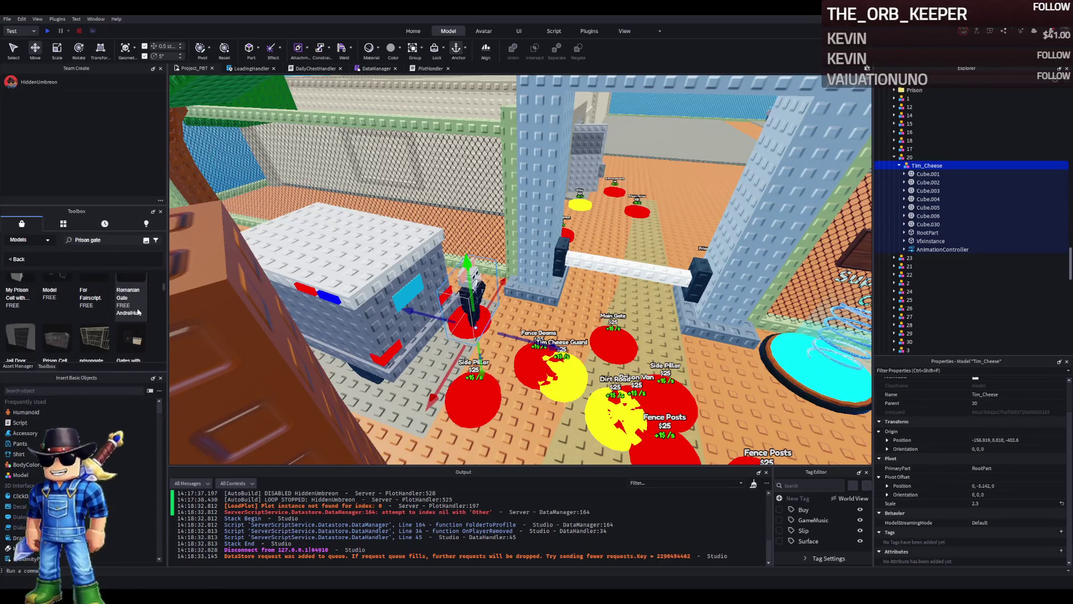
scroll(151, 310, "up", 2)
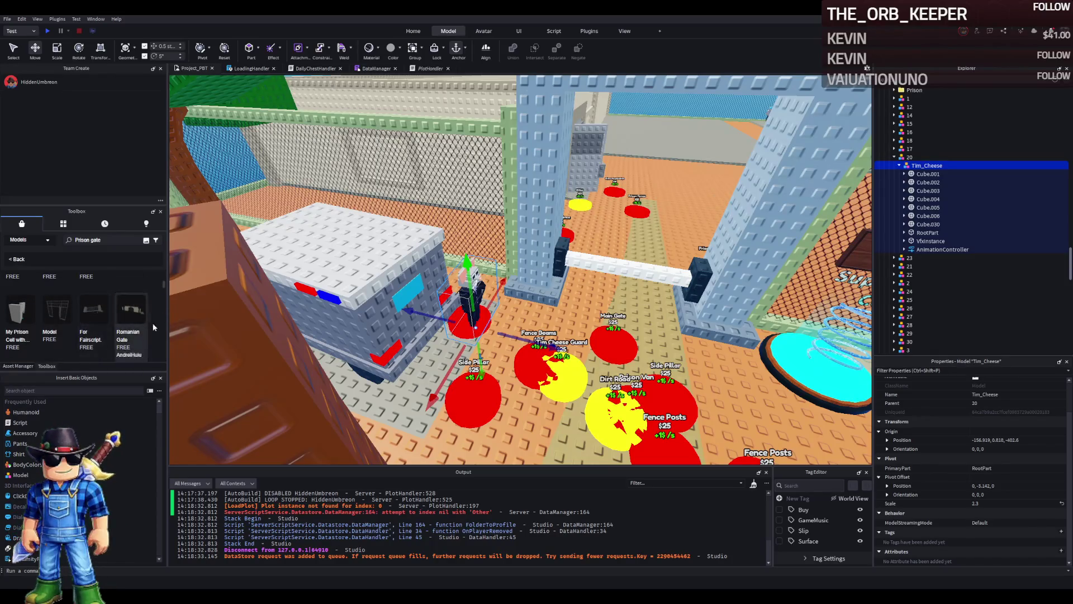
scroll(128, 308, "down", 2)
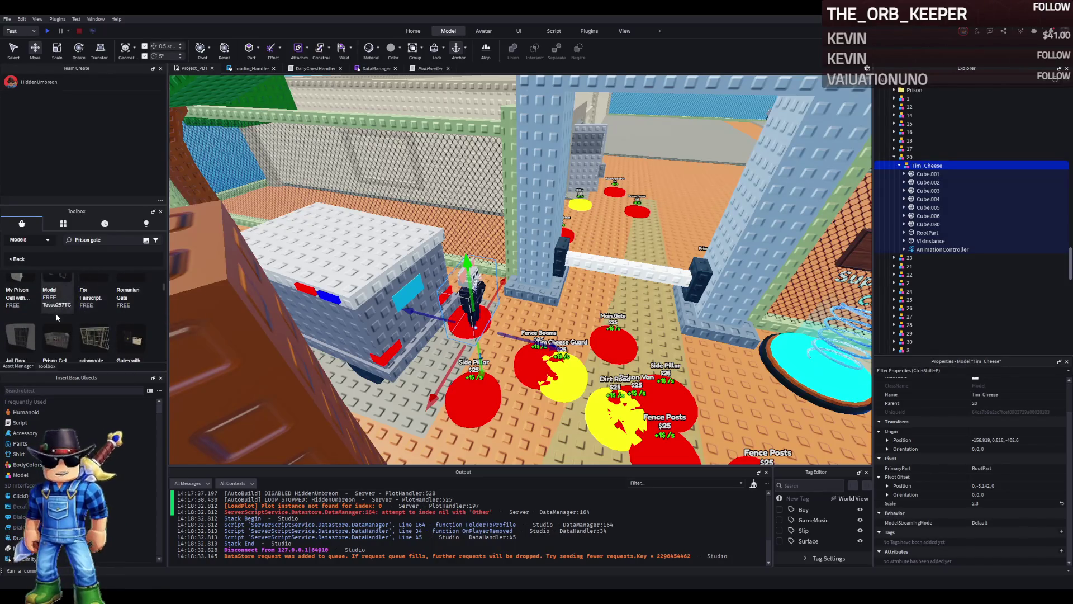
scroll(66, 325, "up", 2)
left_click_drag(51, 320, 349, 302)
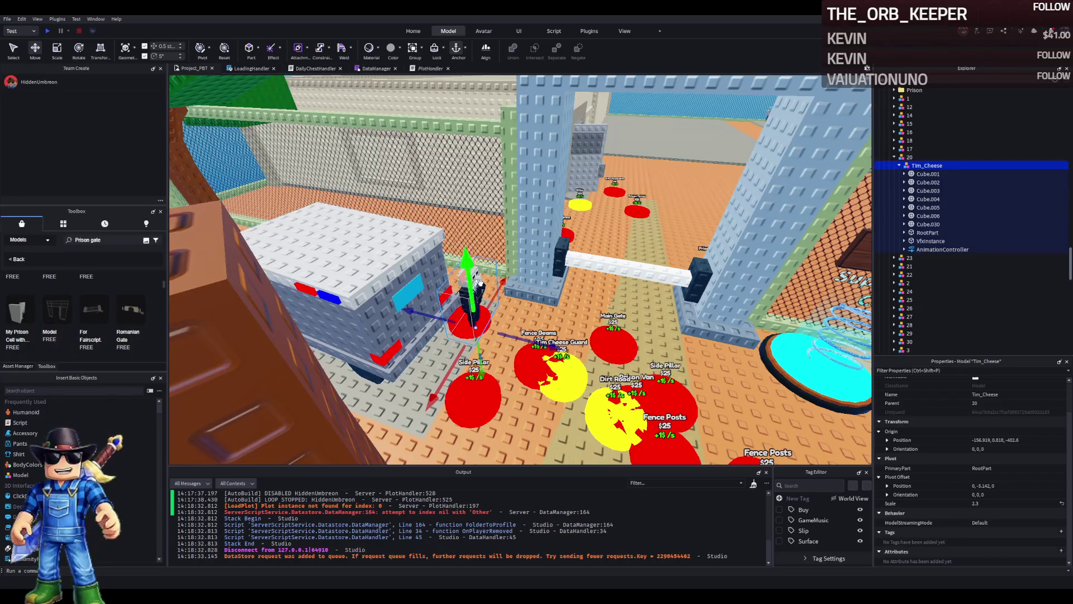
left_click_drag(479, 282, 538, 272)
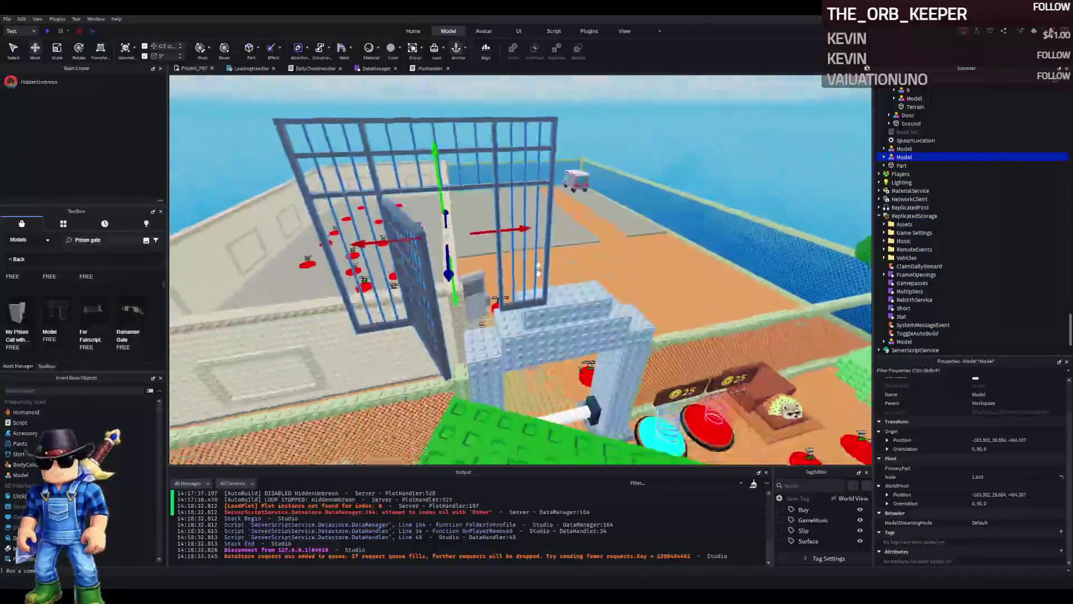
Step: Lower the prison gate model down onto the ground near the gateway
key("e")
key("q")
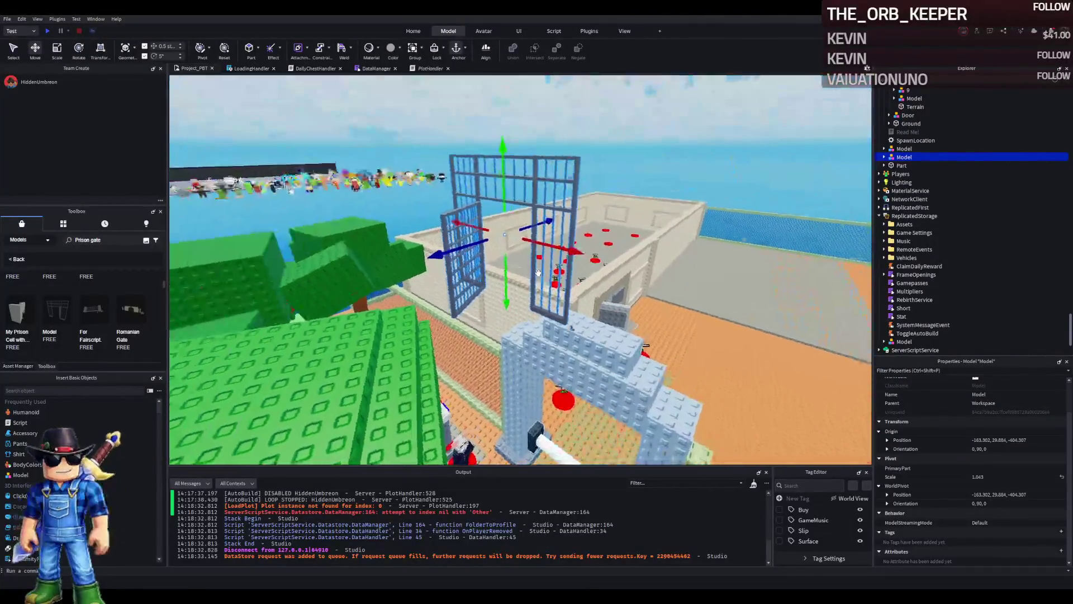
key("d")
mouse_move(456, 284)
left_mouse_down()
mouse_move(515, 353)
mouse_move(505, 353)
left_mouse_up()
key("w")
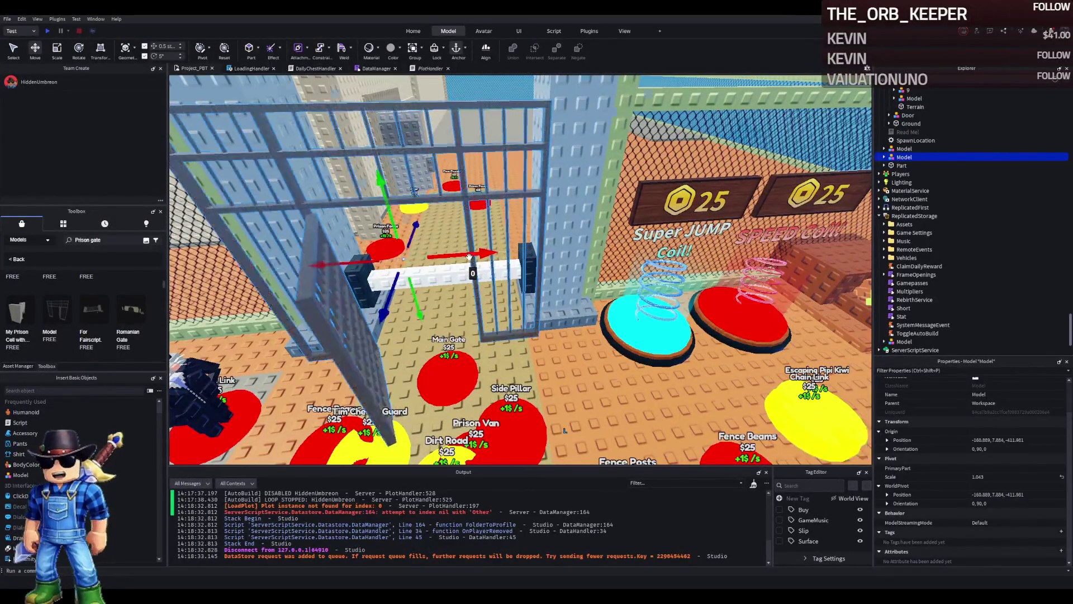
key("a")
key("e")
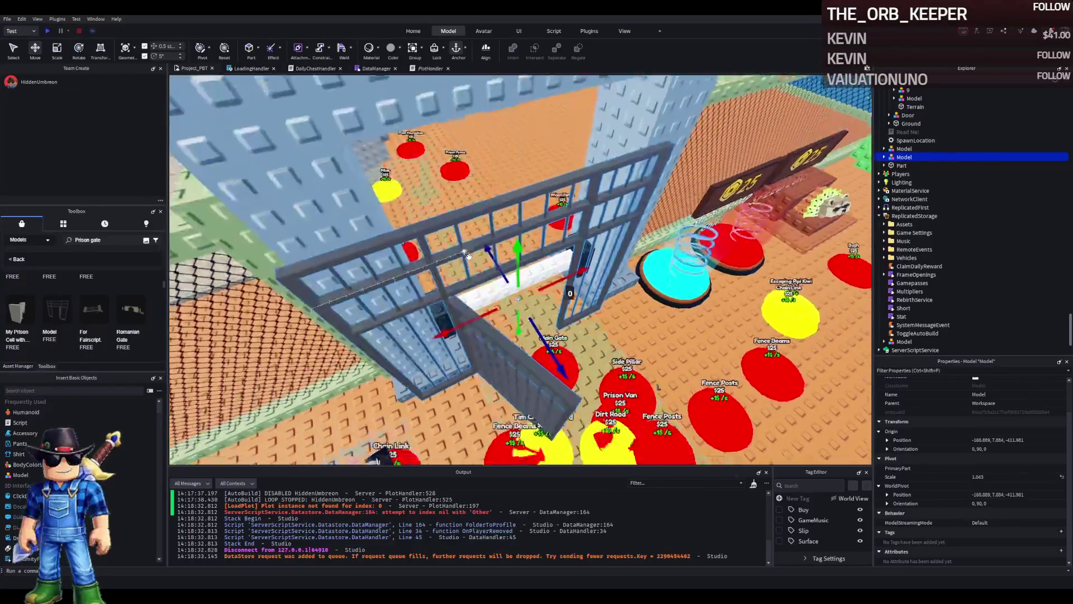
key("w")
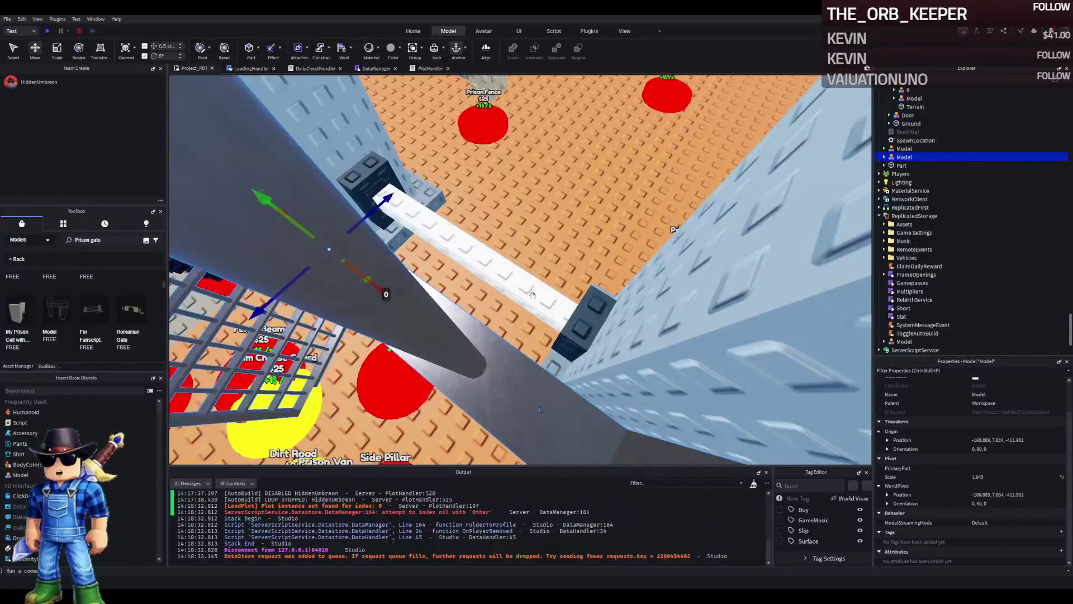
Step: Slide the gate model into the opening between the two tall pillars
left_click(533, 295)
left_click(395, 178, "ctrl")
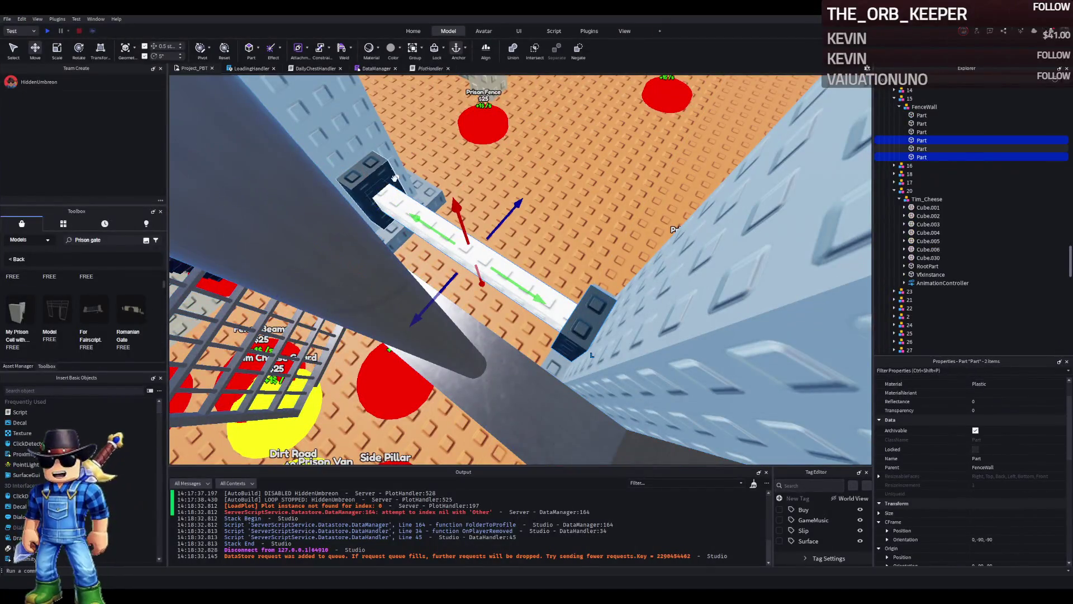
left_click(802, 174)
left_click(263, 313)
key("f")
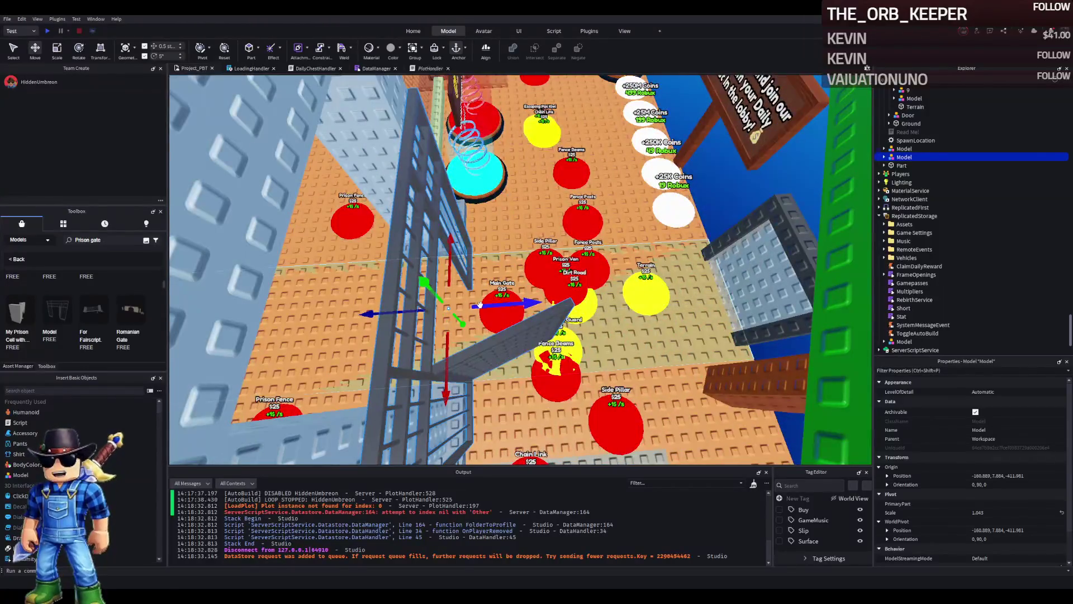
mouse_move(484, 305)
left_mouse_down()
mouse_move(457, 309)
mouse_move(603, 330)
mouse_move(607, 283)
left_mouse_up()
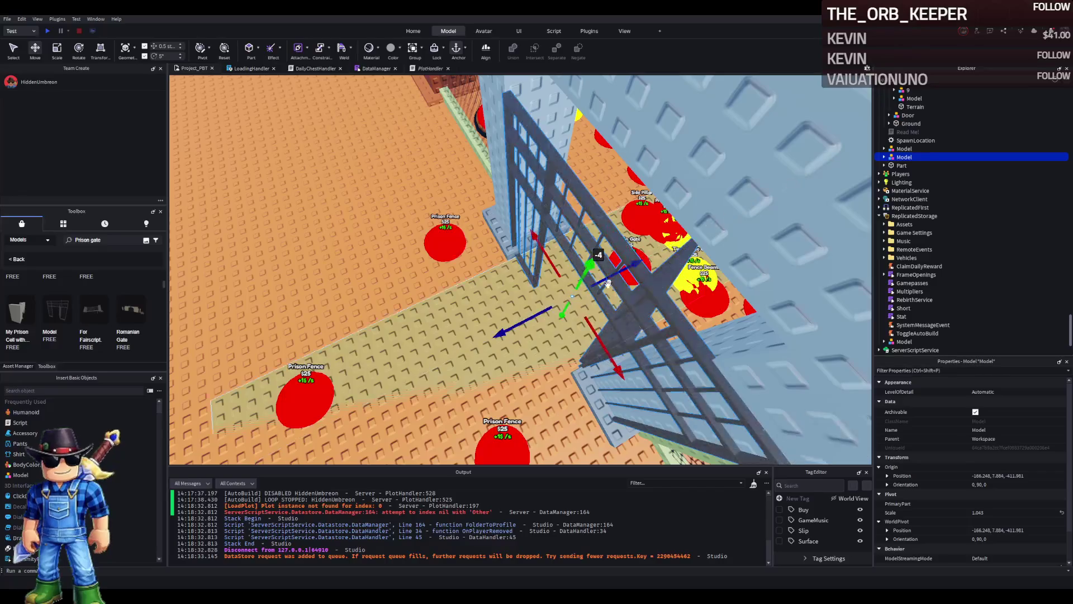
mouse_move(539, 311)
left_mouse_down()
mouse_move(508, 326)
mouse_move(520, 324)
left_mouse_up()
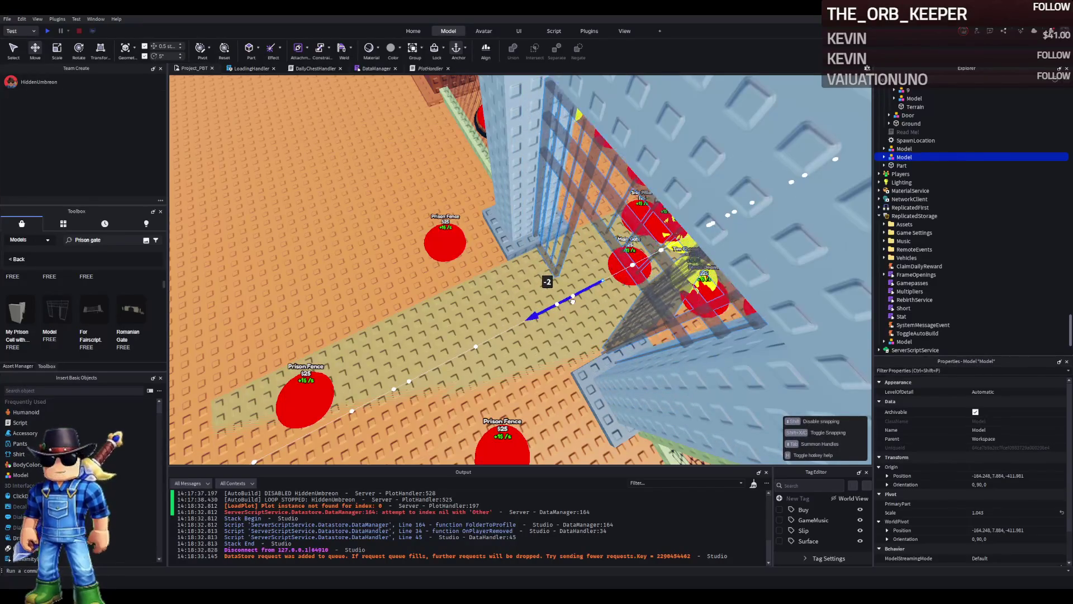
key("f")
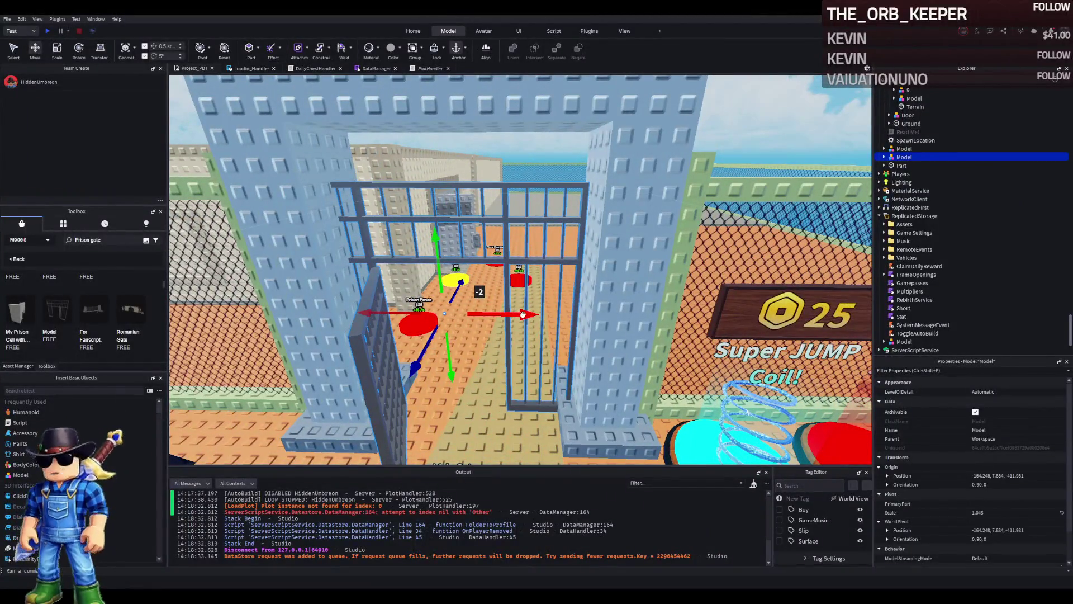
mouse_move(522, 314)
left_mouse_down()
mouse_move(576, 317)
mouse_move(511, 324)
left_mouse_up()
Step: Shift the gate sideways so it lines up centred in the gateway
scroll(515, 319, "up", 2)
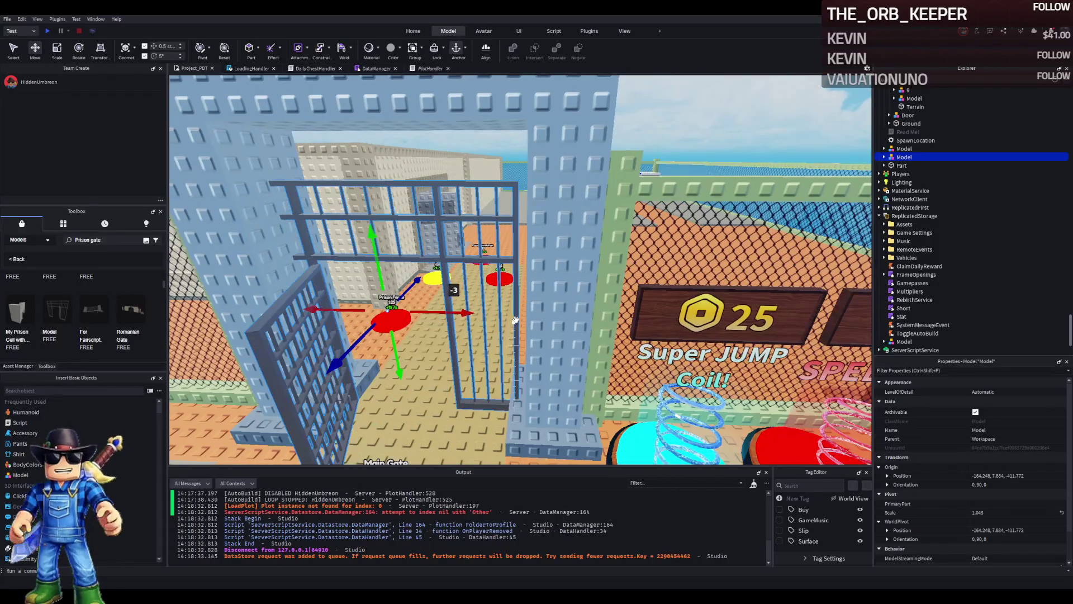
key("a")
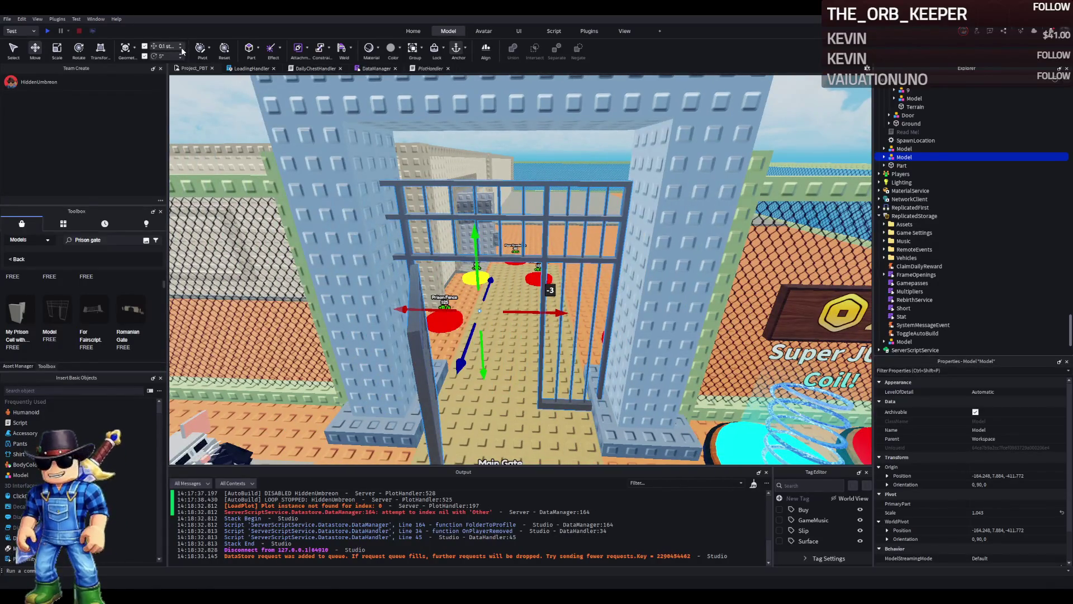
key("d")
mouse_move(514, 278)
left_mouse_down()
mouse_move(572, 279)
mouse_move(552, 279)
left_mouse_up()
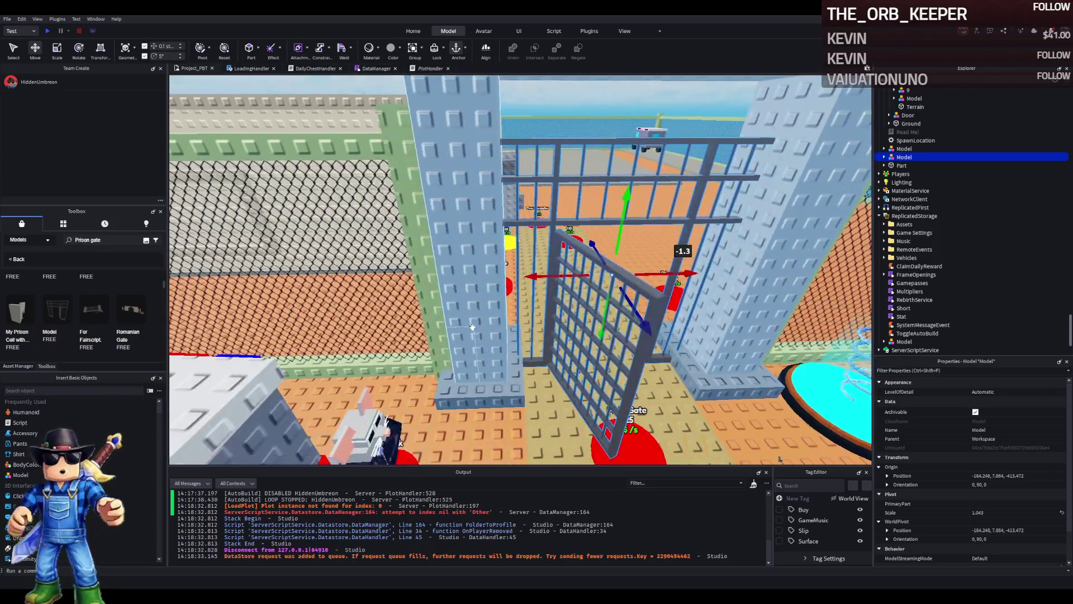
left_click(520, 266)
Step: Resize the pillar beside the gate to 2, 16, 4
key("ctrl+3")
left_click_drag(523, 263, 505, 260)
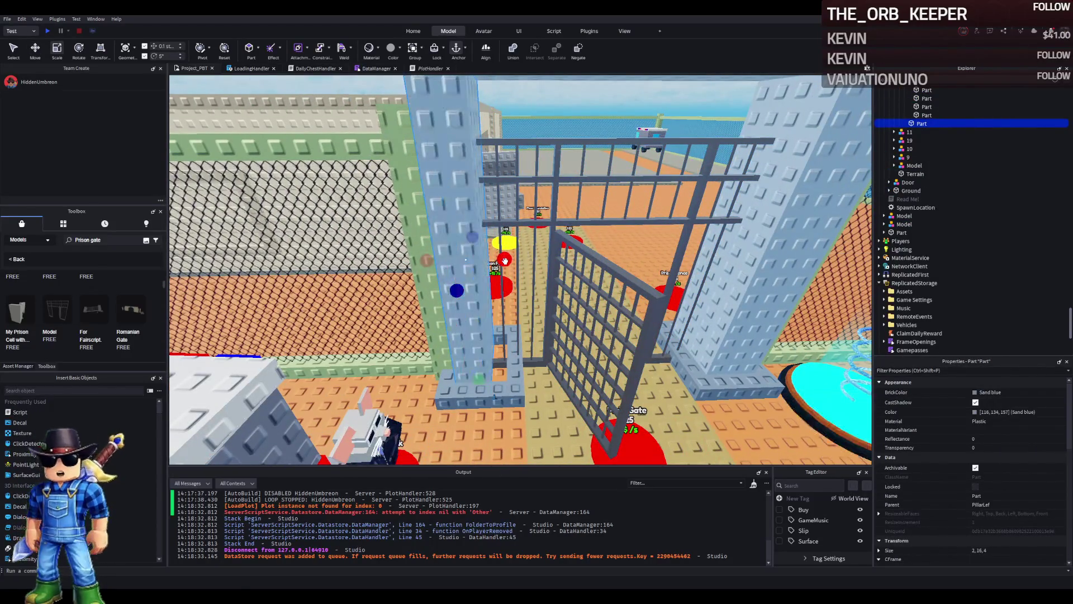
key("d")
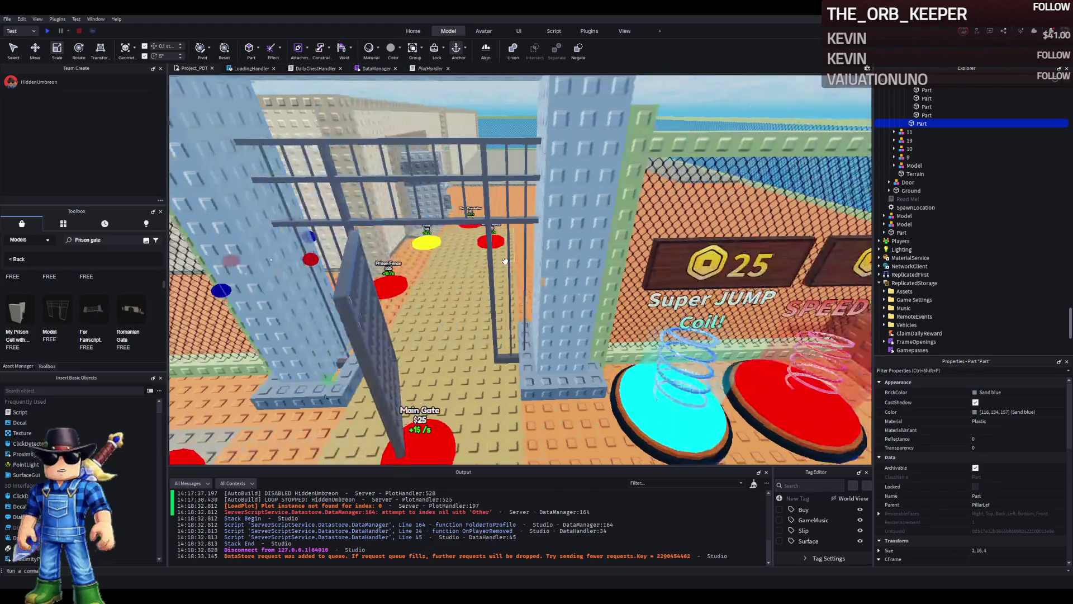
key("e")
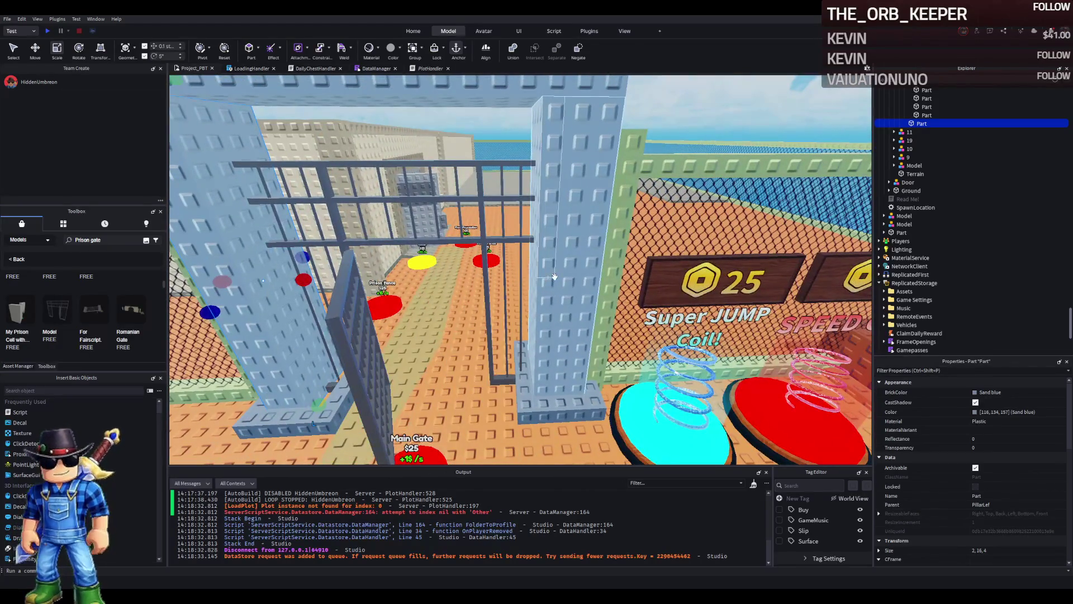
key("w")
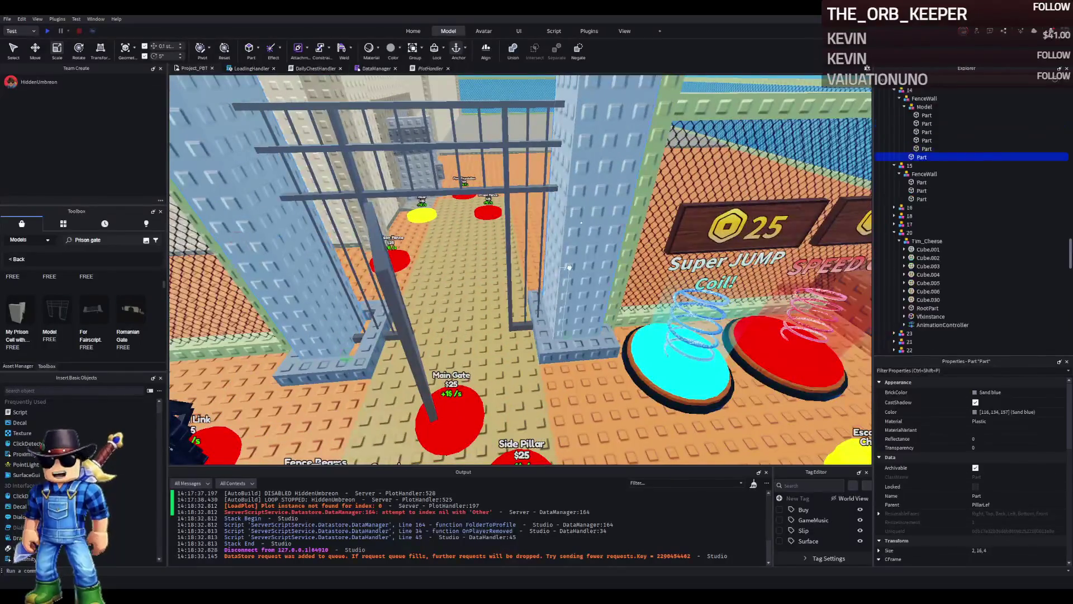
key("d")
left_click_drag(496, 261, 467, 241)
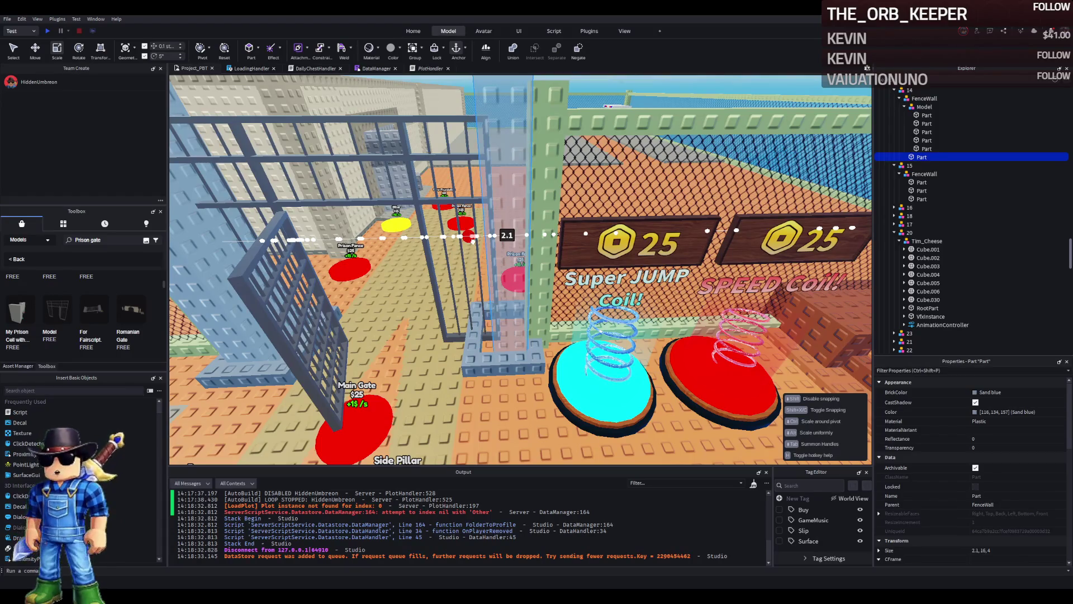
left_click_drag(474, 242, 540, 226)
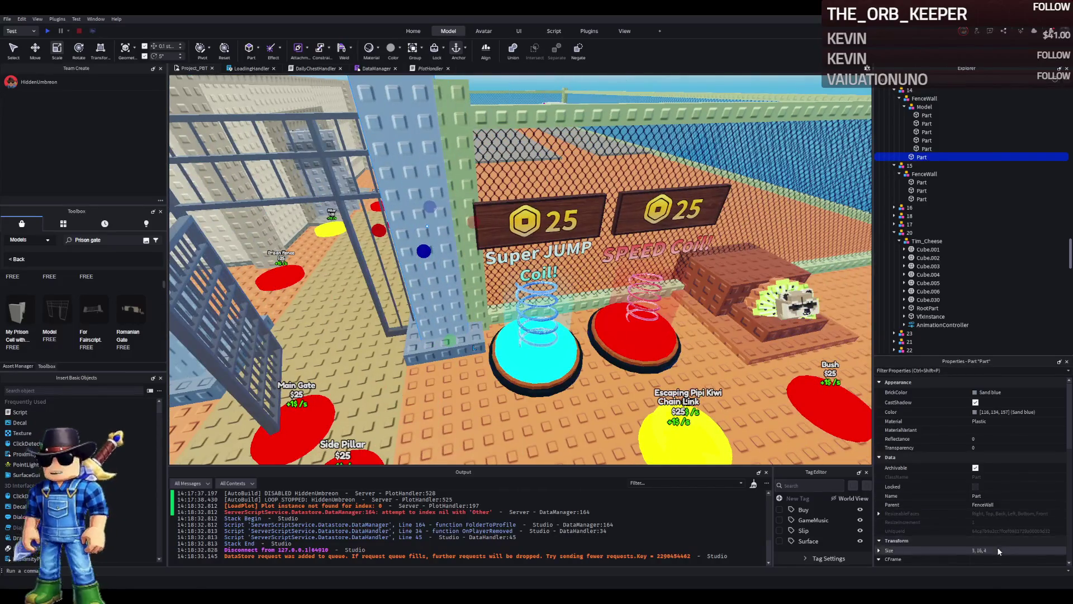
key("Return")
Step: Slide the pillar sideways so it sits flush against the gate
key("ctrl+2")
left_click_drag(462, 247, 476, 241)
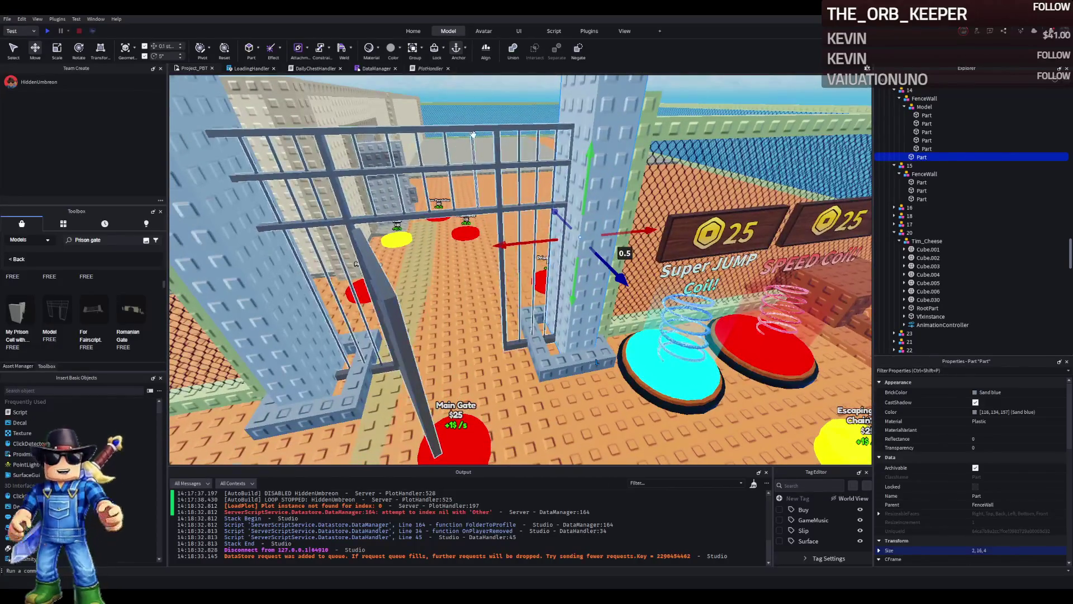
left_click(476, 132)
left_click(1012, 512)
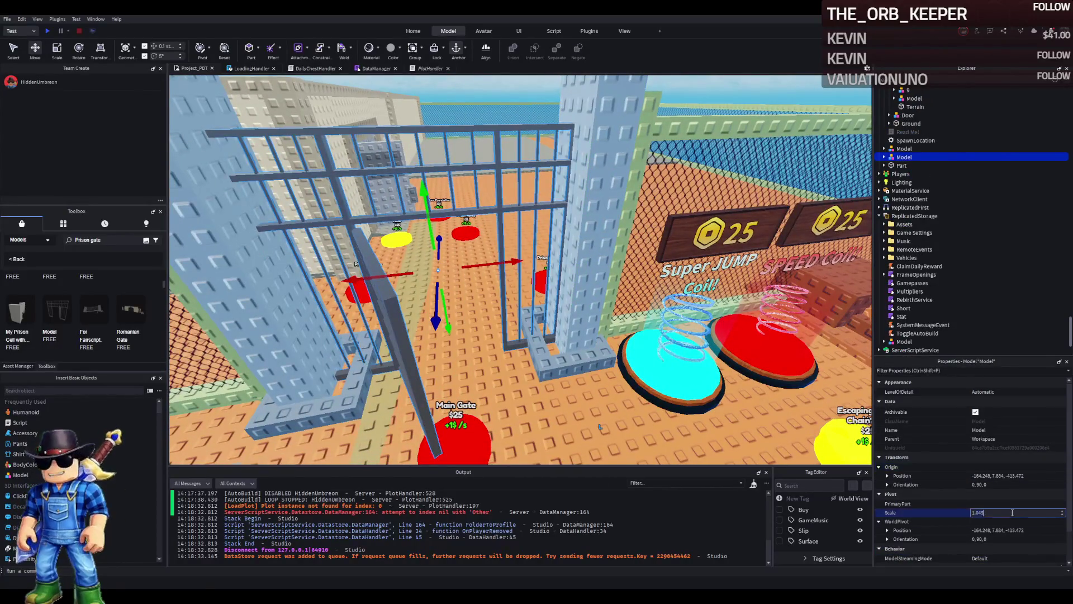
Step: Set the gate model's Scale to 1 and select its Door
key("Return")
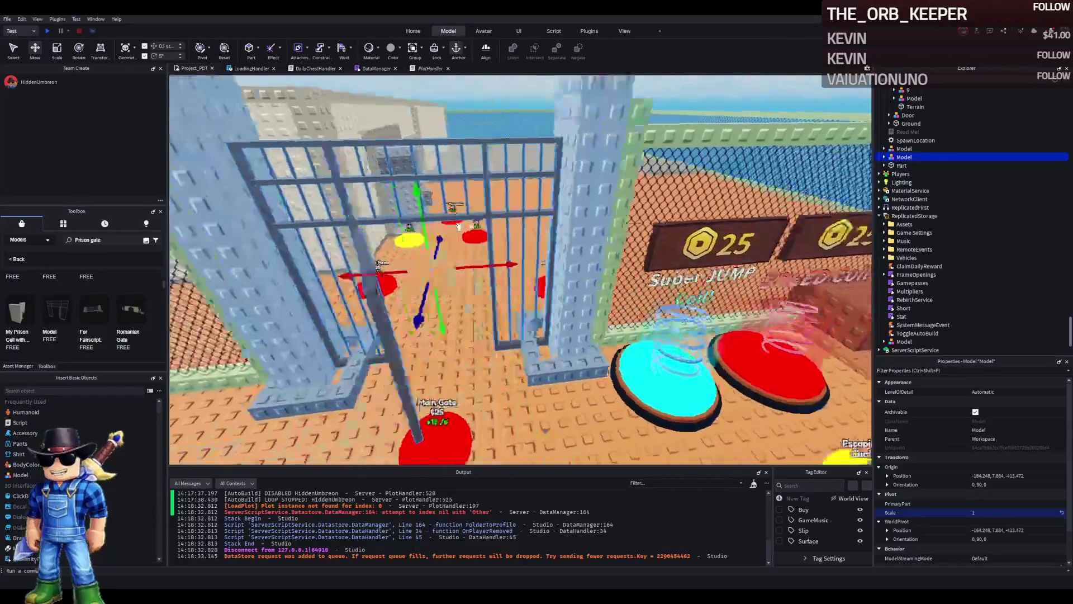
key("s")
key("w")
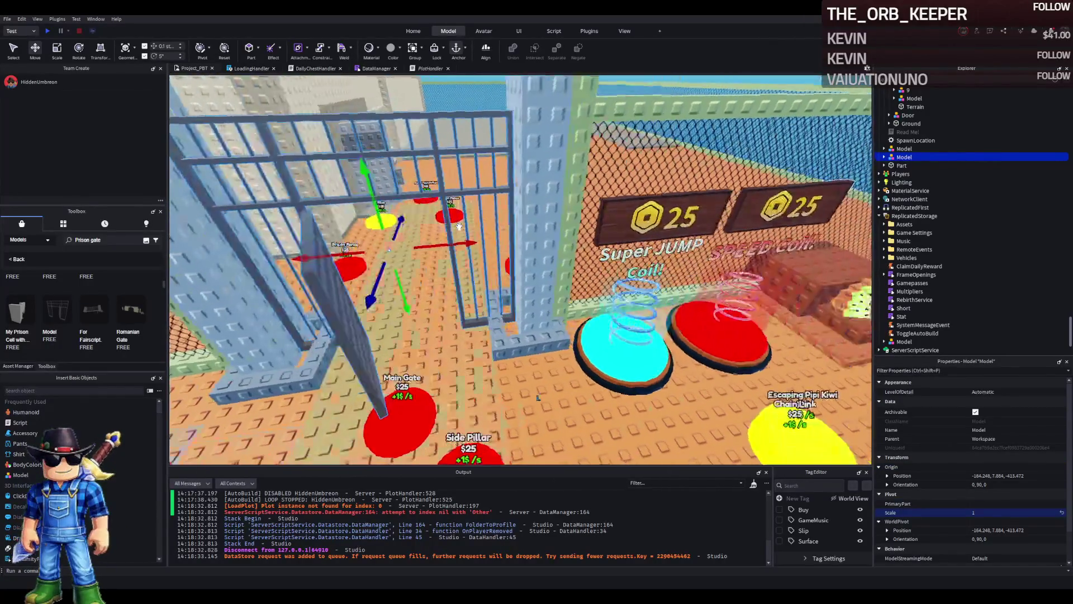
key("s")
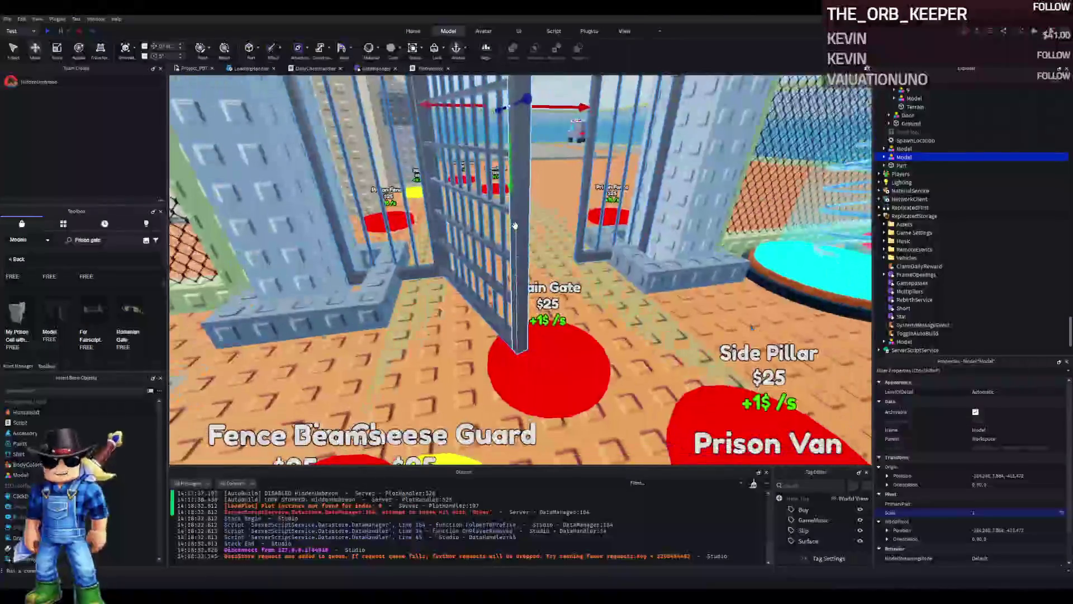
left_click(882, 157)
left_click(906, 165)
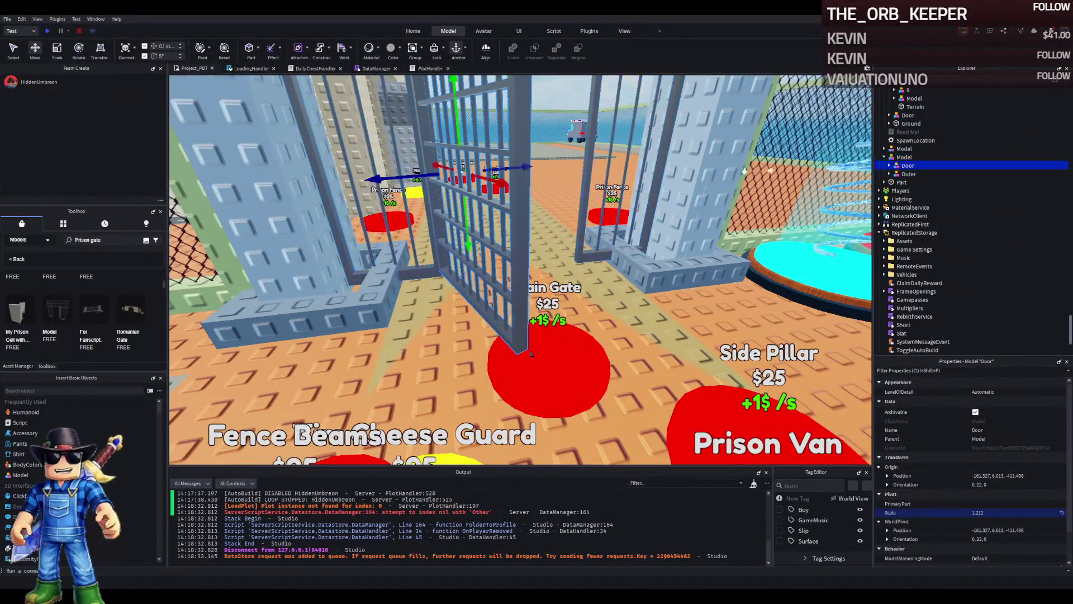
key("f")
Step: Shift the Door within the frame and swing it nearly shut to orientation 0, -3, 0
key("ctrl+4")
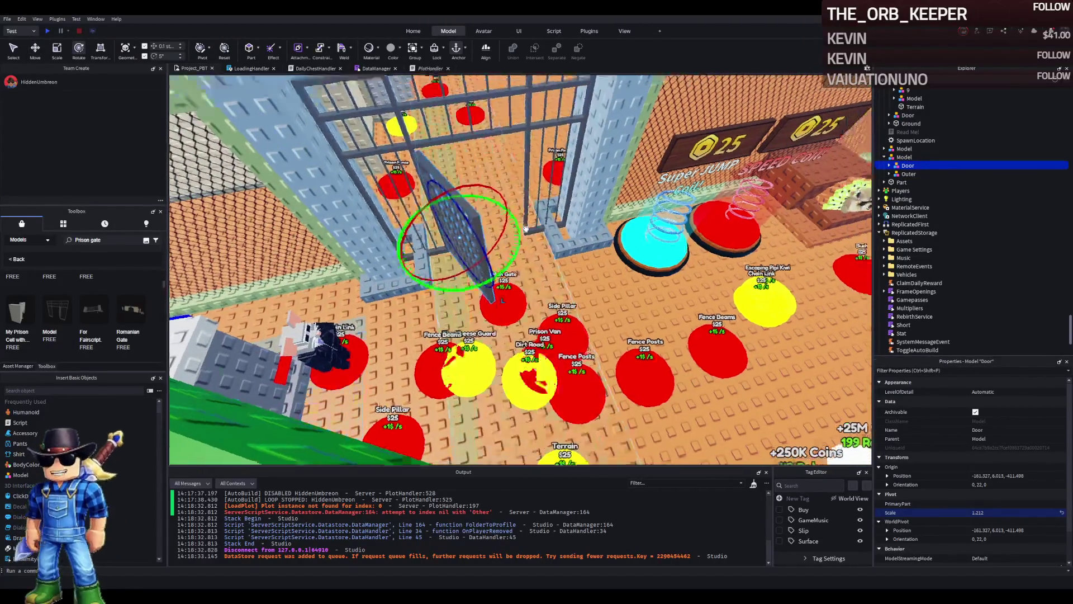
key("ctrl+2")
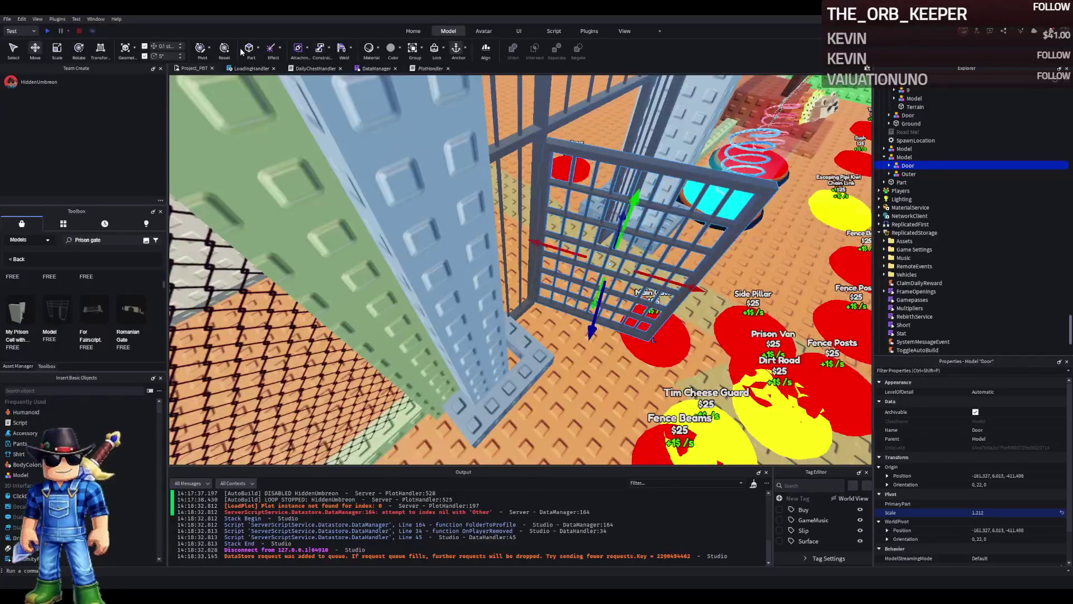
key("s")
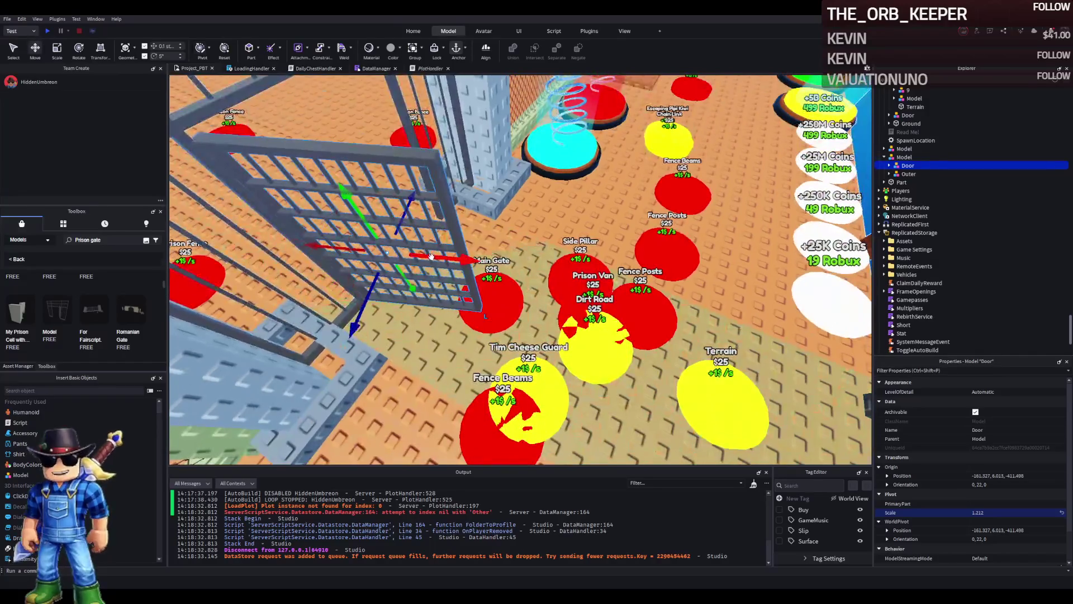
mouse_move(431, 258)
left_mouse_down()
mouse_move(359, 254)
mouse_move(358, 264)
left_mouse_up()
key("alt+p")
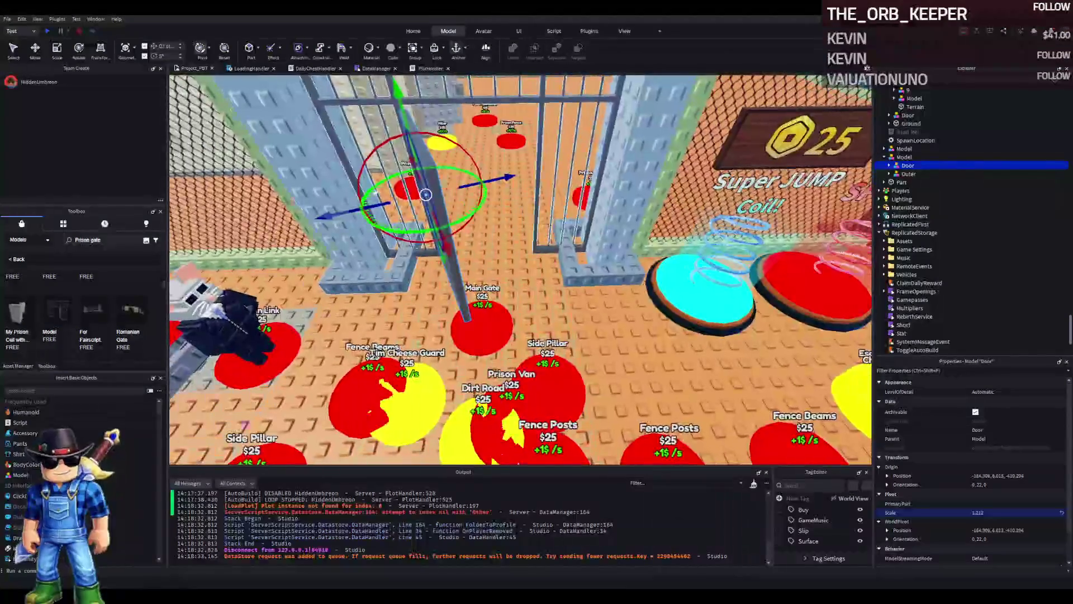
left_click_drag(414, 228, 394, 222)
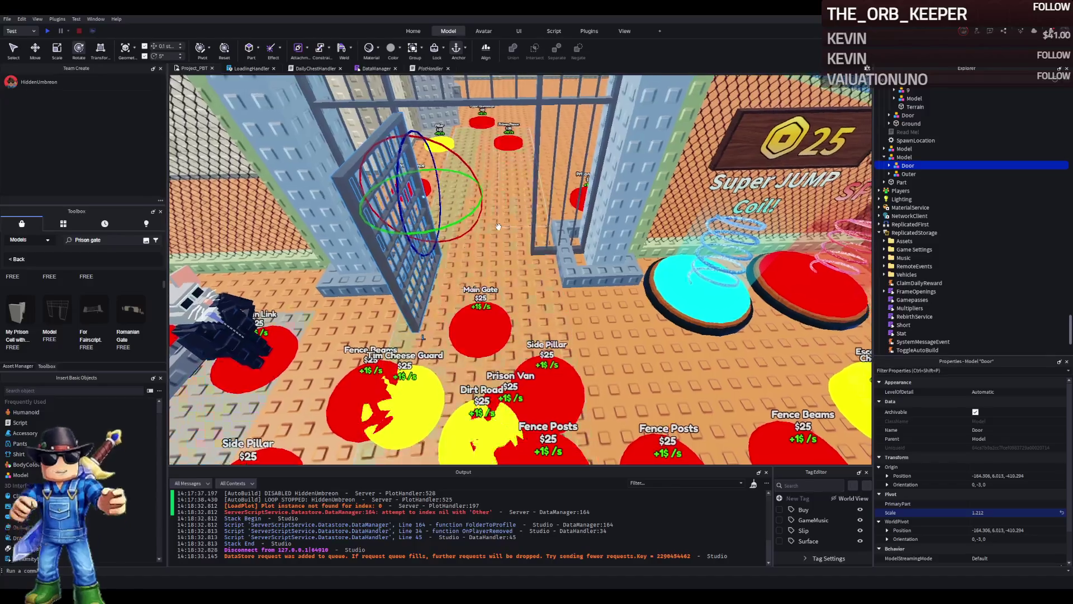
key("d")
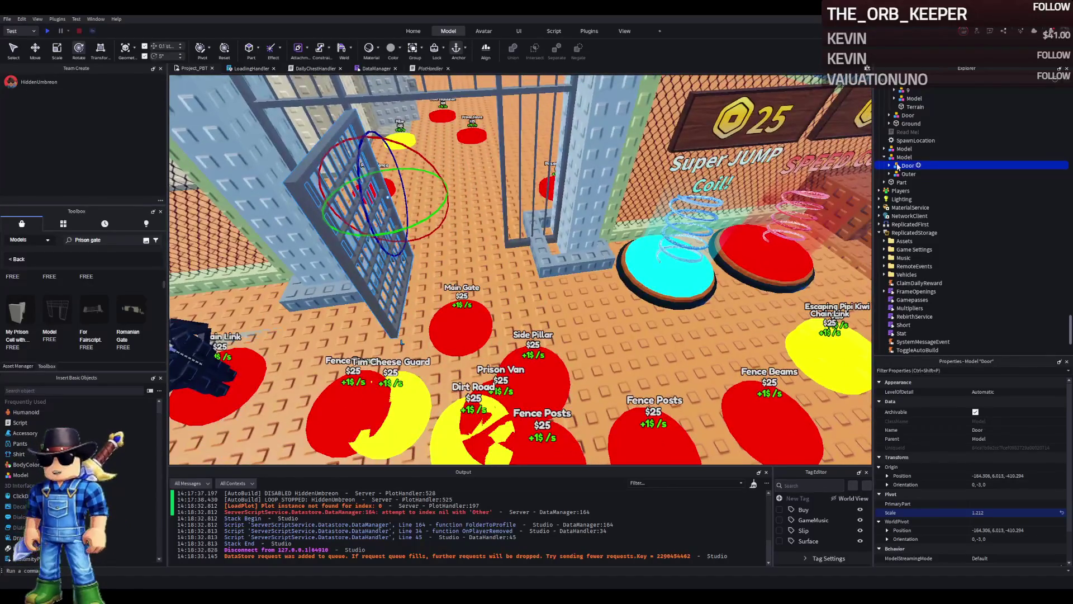
Step: Expand and collapse the Door's Outer and Frame groups in Explorer
left_click(890, 165)
left_click(889, 199)
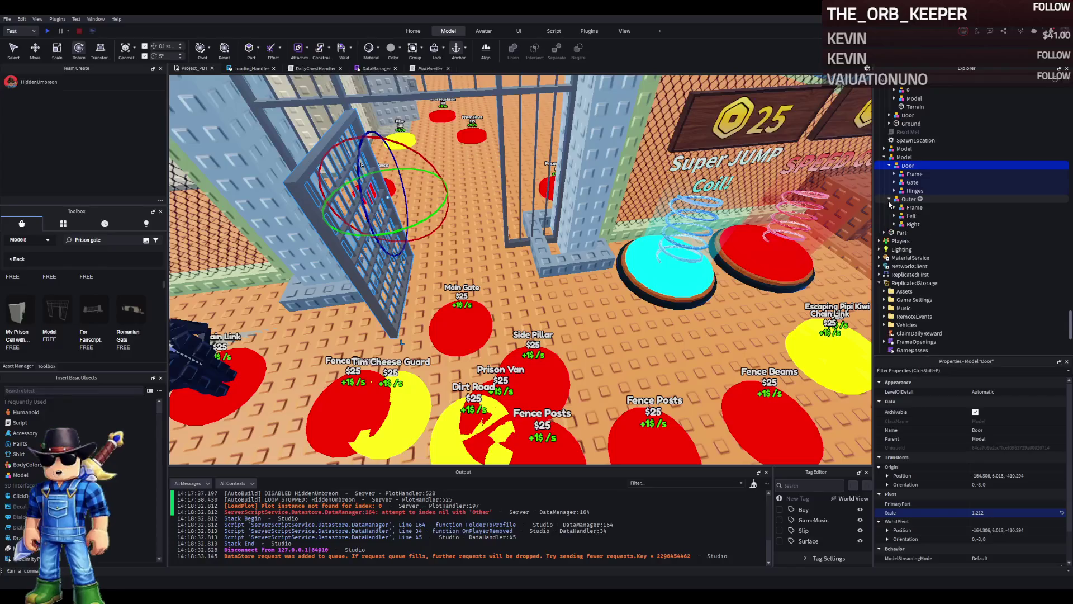
left_click(894, 207)
left_click(890, 165)
left_click(889, 174)
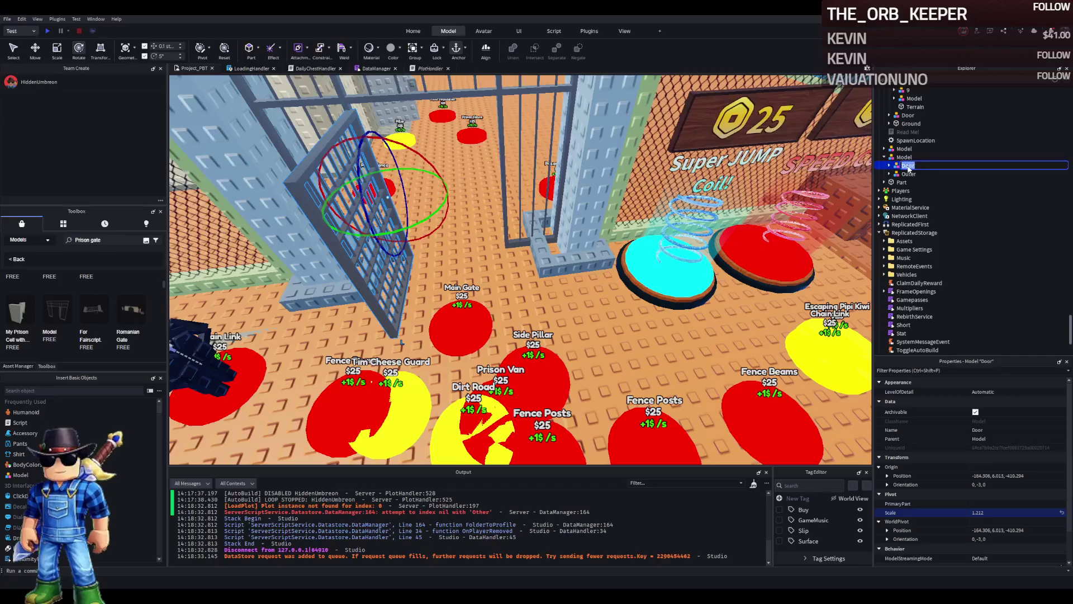
double_click(905, 159)
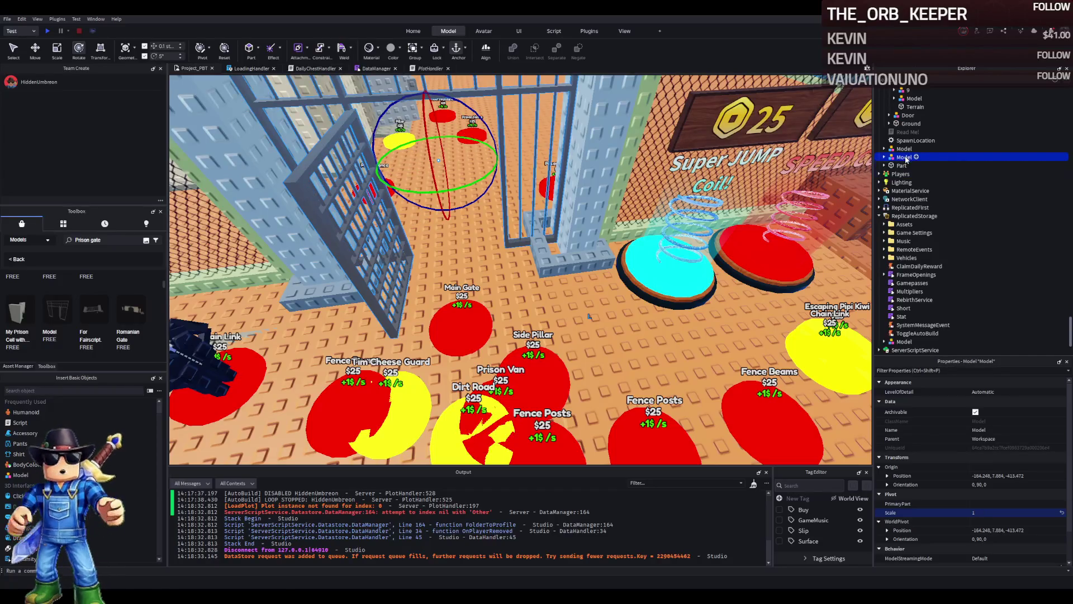
double_click(905, 158)
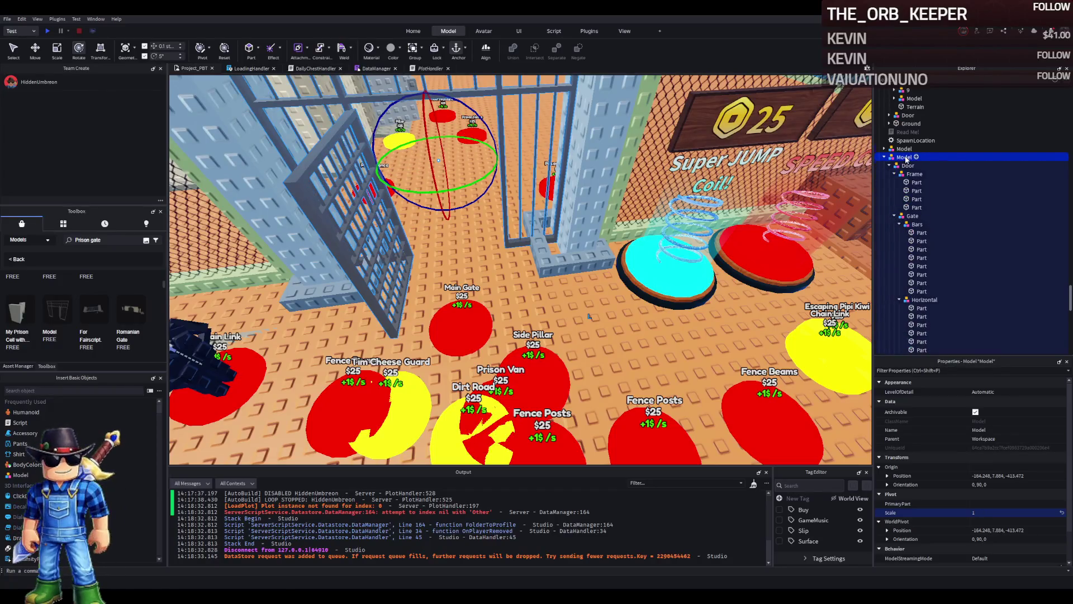
left_click(915, 183)
scroll(922, 196, "down", 10)
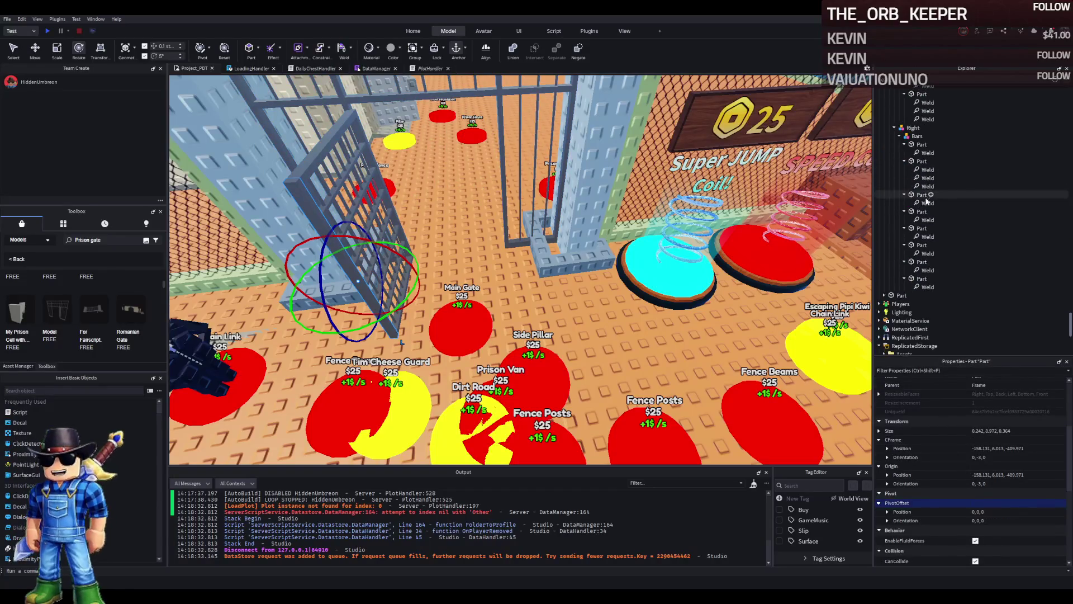
left_click(926, 197, "shift")
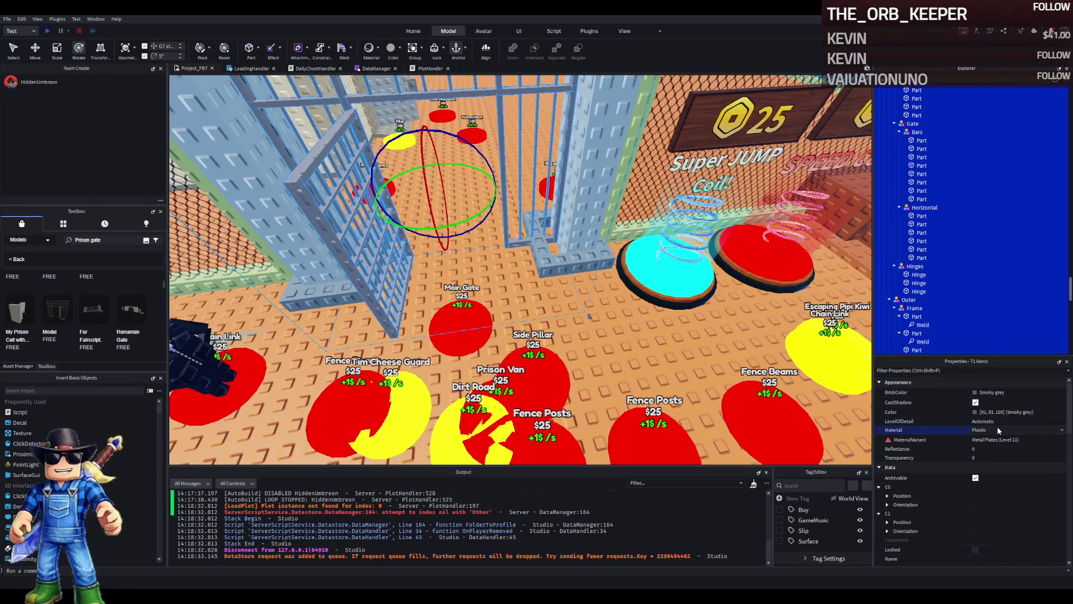
key("f")
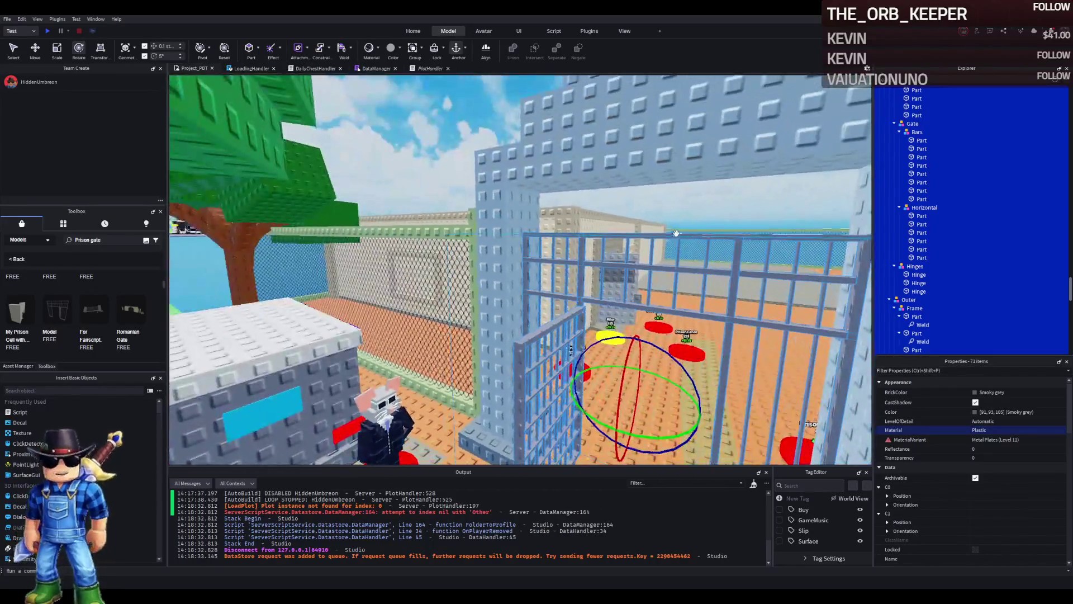
left_click(702, 216)
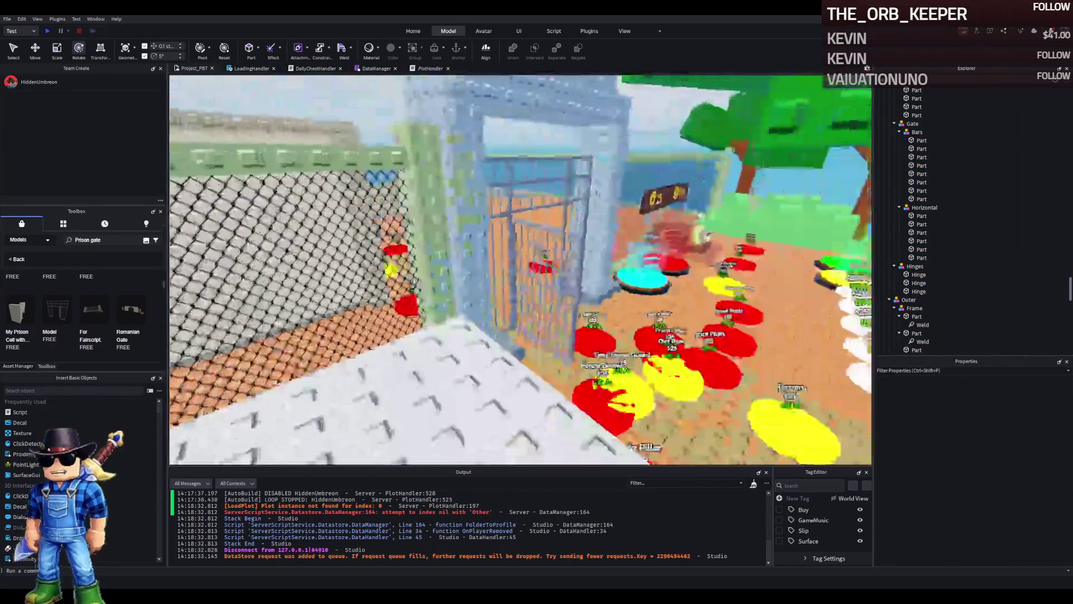
Step: Look through the gate and select the FenceWall parts and model around it
key("w")
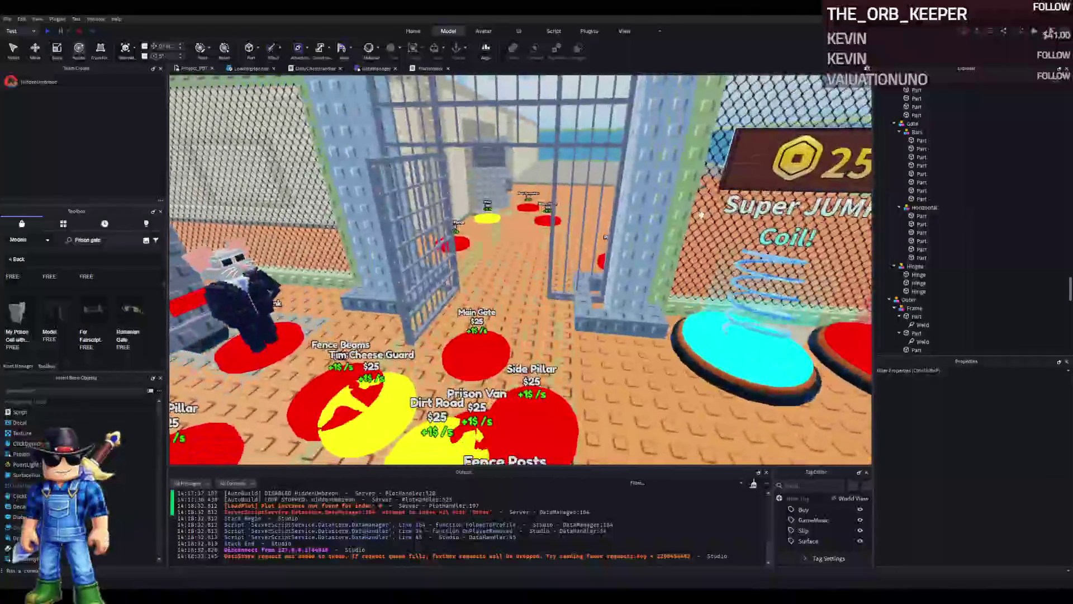
key("s")
left_click(593, 192, "ctrl")
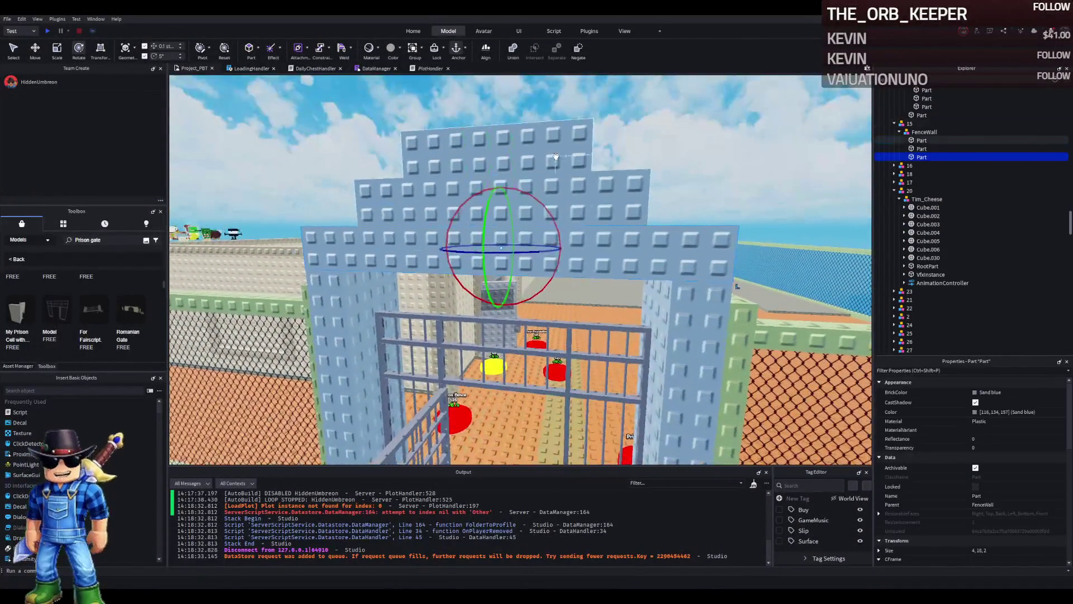
left_click(918, 133)
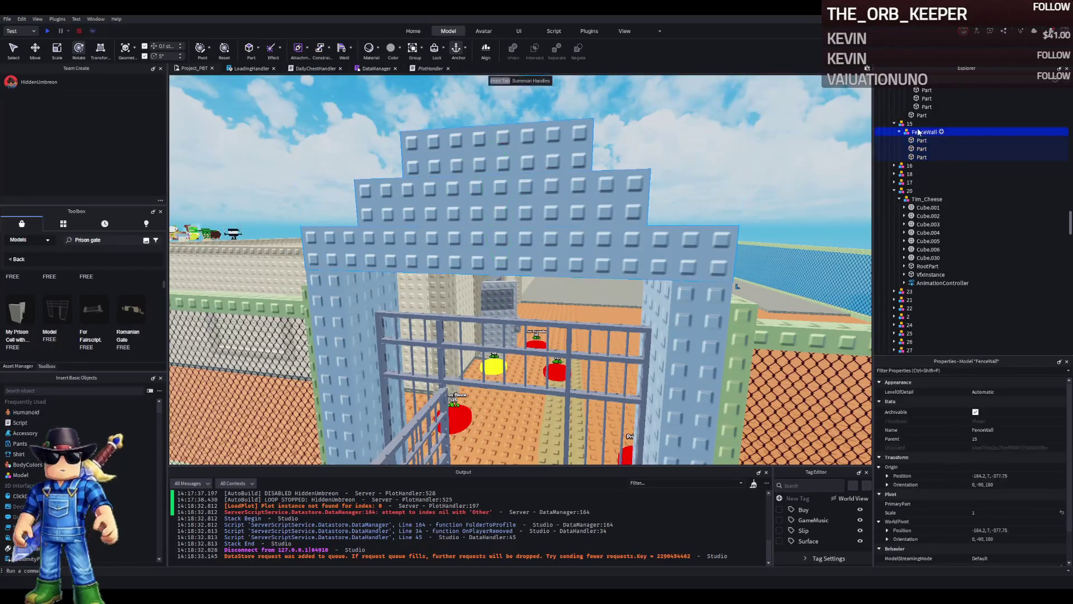
left_click(815, 160)
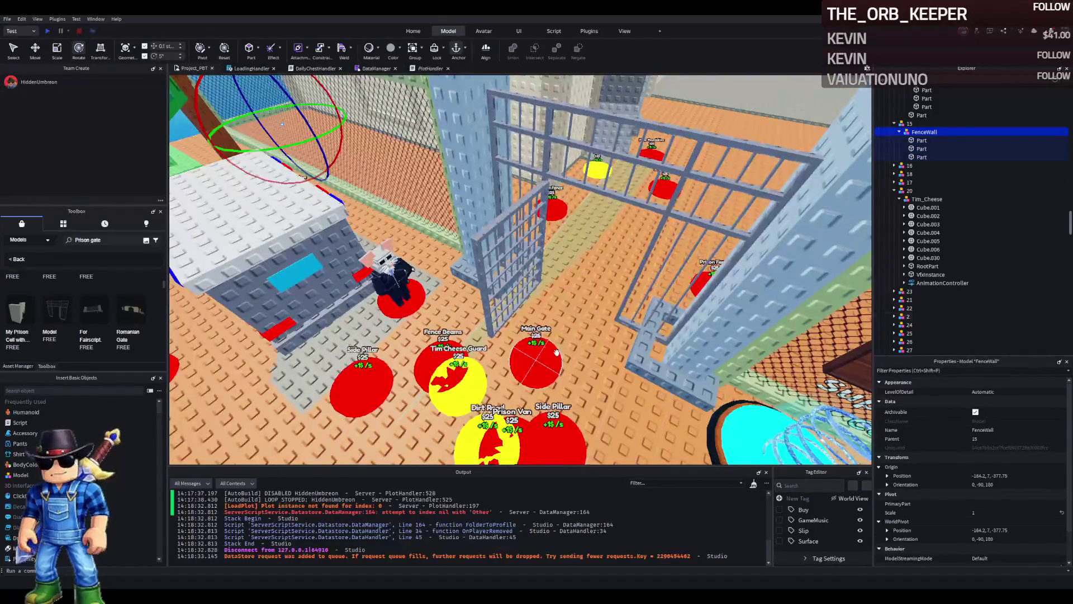
key("d")
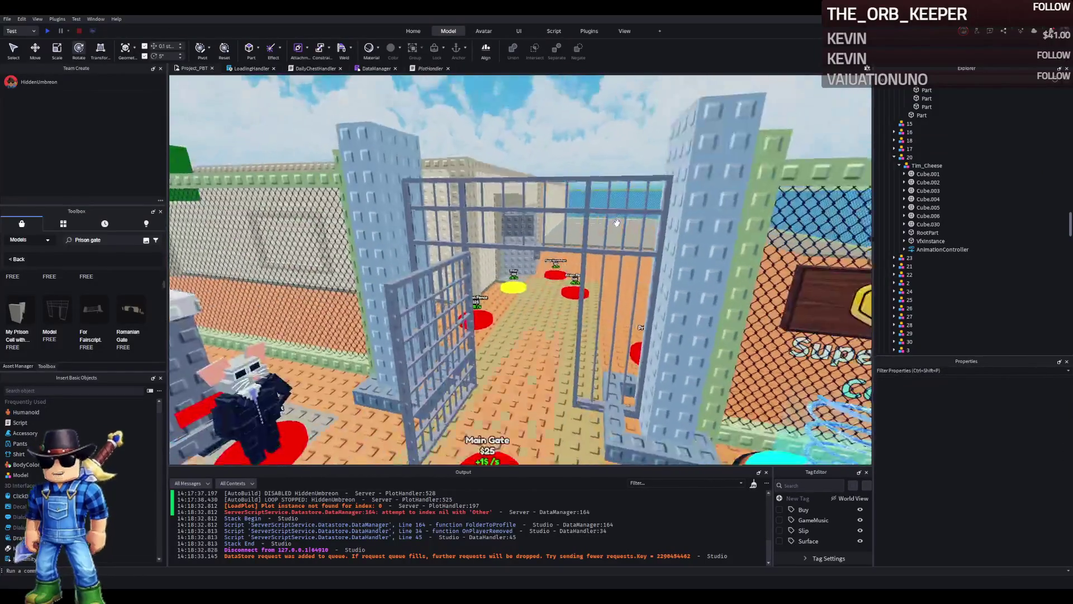
Step: Move the gate model into folder 15 and the loose part into FenceWall's Model
left_click(657, 192)
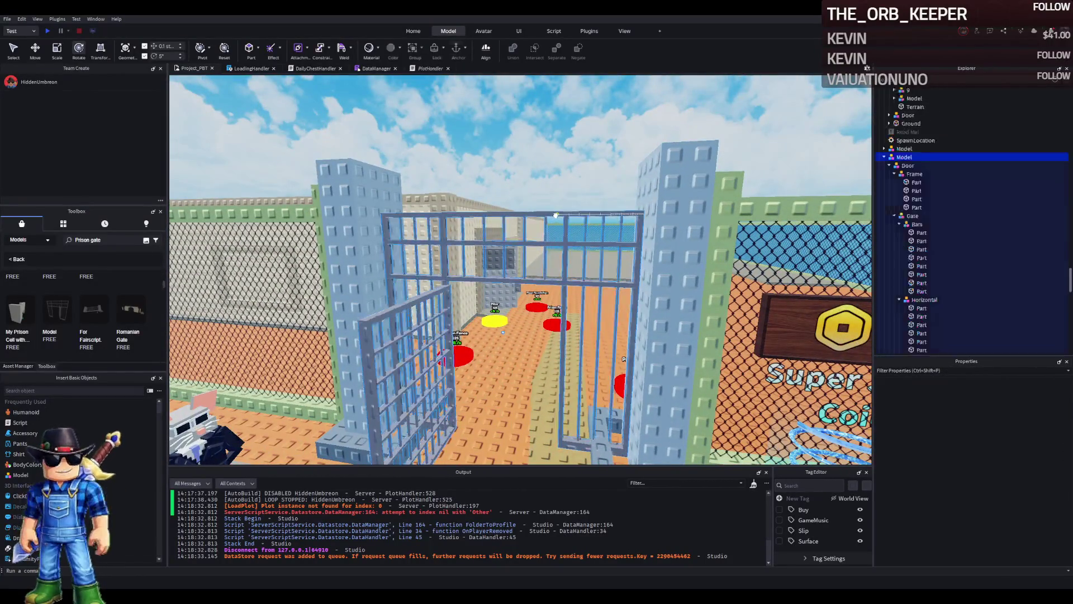
left_click(883, 157)
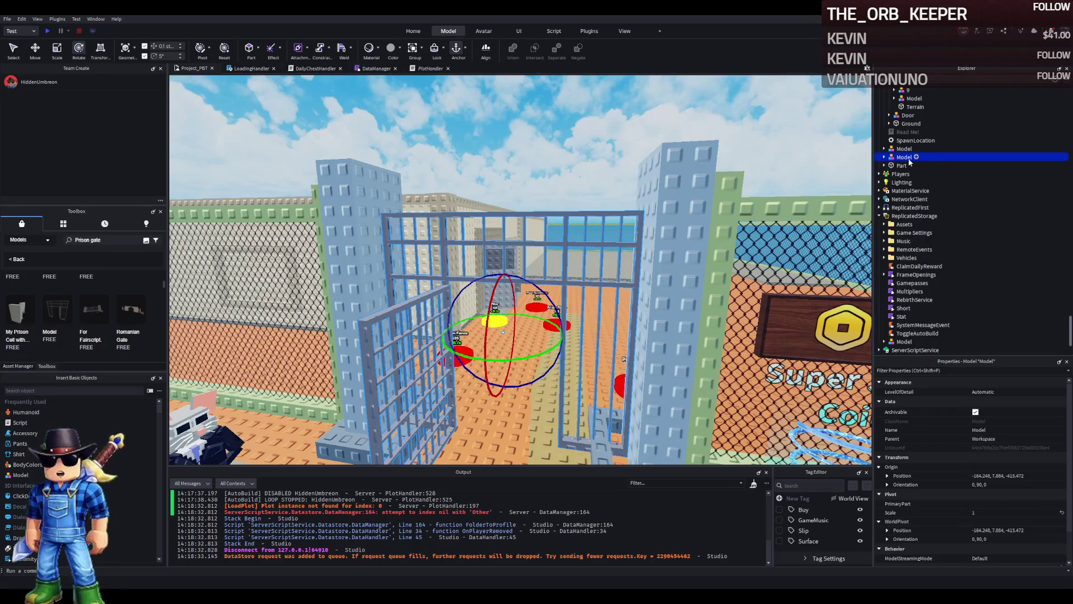
left_click(803, 181, "ctrl")
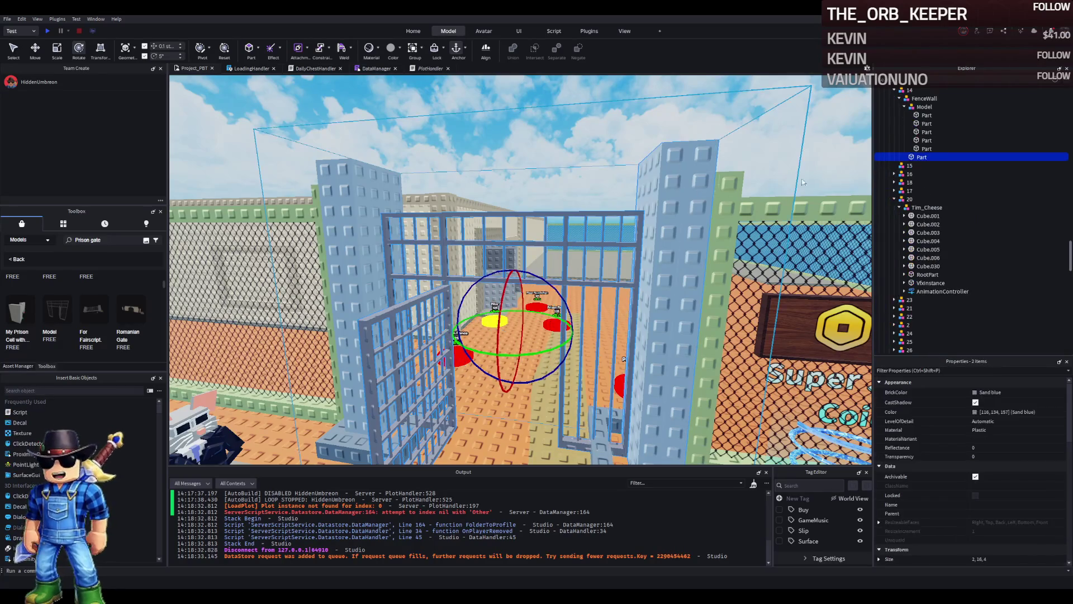
mouse_move(919, 151)
left_mouse_down()
mouse_move(915, 174)
mouse_move(925, 106)
left_mouse_up()
left_click(923, 157)
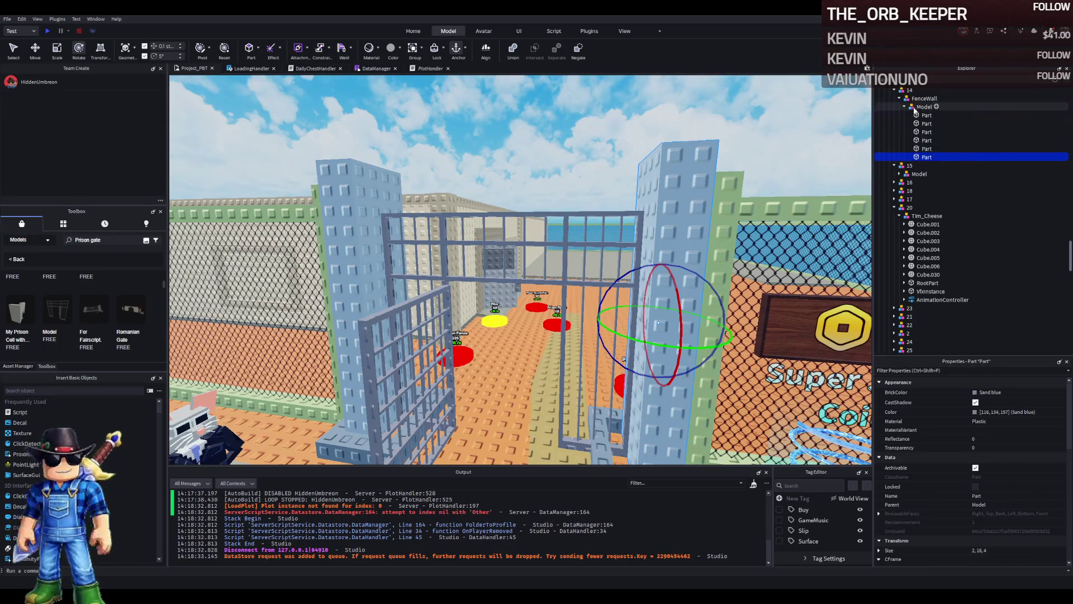
left_click(905, 107)
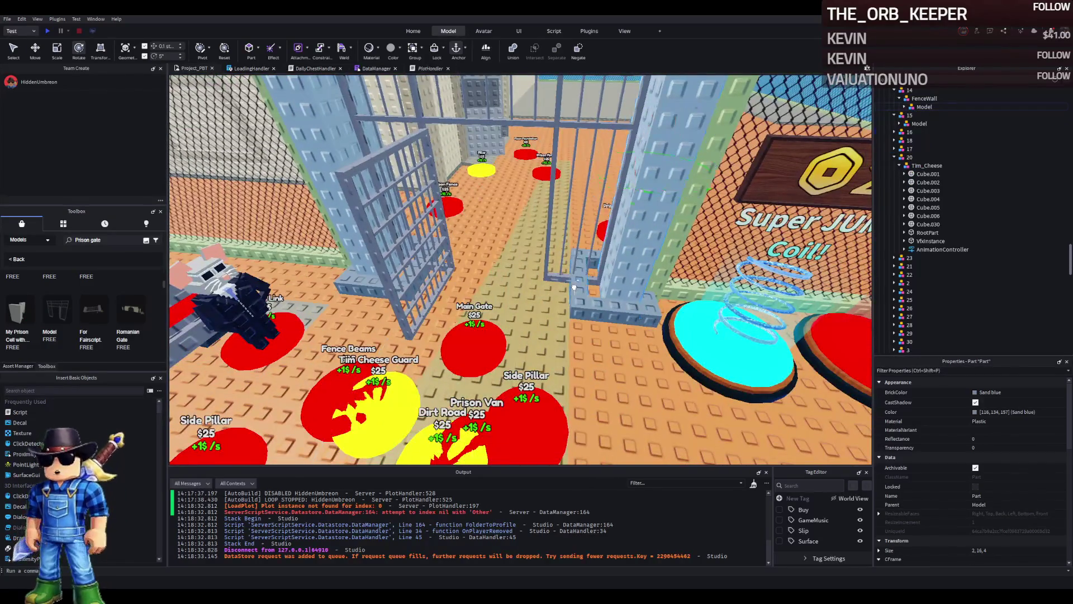
Step: Slide a grey fence base part along its length beside the gate
left_click(575, 285)
key("f")
key("ctrl+2")
left_click_drag(620, 267, 651, 267)
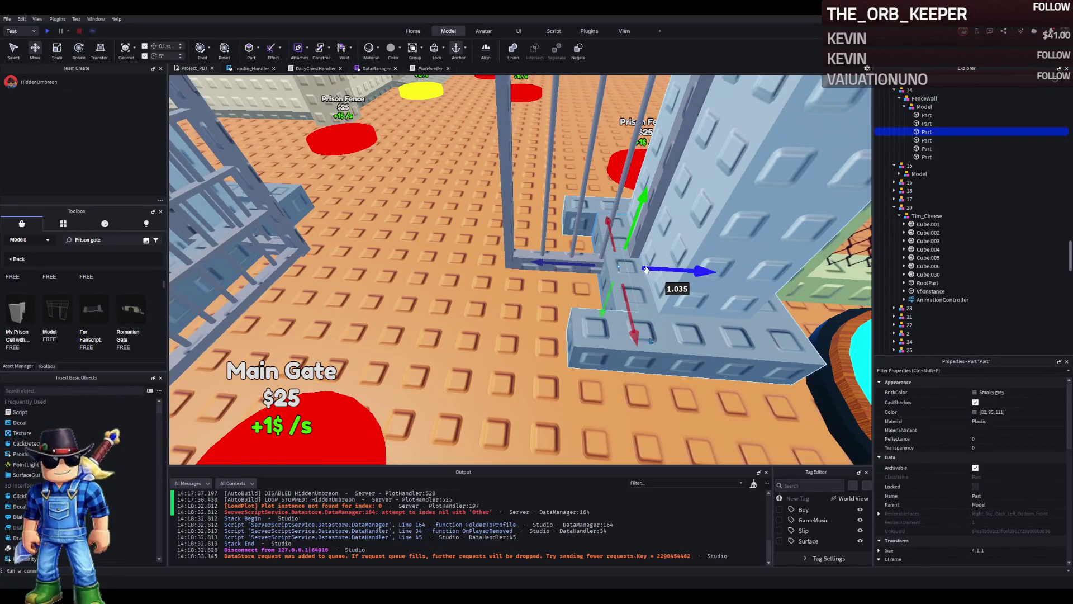
Step: Shorten two more wall base blocks to about 3.7 and 3.6 studs
left_click(592, 311)
key("f")
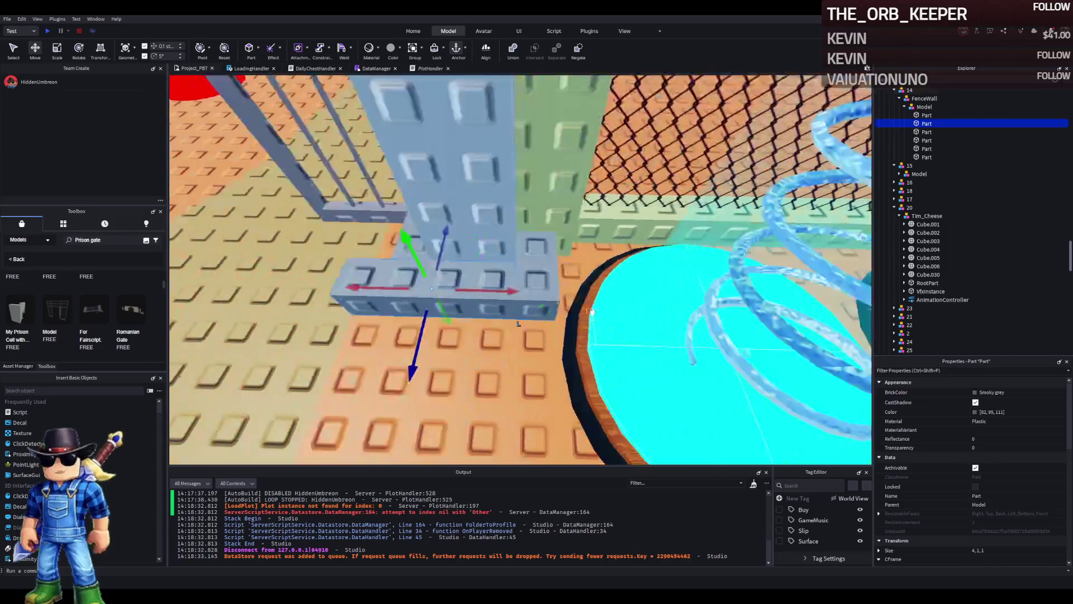
key("ctrl+3")
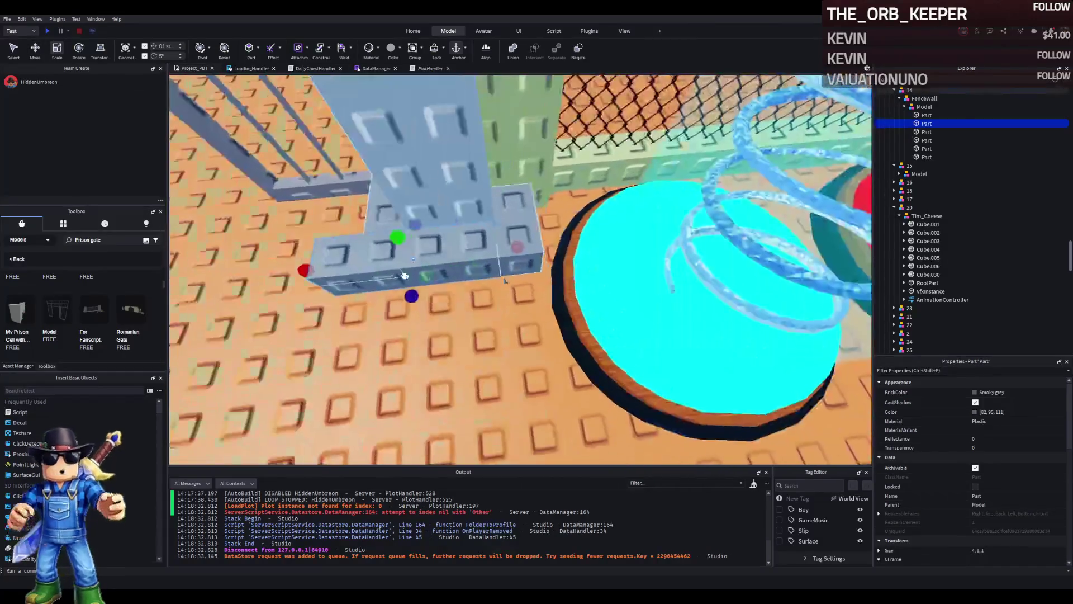
mouse_move(305, 271)
left_mouse_down()
mouse_move(351, 271)
mouse_move(325, 269)
left_mouse_up()
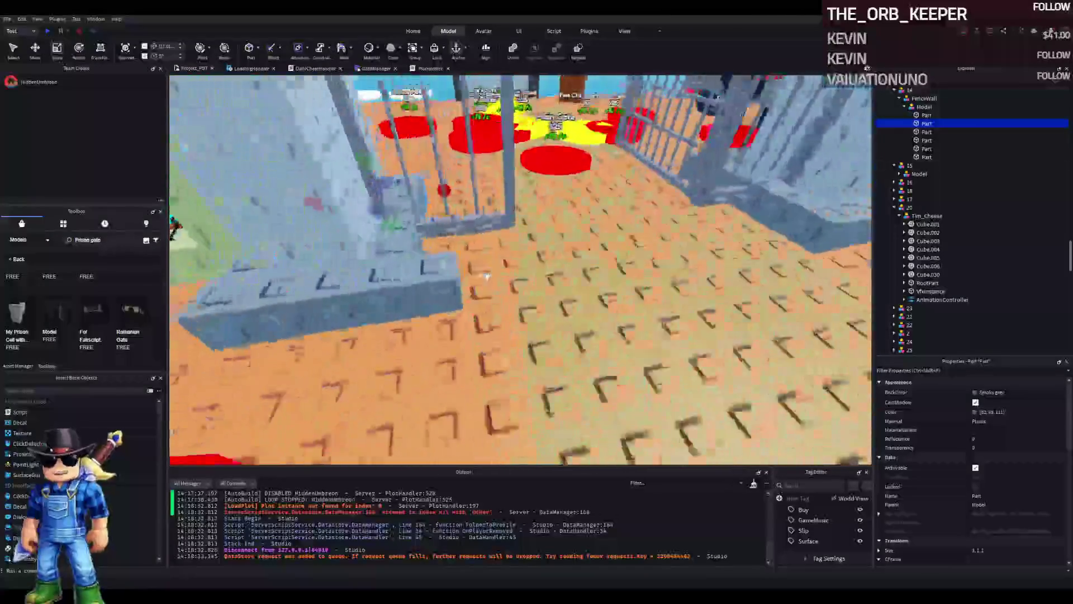
left_click(524, 269)
left_click_drag(540, 270, 500, 279)
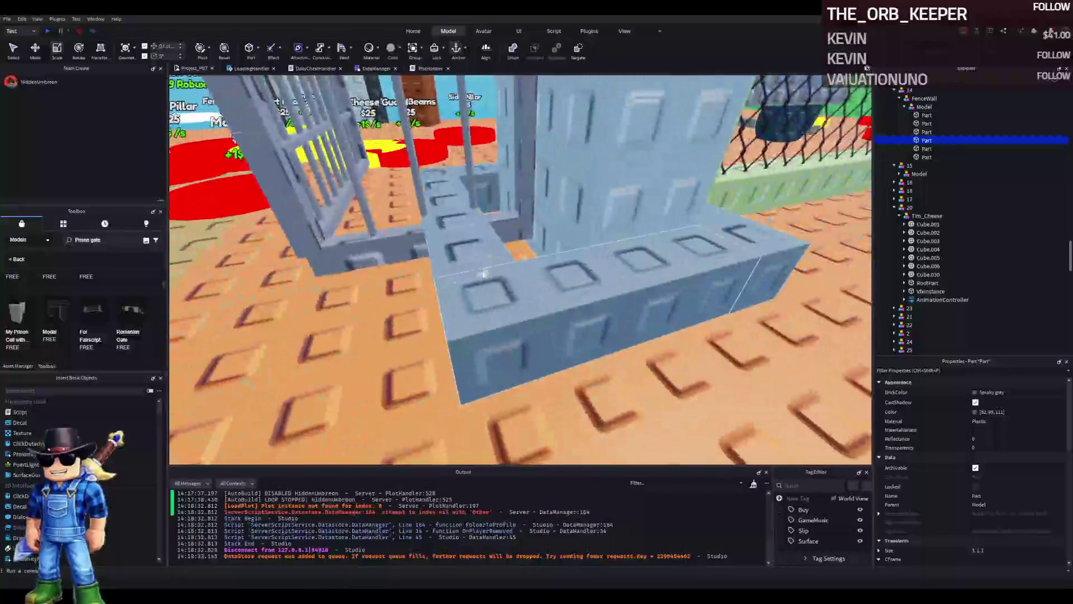
left_click(475, 267)
key("ctrl+2")
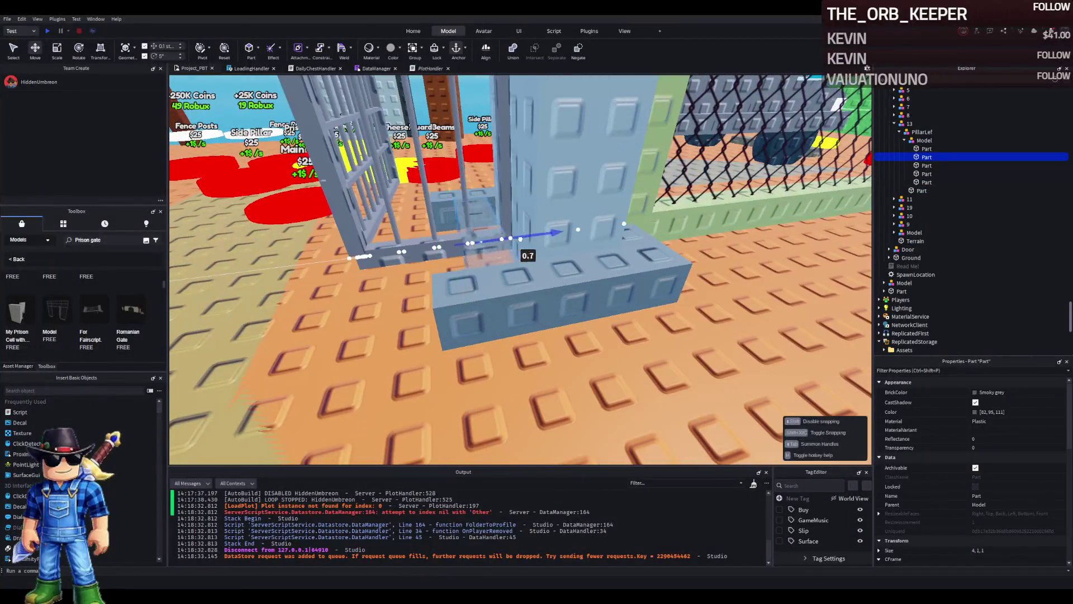
Step: Nudge a pillar base 0.7 studs, then delete the fence and pillar base parts beside the gate
left_click_drag(530, 239, 469, 307)
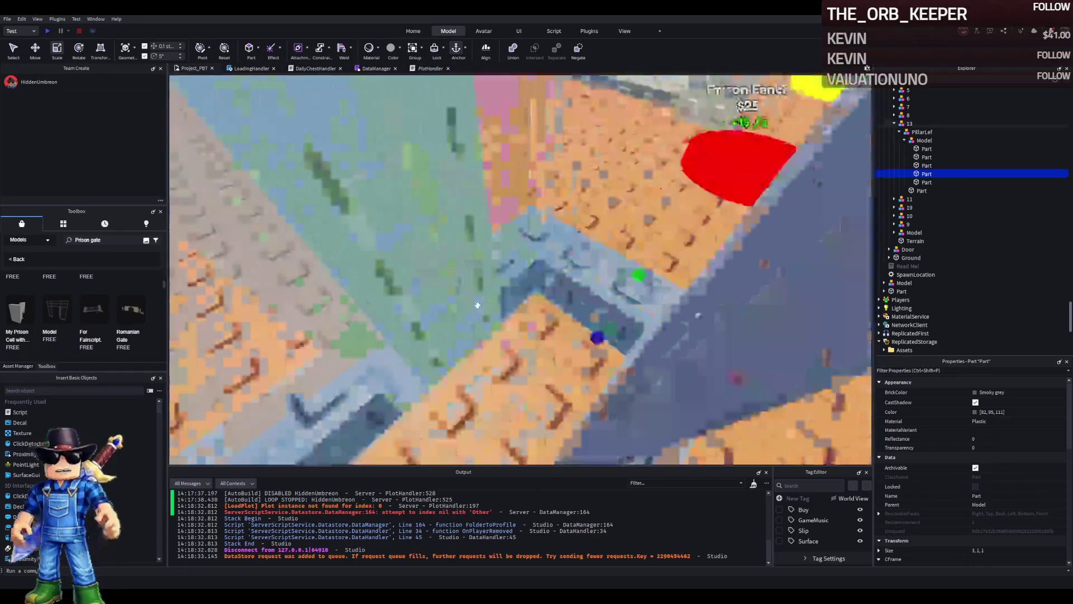
left_click(462, 279)
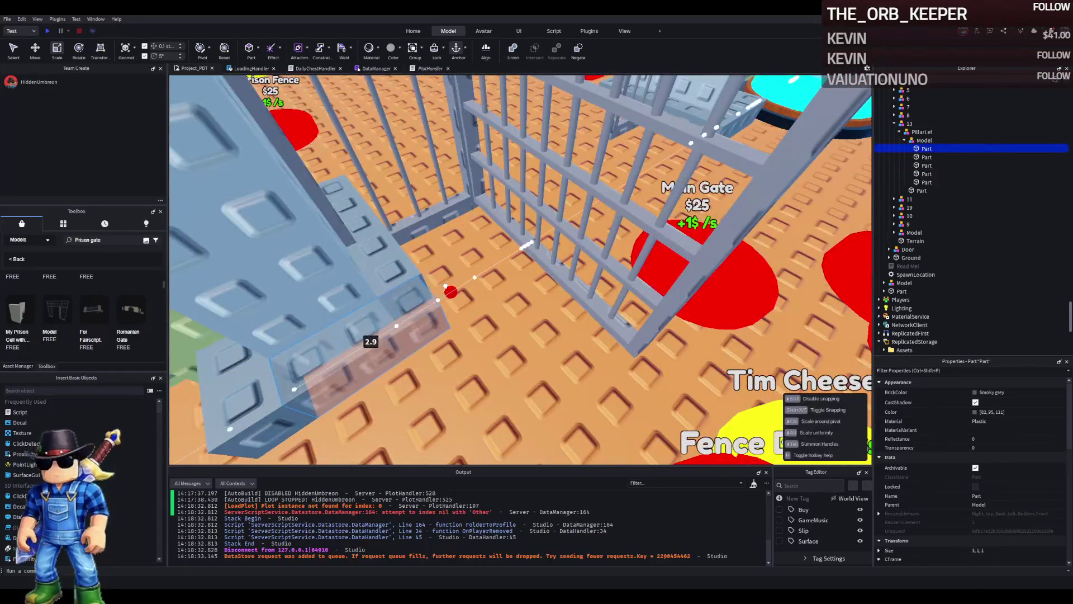
scroll(447, 285, "down", 5)
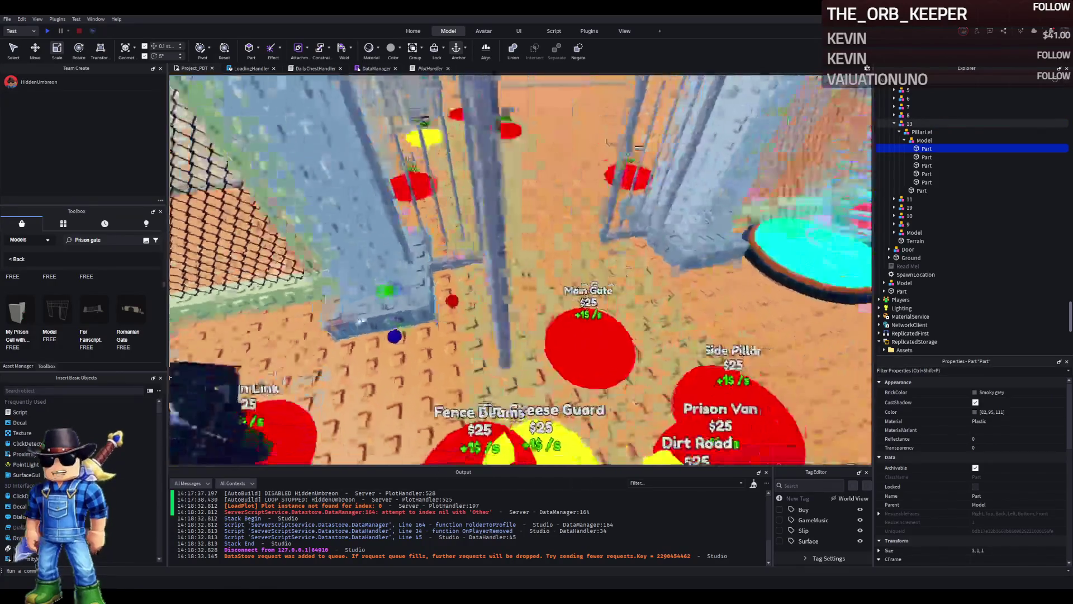
scroll(520, 269, "up", 3)
key("a")
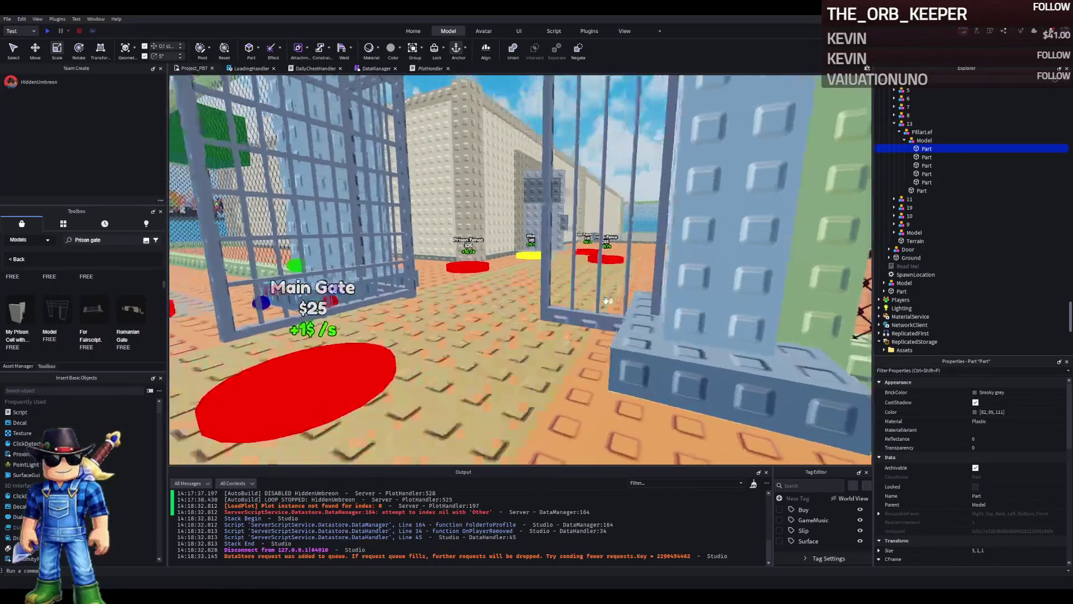
key("w")
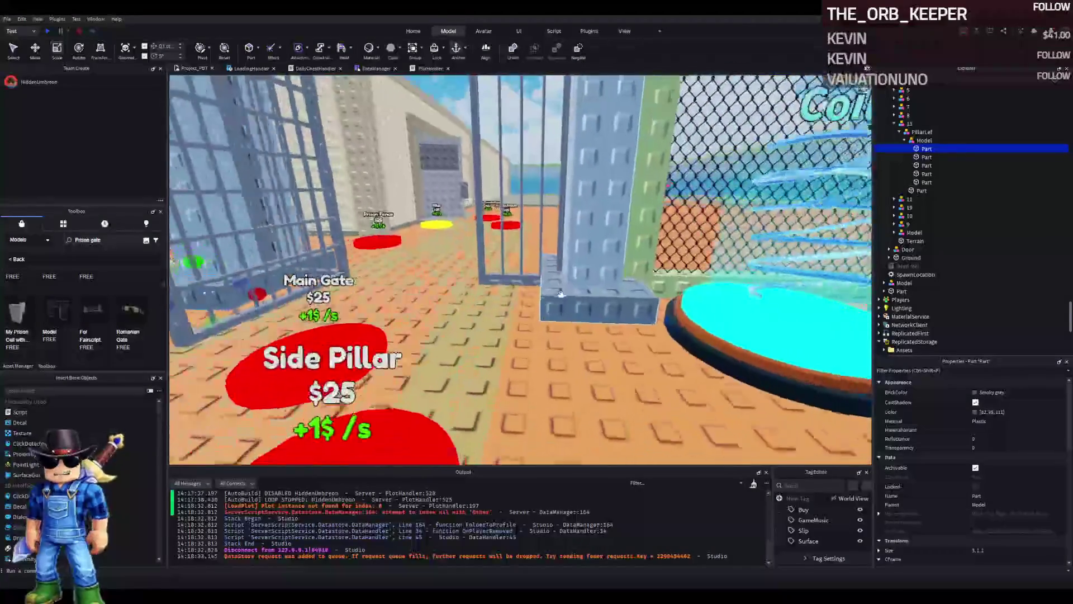
left_click(563, 287)
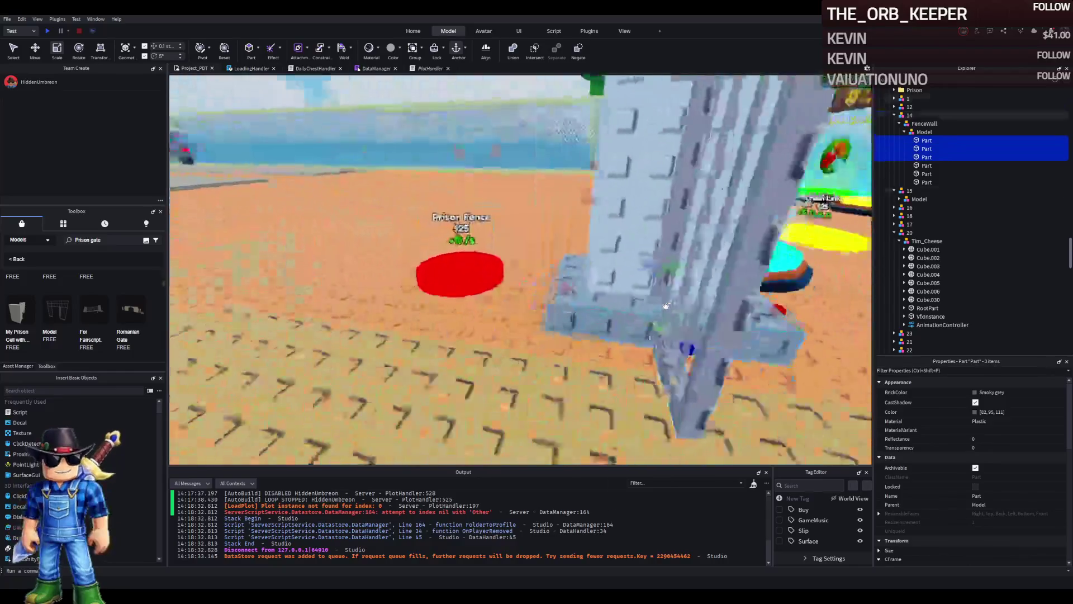
left_click(603, 298, "ctrl")
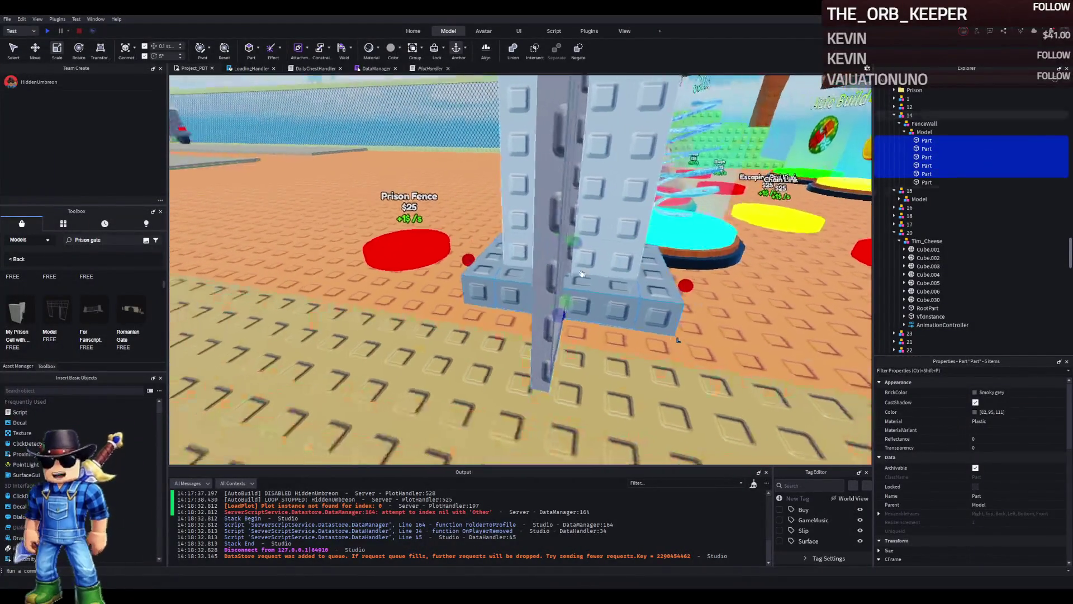
key("Delete")
key("s")
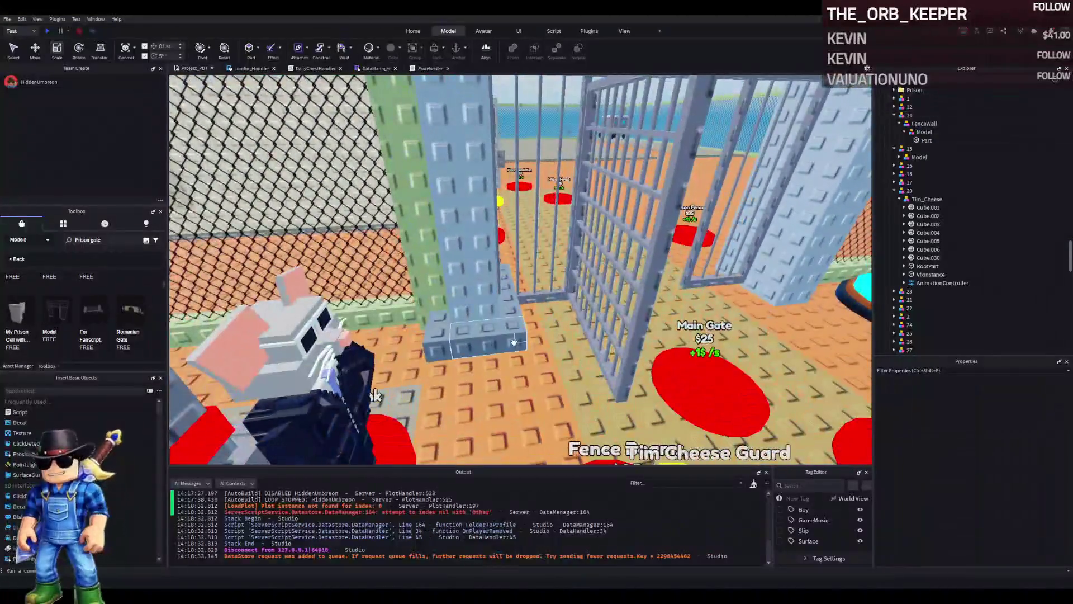
left_click(433, 336)
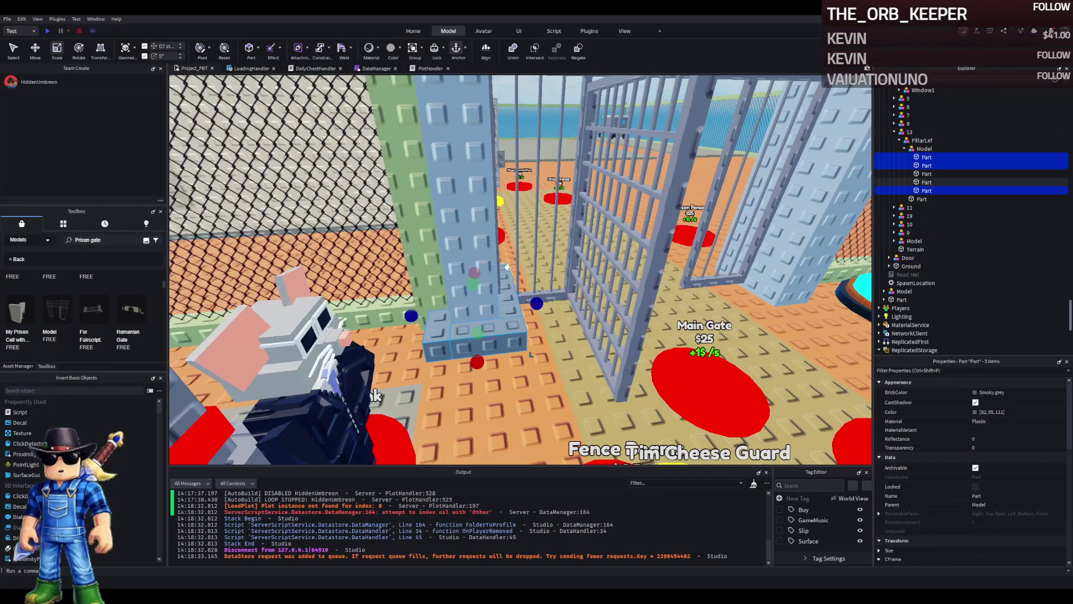
key("Delete")
key("s")
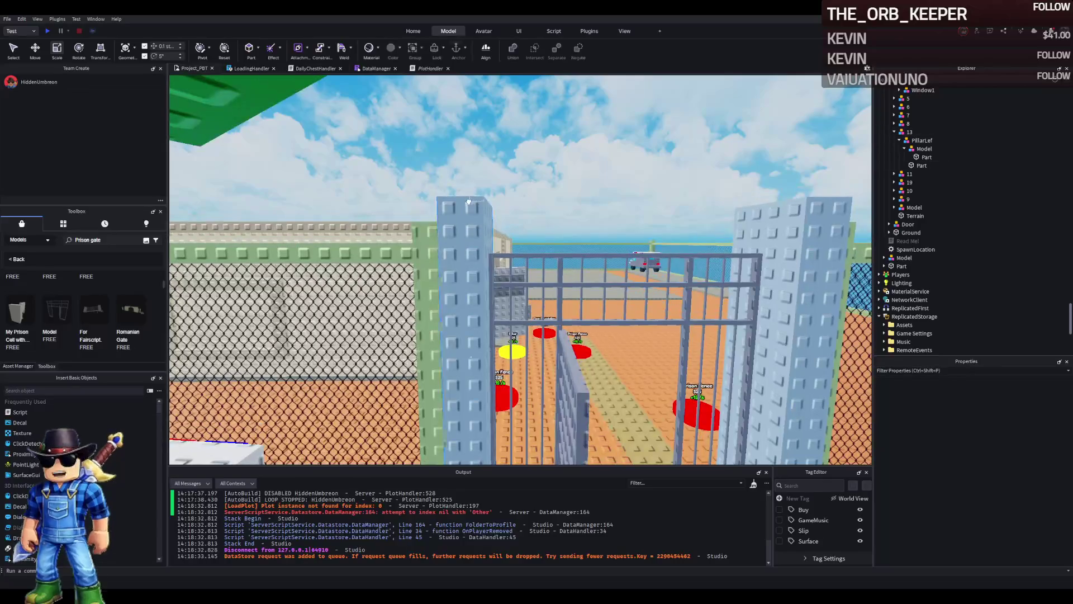
Step: Duplicate the left pillar part and raise the copy 7.7 studs above the gate
left_click(494, 217)
key("w")
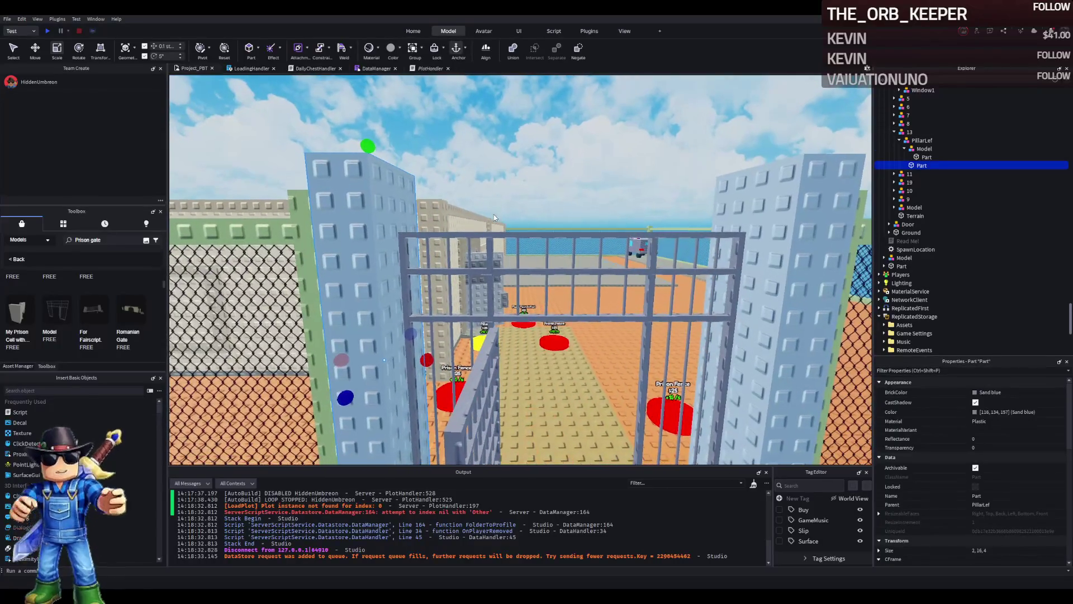
key("w")
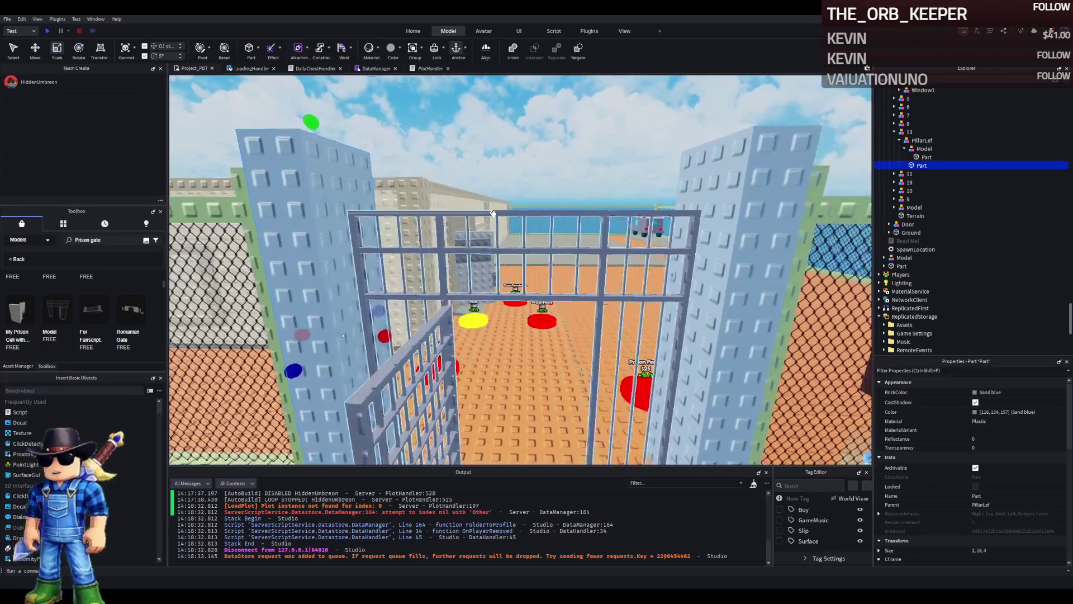
key("ctrl+d")
key("w")
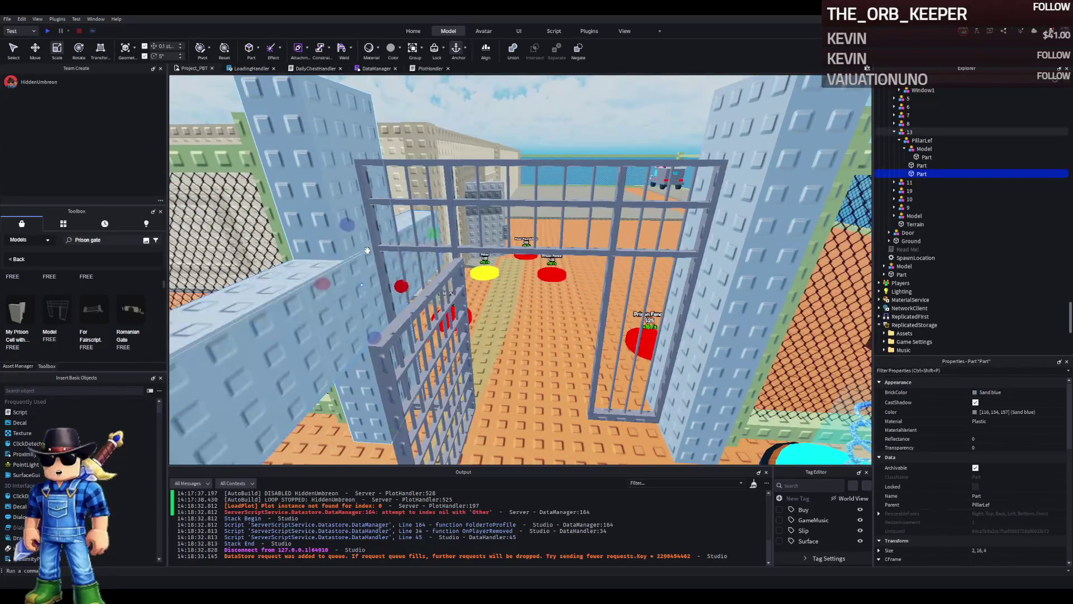
key("ctrl+t")
key("s")
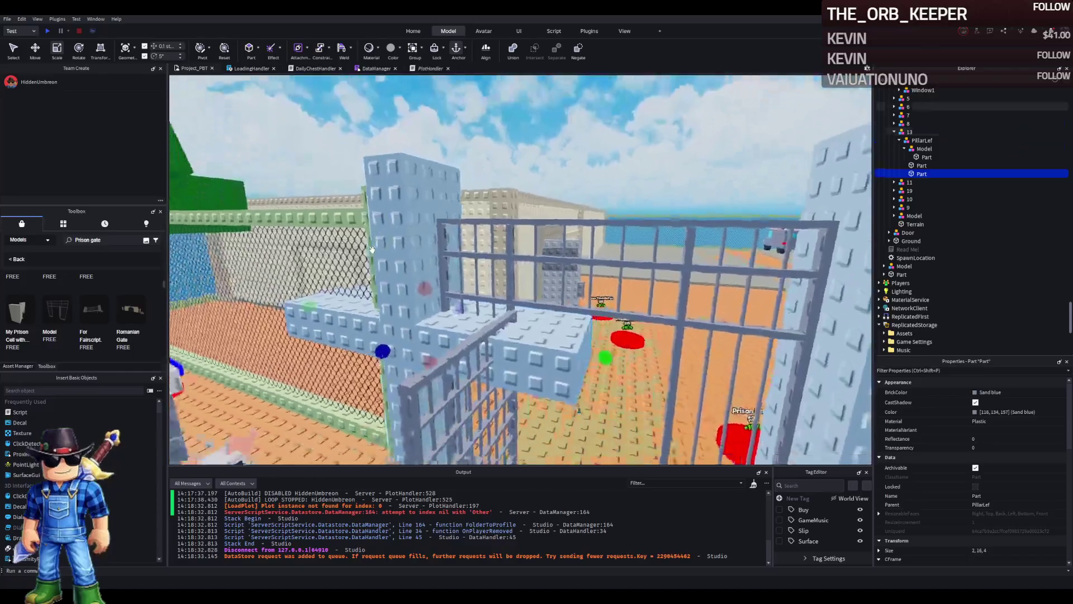
key("ctrl+2")
left_click_drag(413, 240, 421, 122)
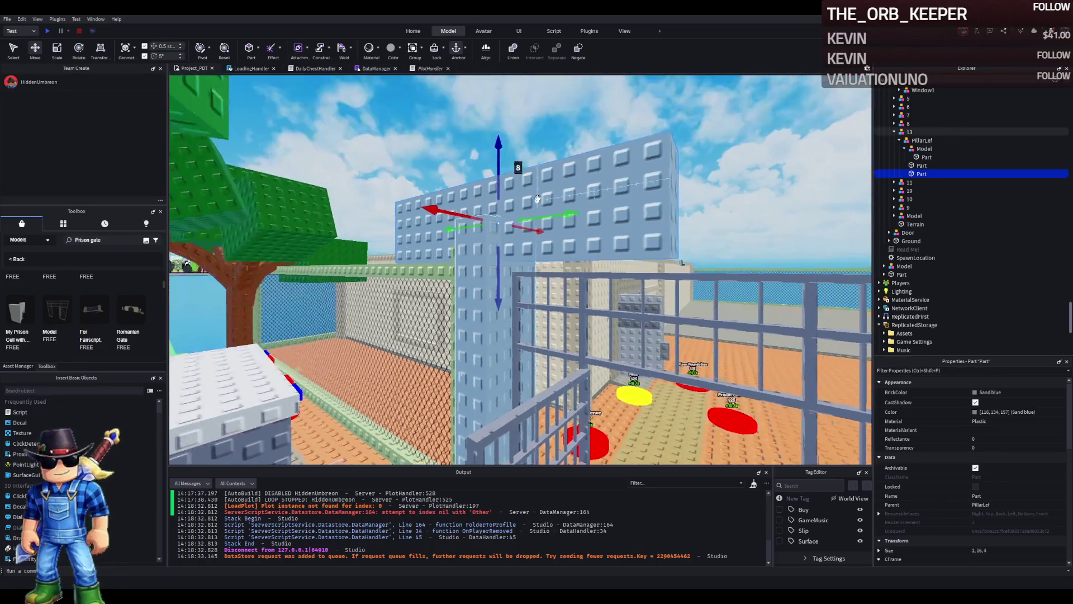
Step: Thin and shorten the copy to 2, 14, 1 and slide it along the wall as a crossbeam
key("ctrl+3")
left_click_drag(498, 208, 497, 201)
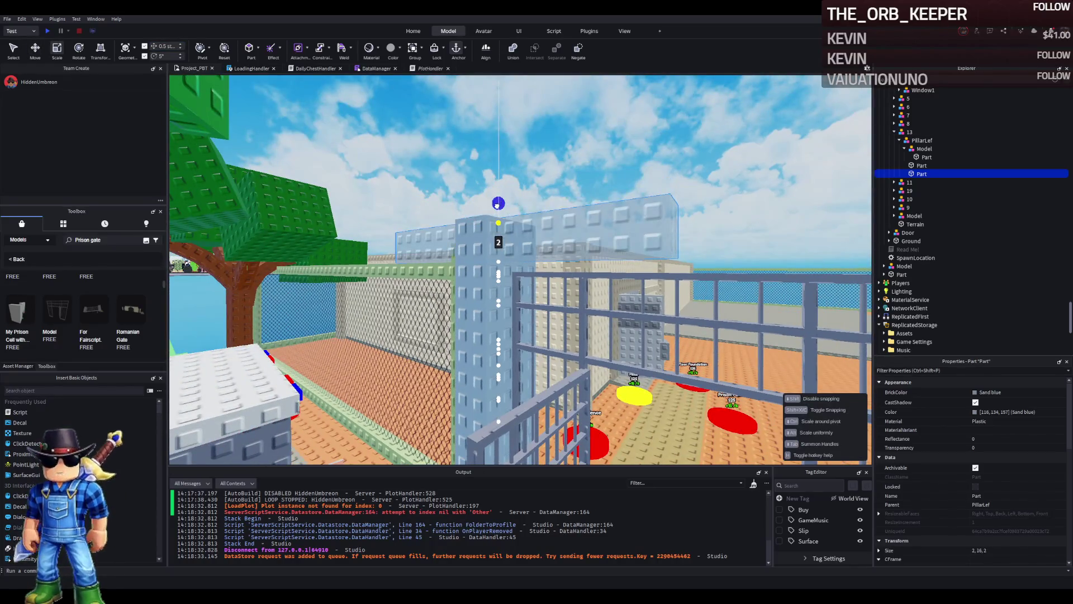
key("w")
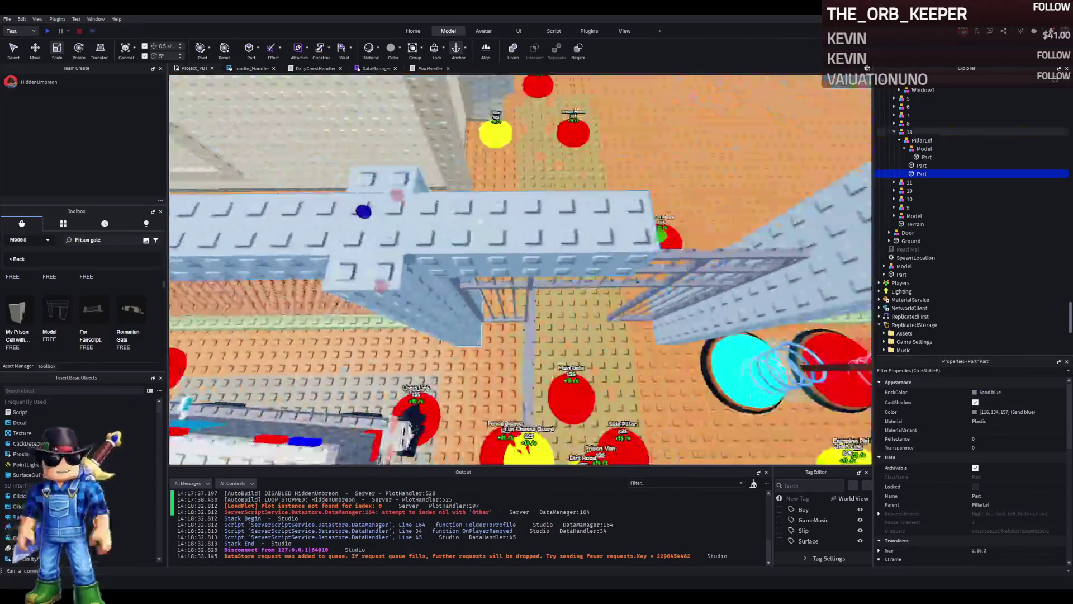
key("ctrl+2")
left_click_drag(385, 306, 469, 242)
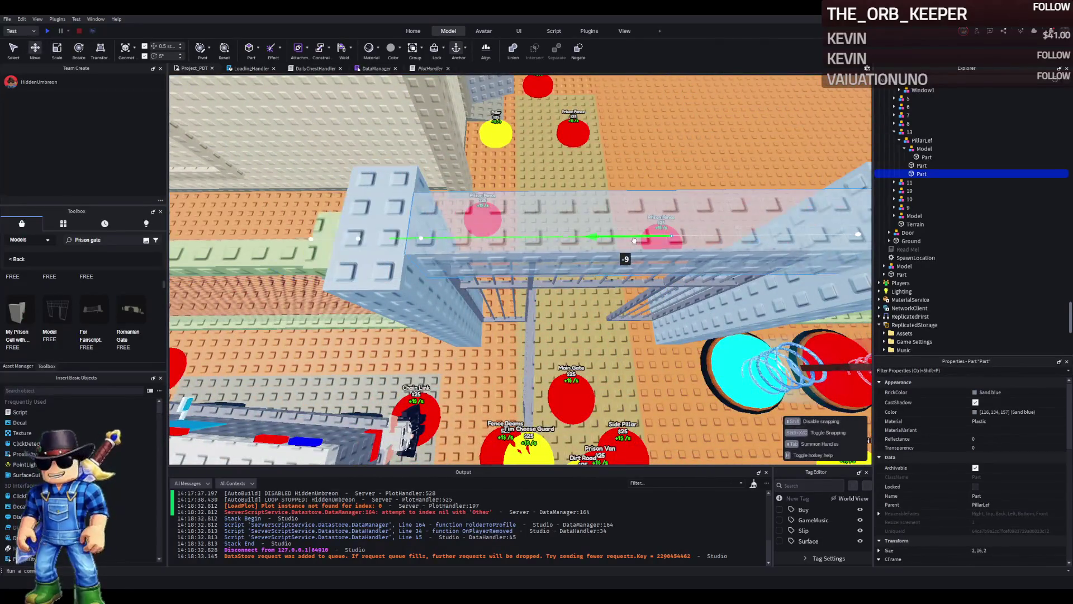
key("ctrl+3")
left_click_drag(666, 235, 636, 239)
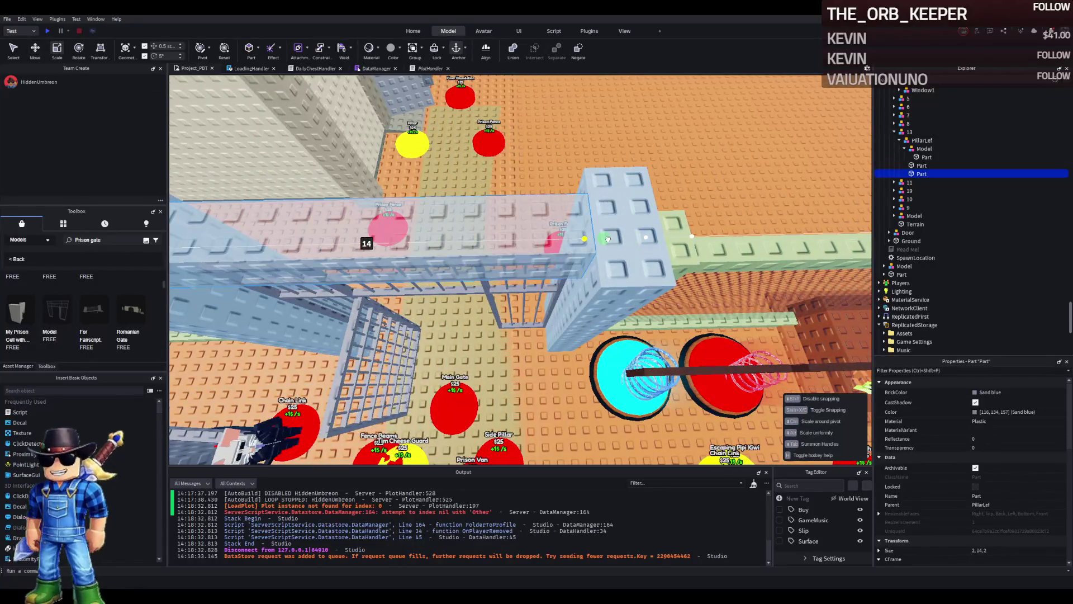
Step: Colour the gate's top crossbar and both flanking wall parts Sand violet metallic instead of Sand blue
key("s")
key("d")
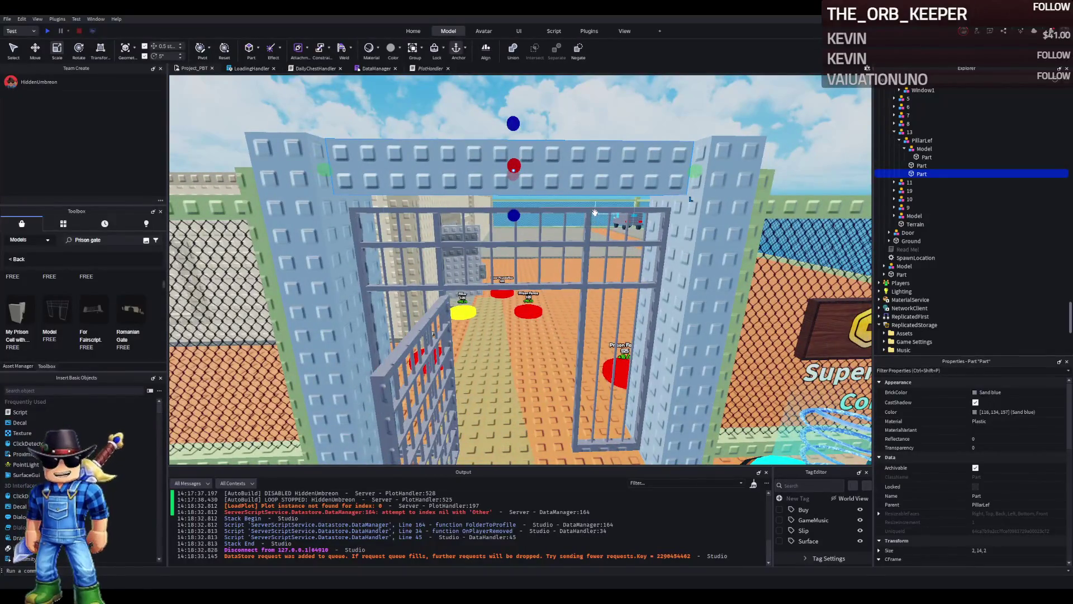
left_click(594, 212)
left_click(1046, 414)
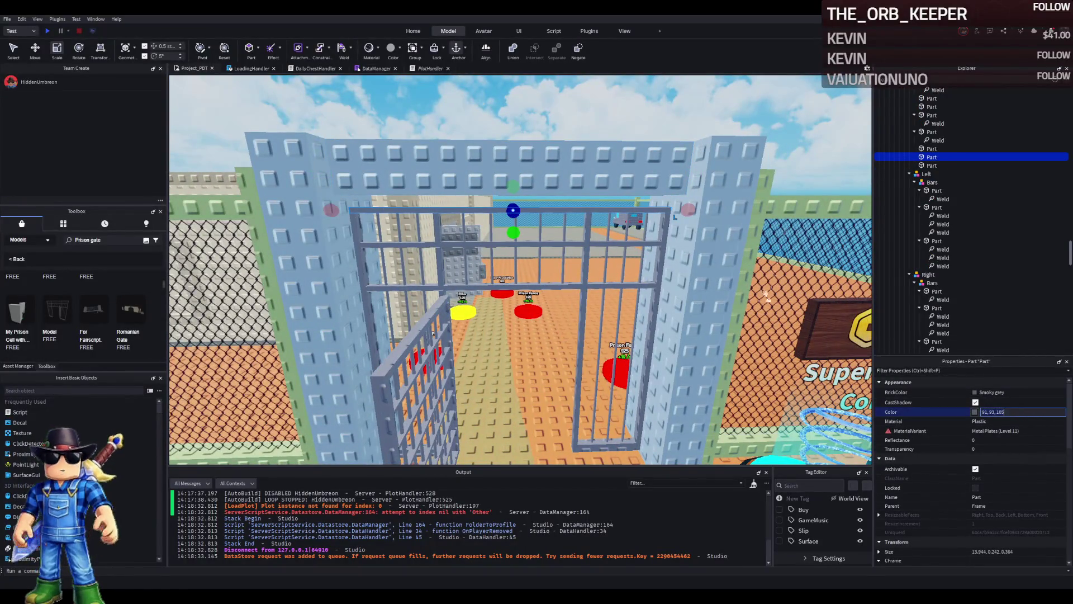
left_click(733, 291)
left_click(282, 291, "ctrl")
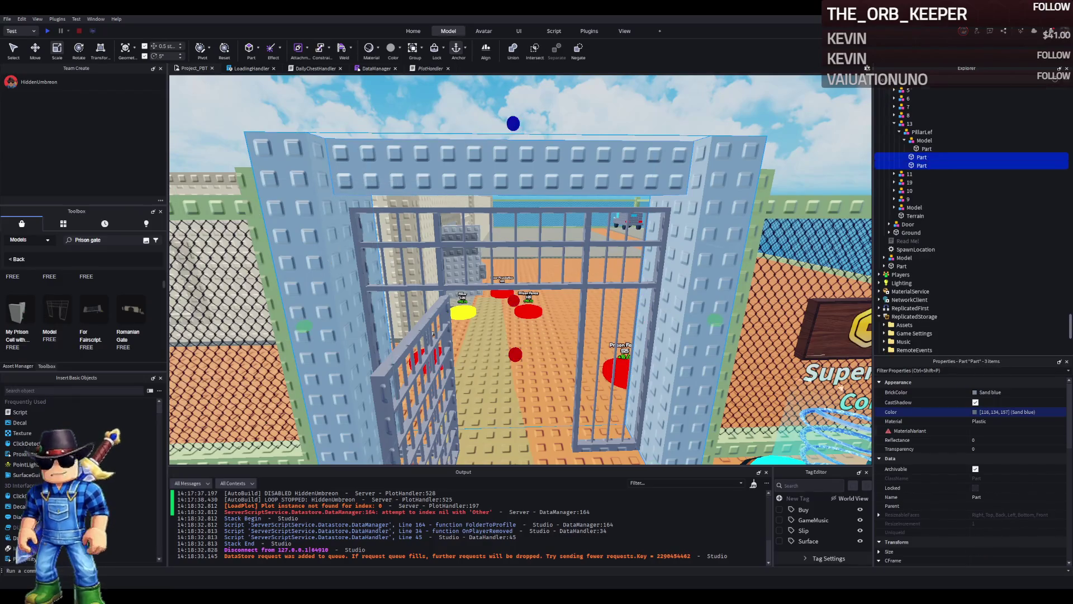
key("Return")
key("w")
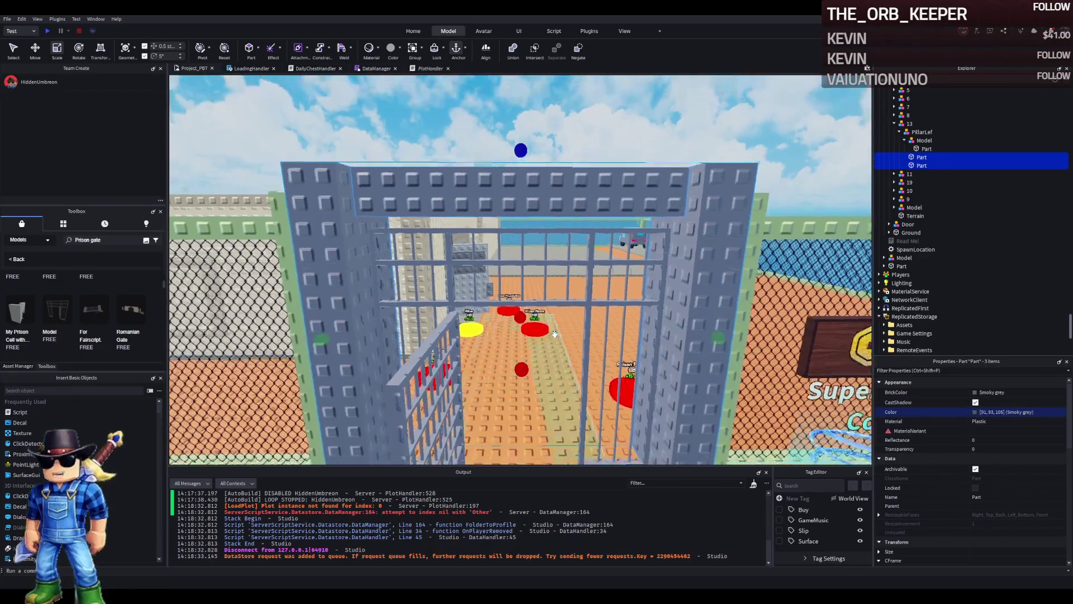
key("s")
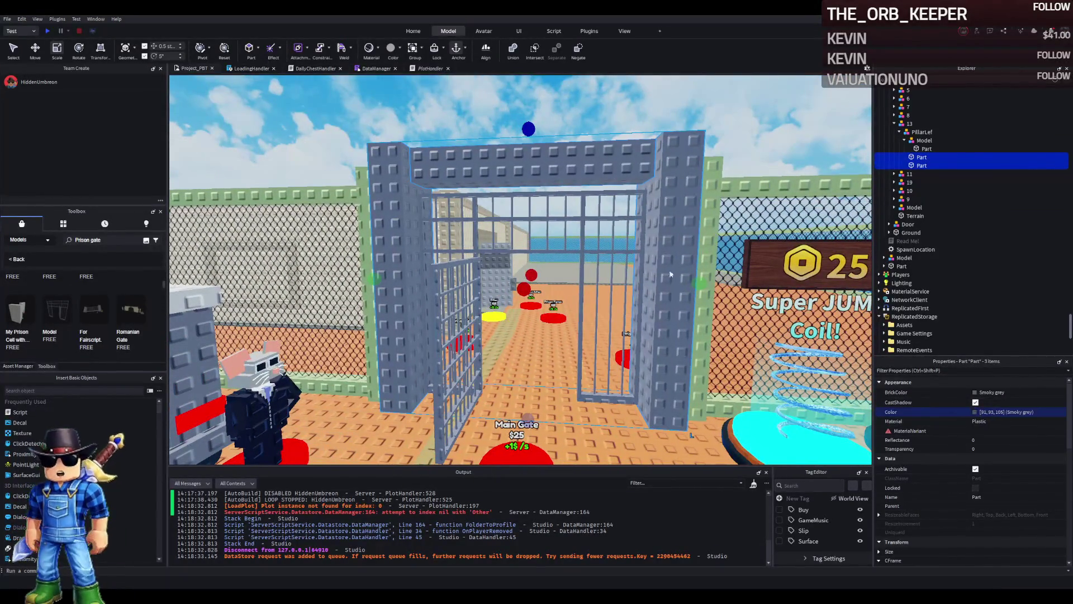
key("ctrl+z")
key("ctrl+z")
key("ctrl+z")
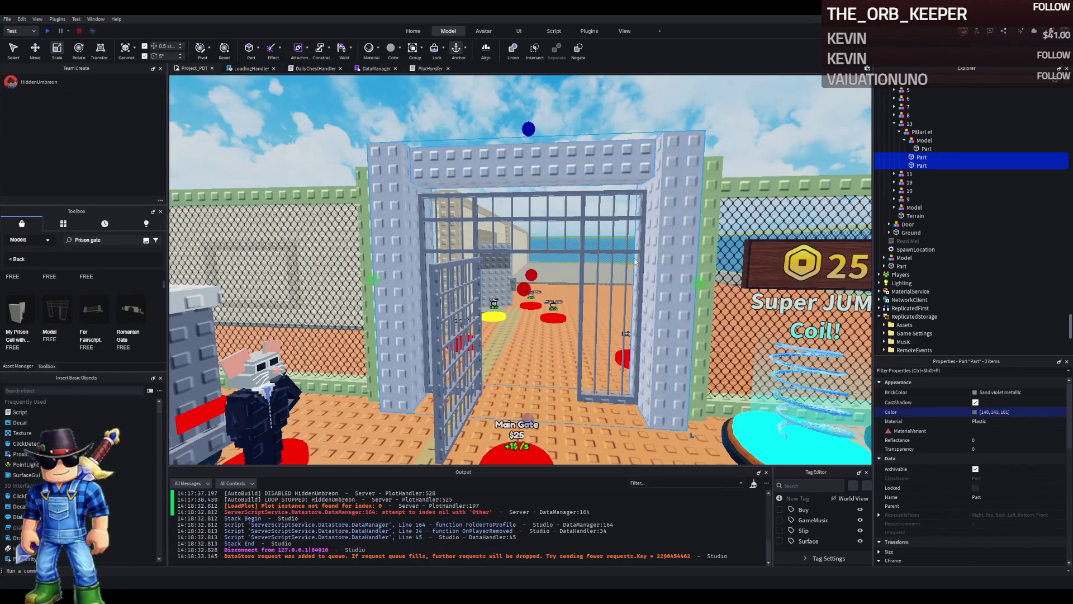
Step: Duplicate a single Sand violet metallic pillar part and slide the copy into place on the gate wall
key("w")
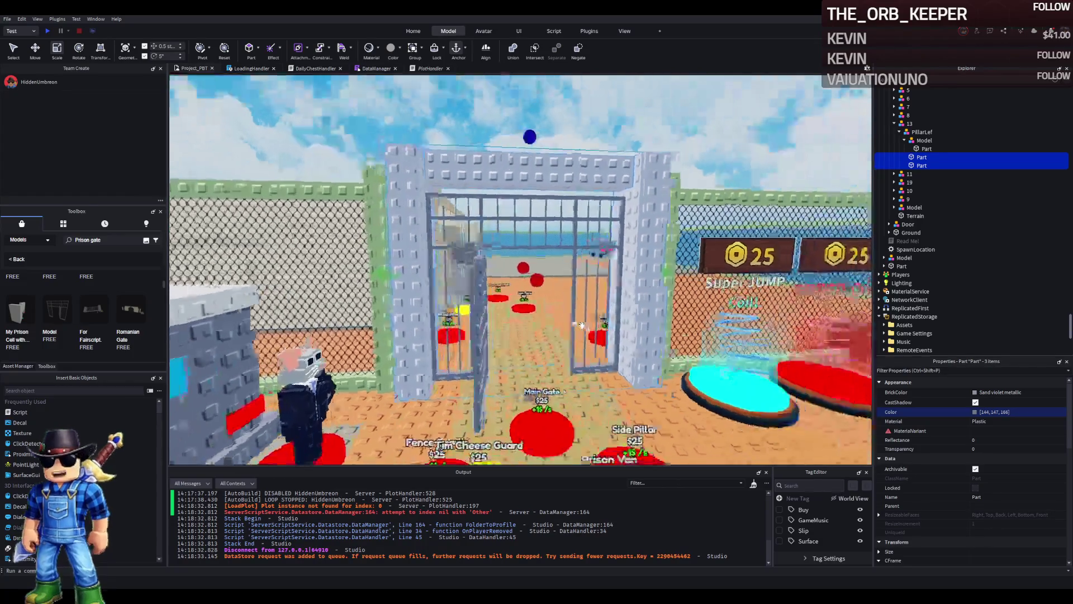
key("w")
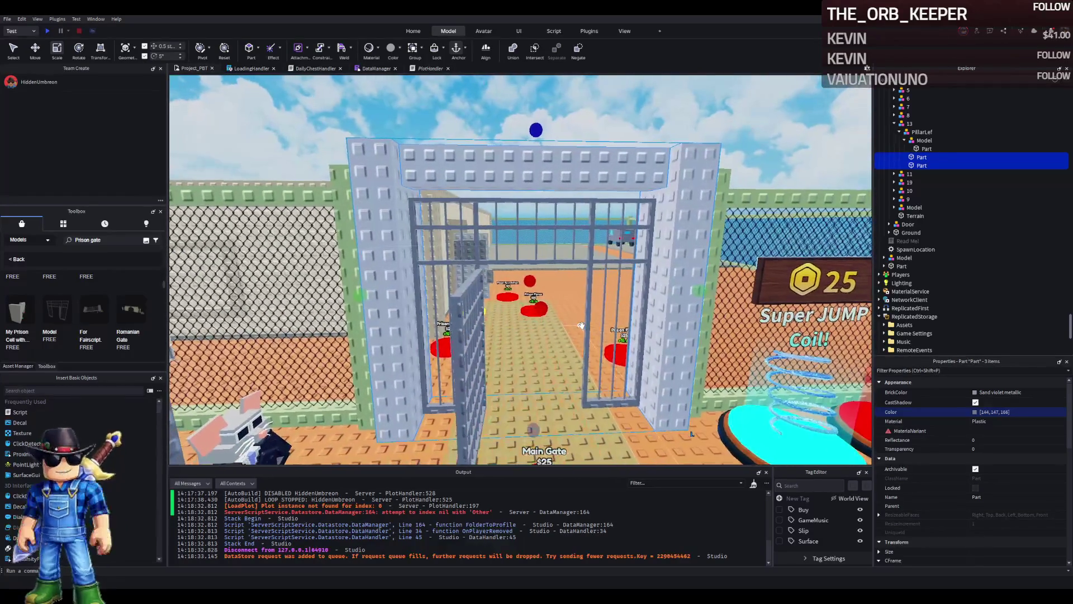
key("w")
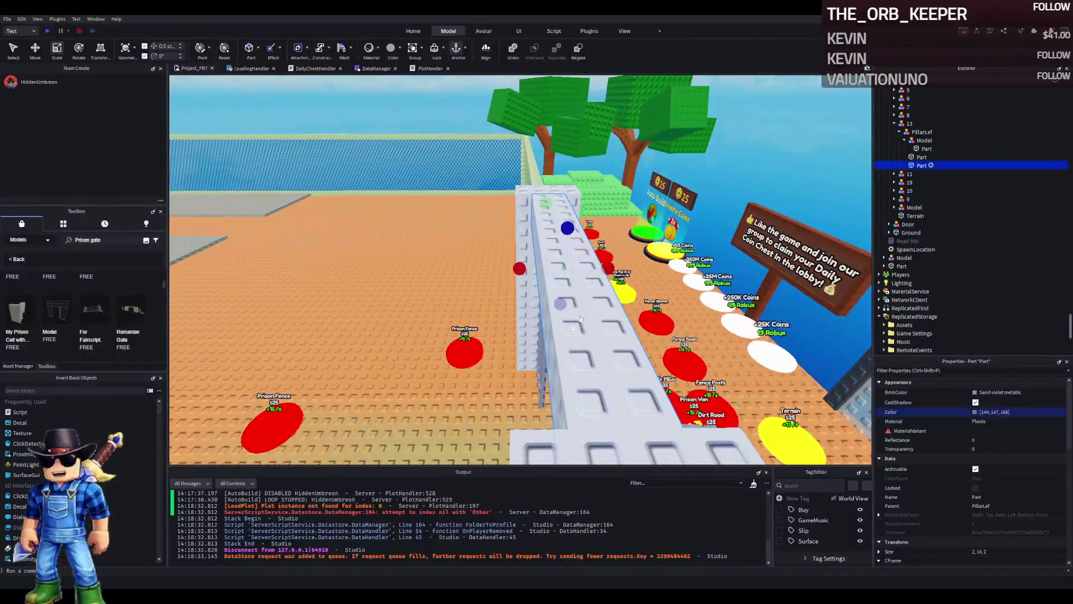
left_click(581, 325)
key("w")
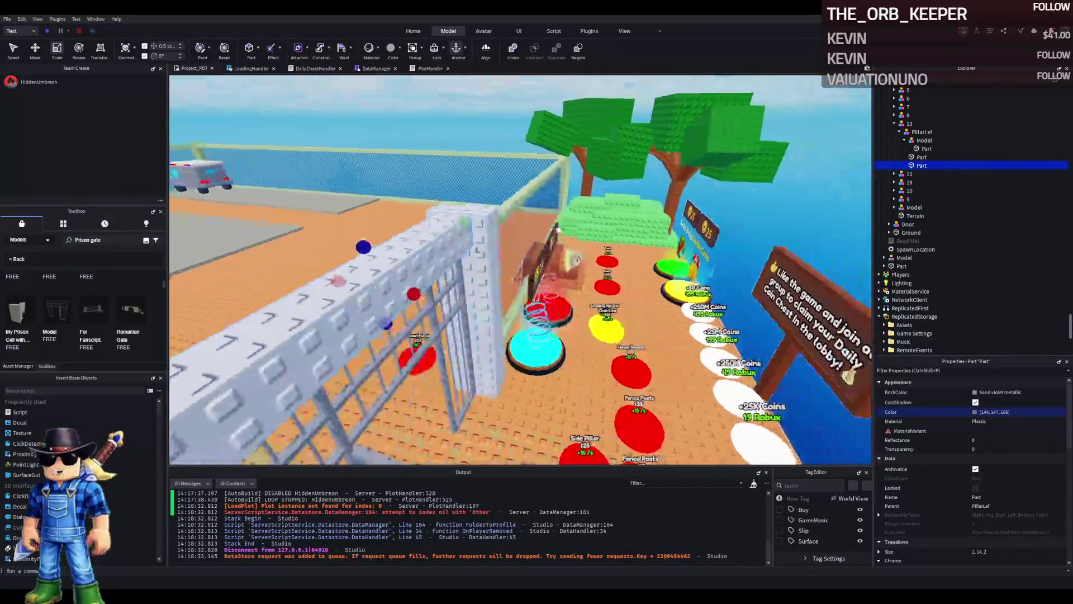
key("a")
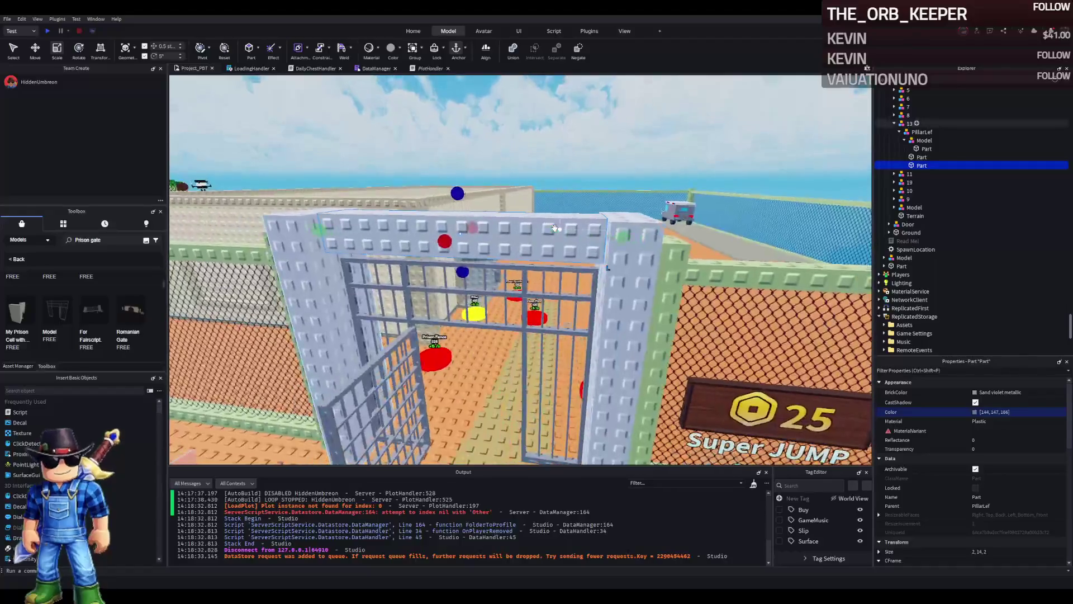
key("ctrl+d")
key("ctrl+2")
key("w")
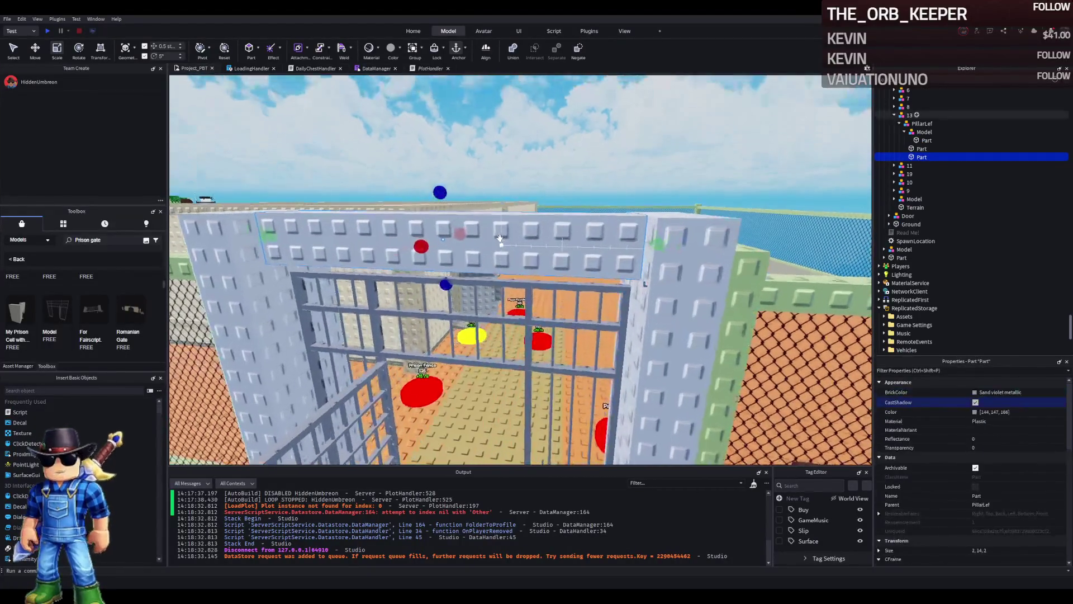
left_click_drag(442, 235, 442, 246)
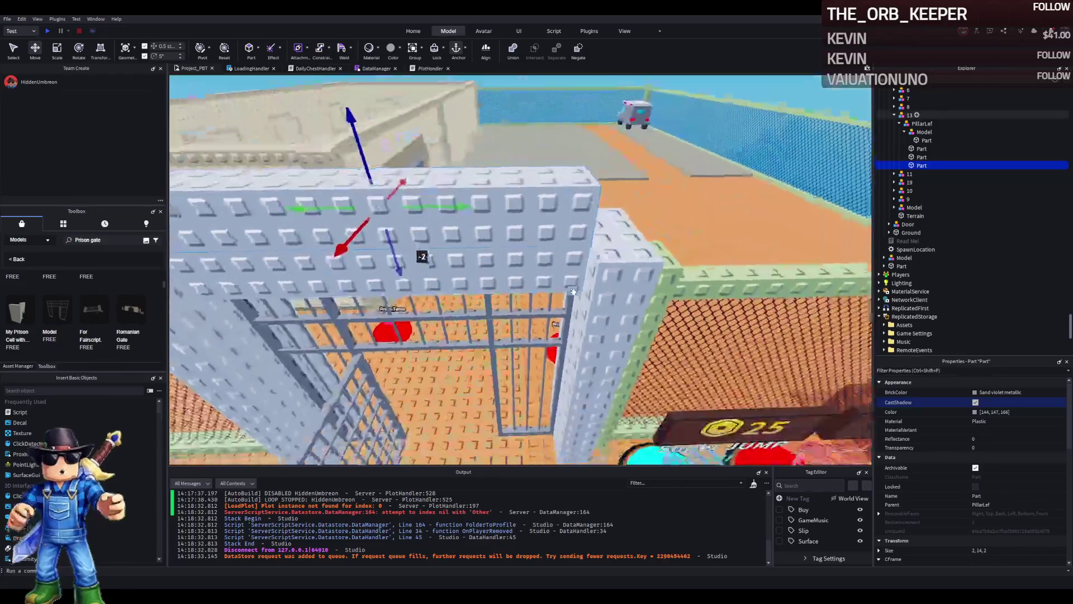
left_click_drag(594, 239, 595, 239)
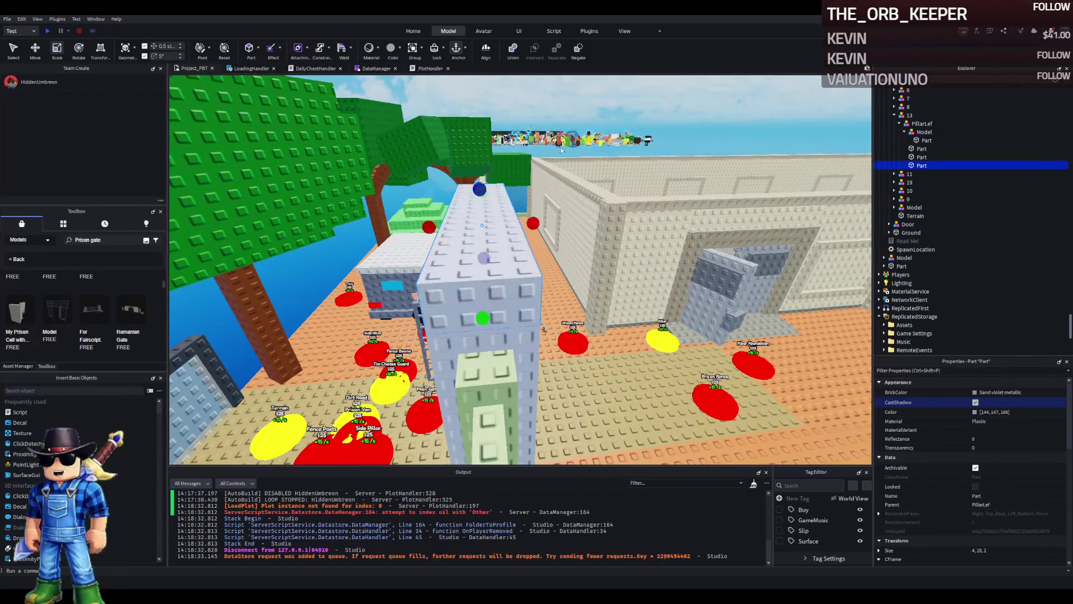
left_click(562, 150)
Step: Select all the prison gate's parts and turn off their fluid forces
key("w")
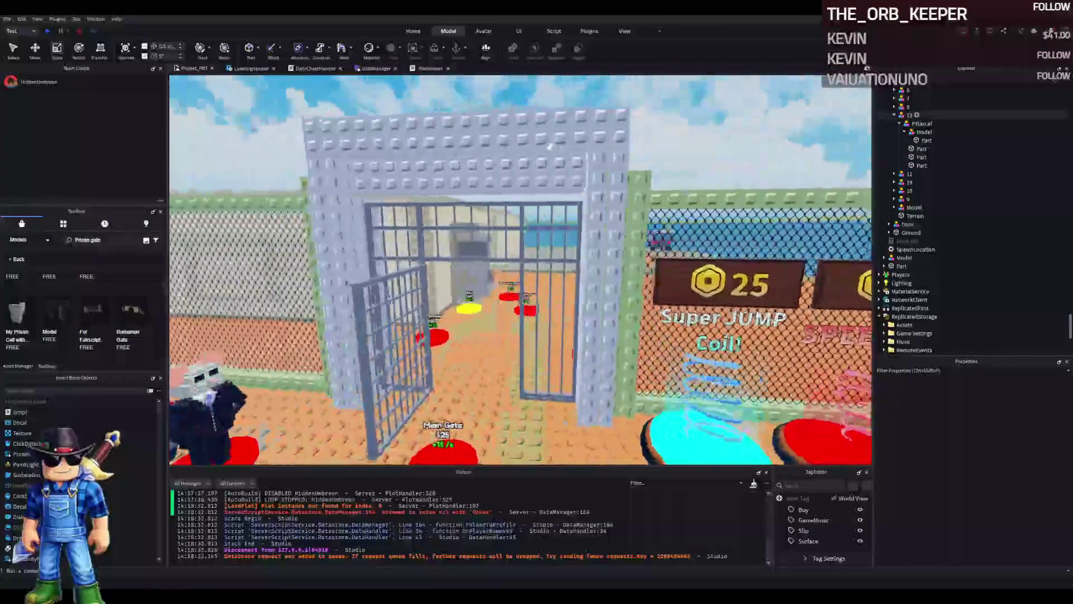
key("s")
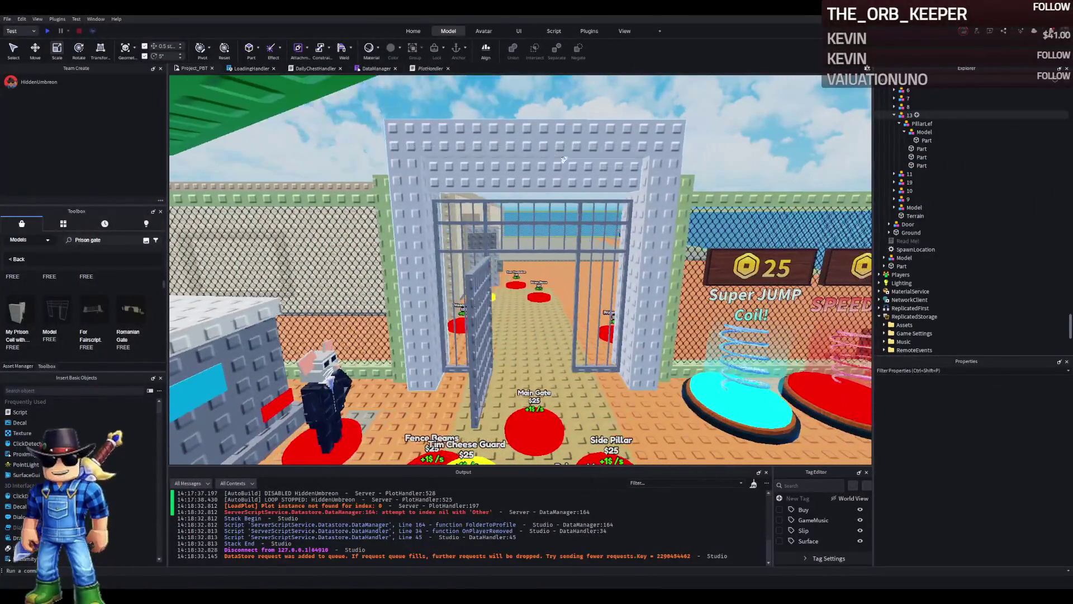
key("a")
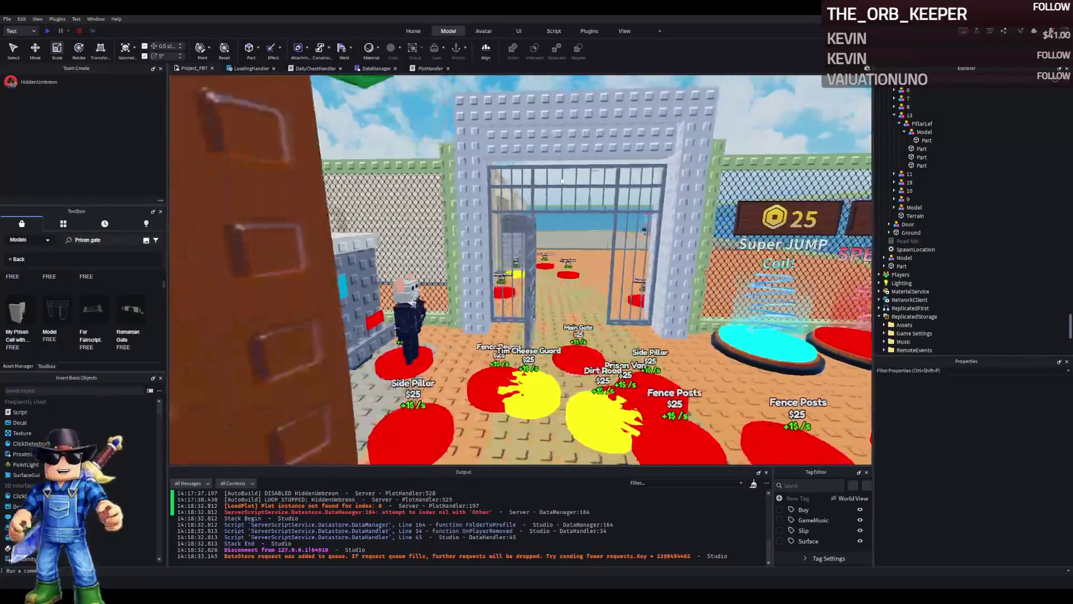
left_click(552, 166)
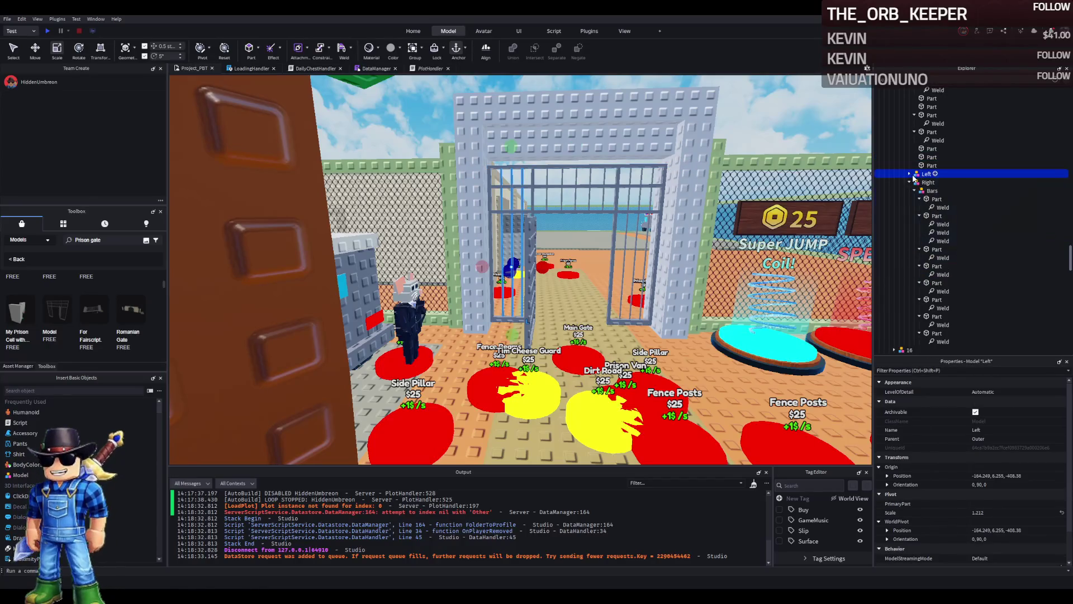
scroll(922, 173, "up", 5)
scroll(925, 171, "down", 3)
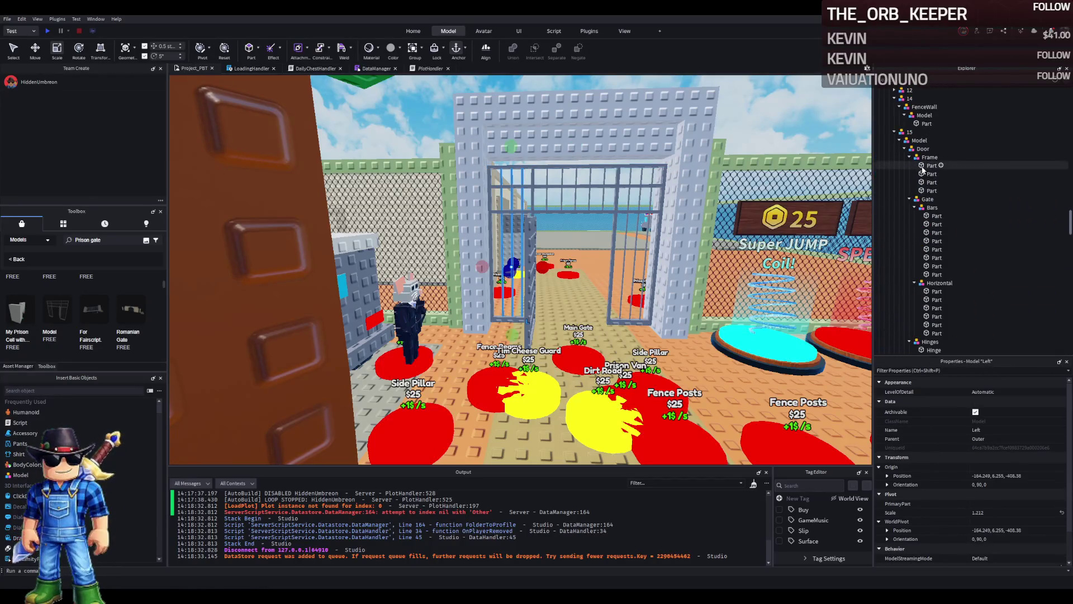
left_click(930, 173)
scroll(936, 195, "down", 3)
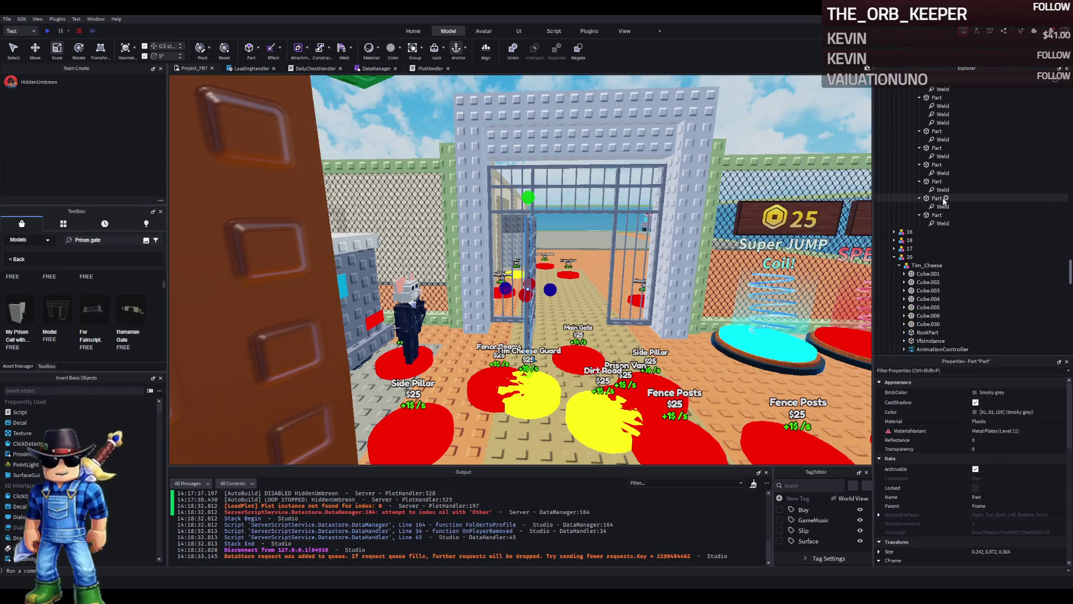
left_click(937, 223, "shift")
scroll(1022, 425, "down", 5)
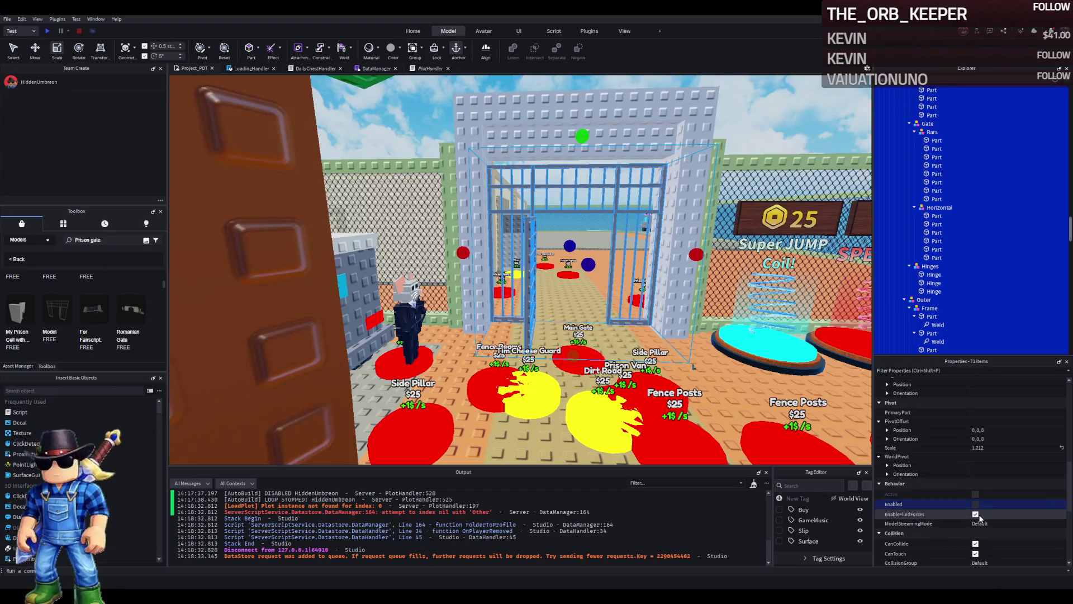
left_click(976, 514)
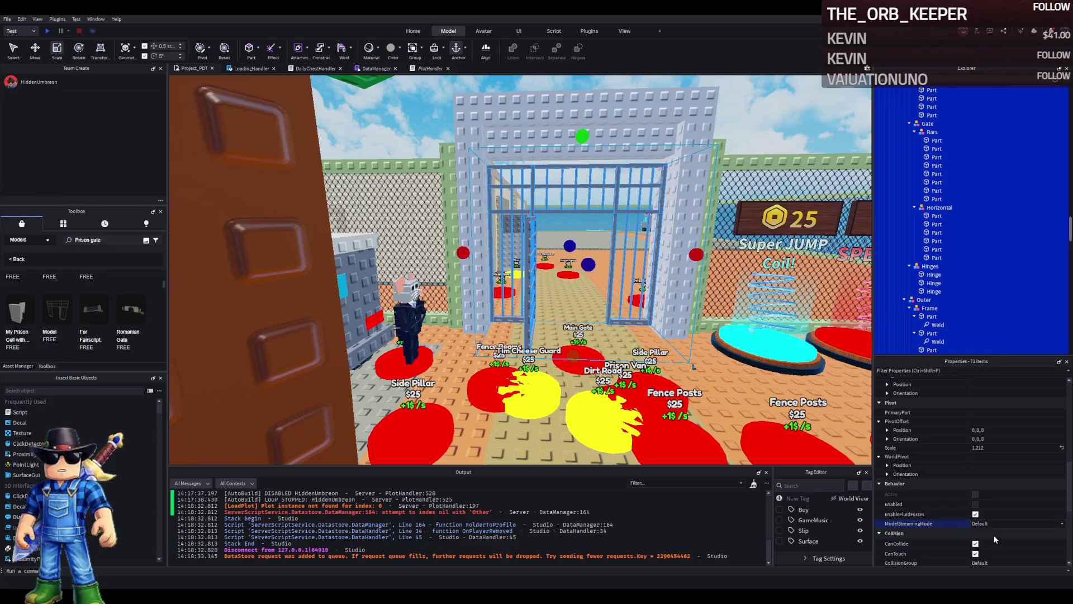
Step: Restore the gate selection and turn off CanCollide, CanTouch and CanQuery on its 71 parts
key("Escape")
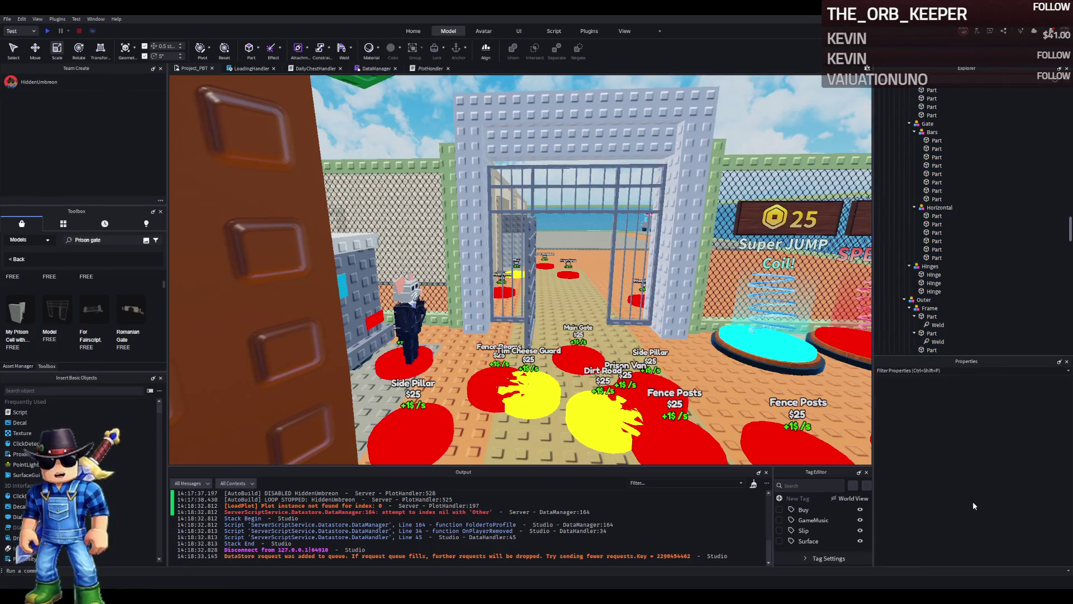
key("ctrl+z")
scroll(980, 498, "down", 2)
scroll(988, 503, "down", 4)
left_click(975, 491)
left_click(1040, 519)
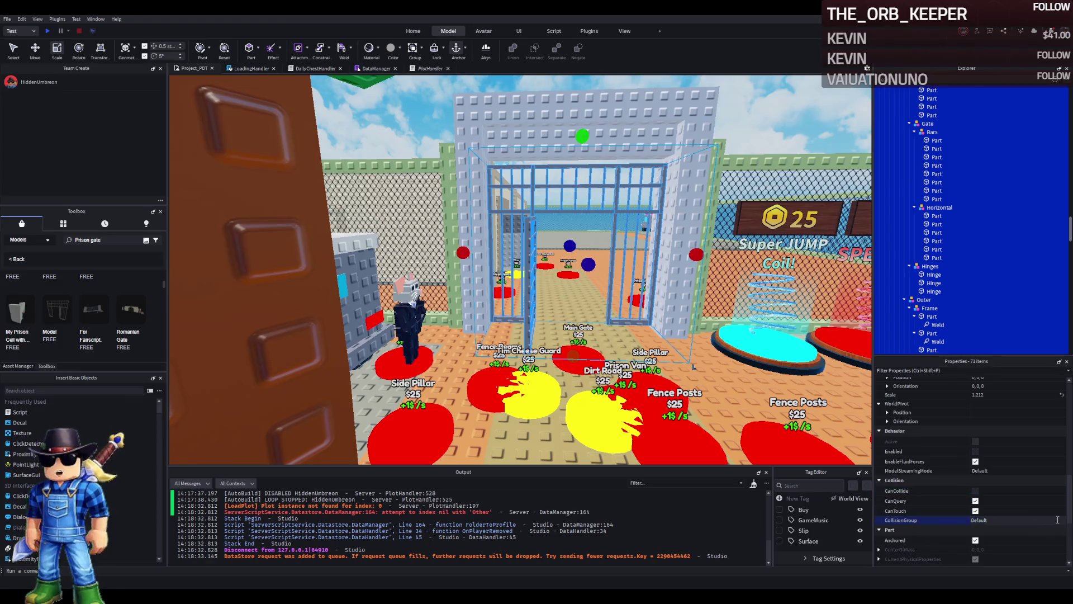
left_click(975, 510)
left_click(975, 501)
scroll(978, 517, "down", 3)
scroll(990, 514, "up", 5)
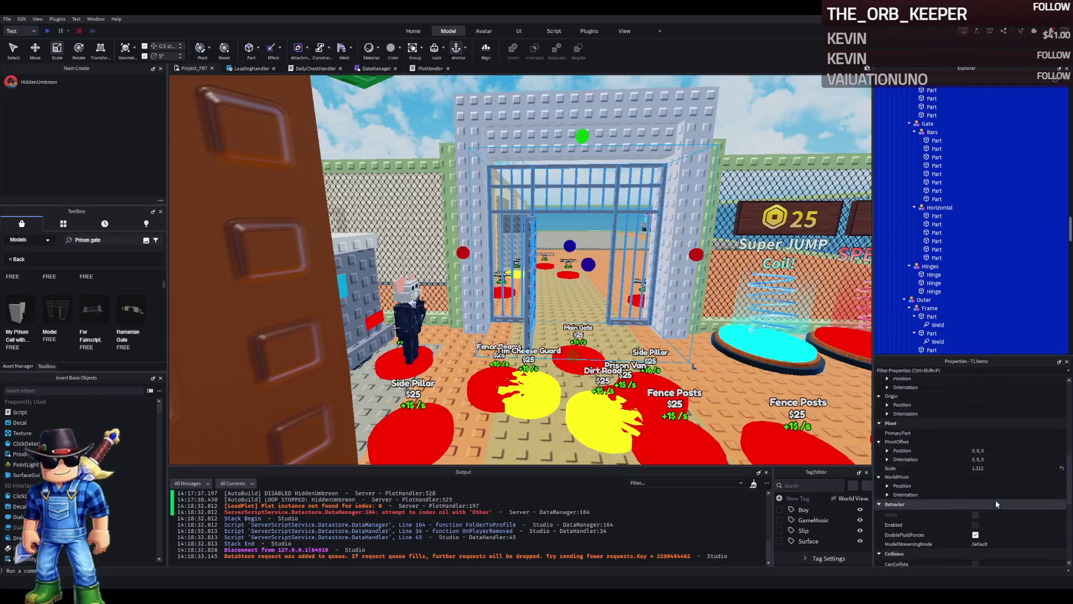
Step: Inspect upgrade models 1 and 15, then collapse the tree down to the TemplatePlot folder
left_click(558, 279)
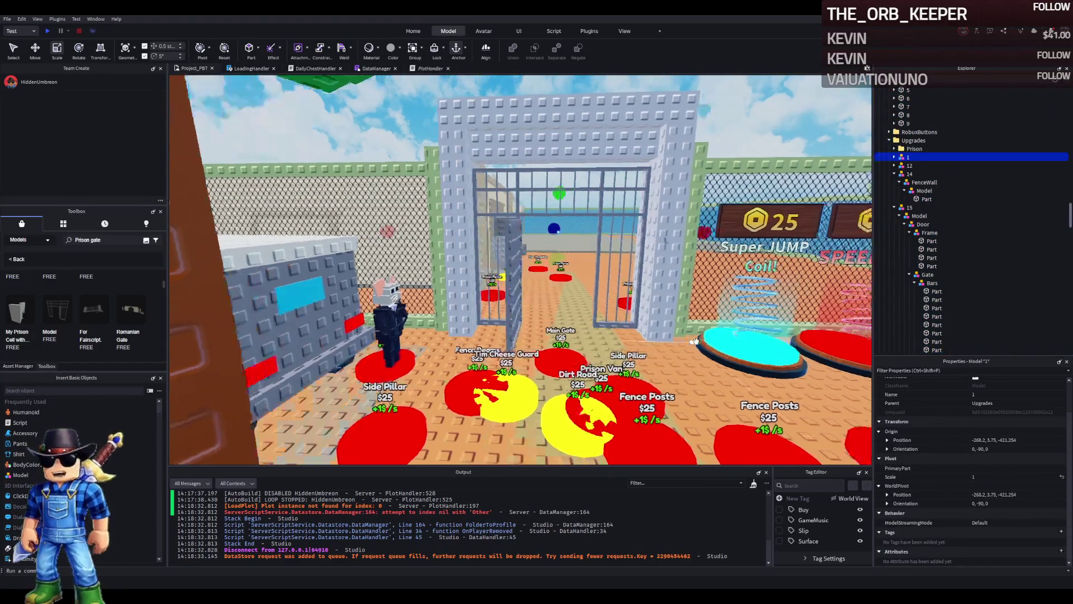
left_click(614, 279)
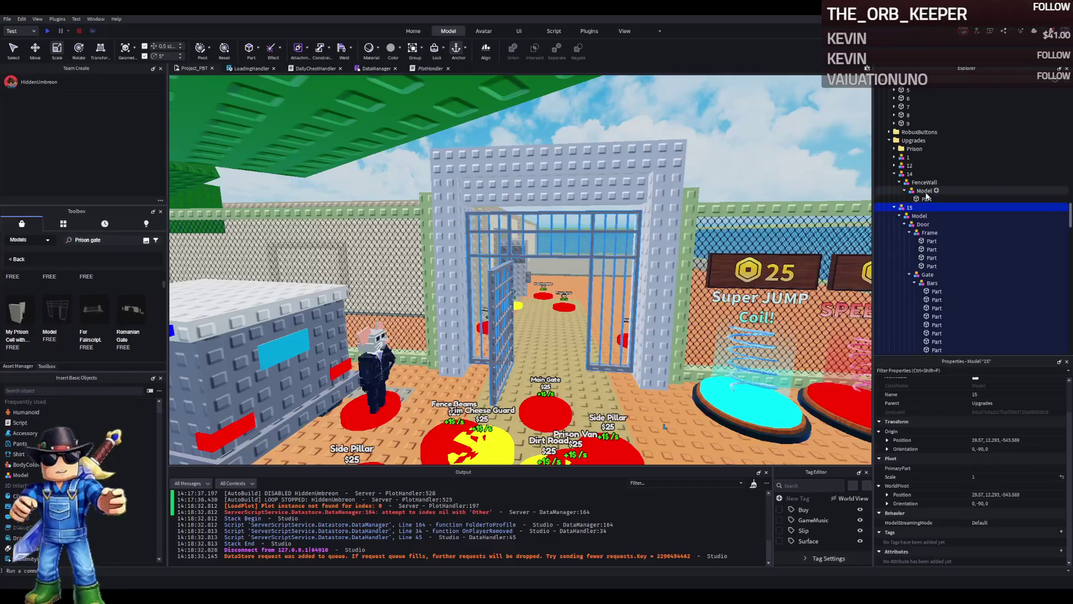
left_click(933, 142)
key("Left")
key("Left")
key("Left")
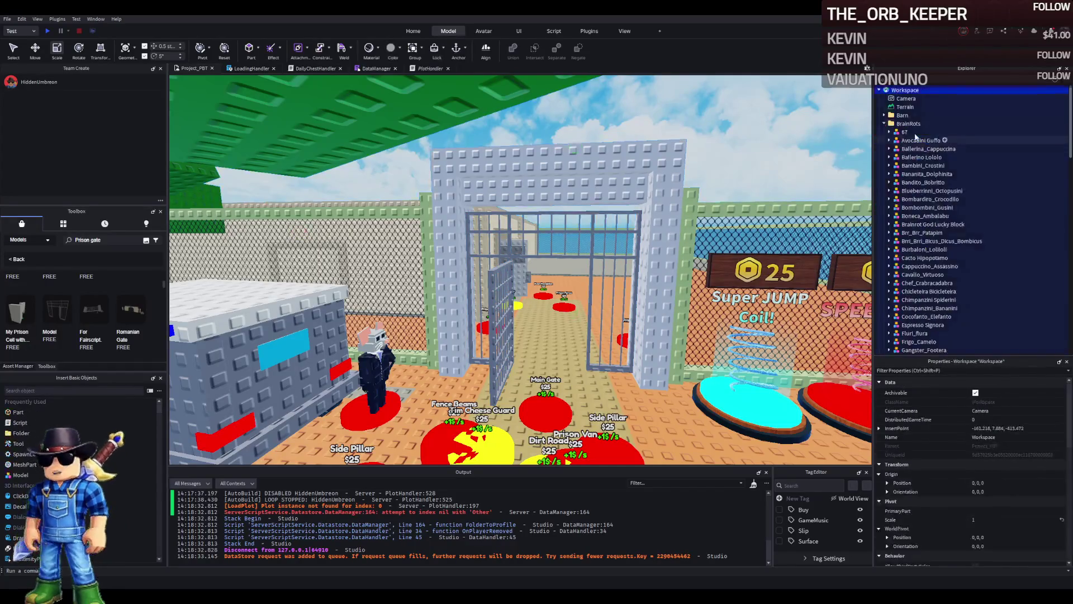
key("Right")
key("Down")
key("Down")
key("Down")
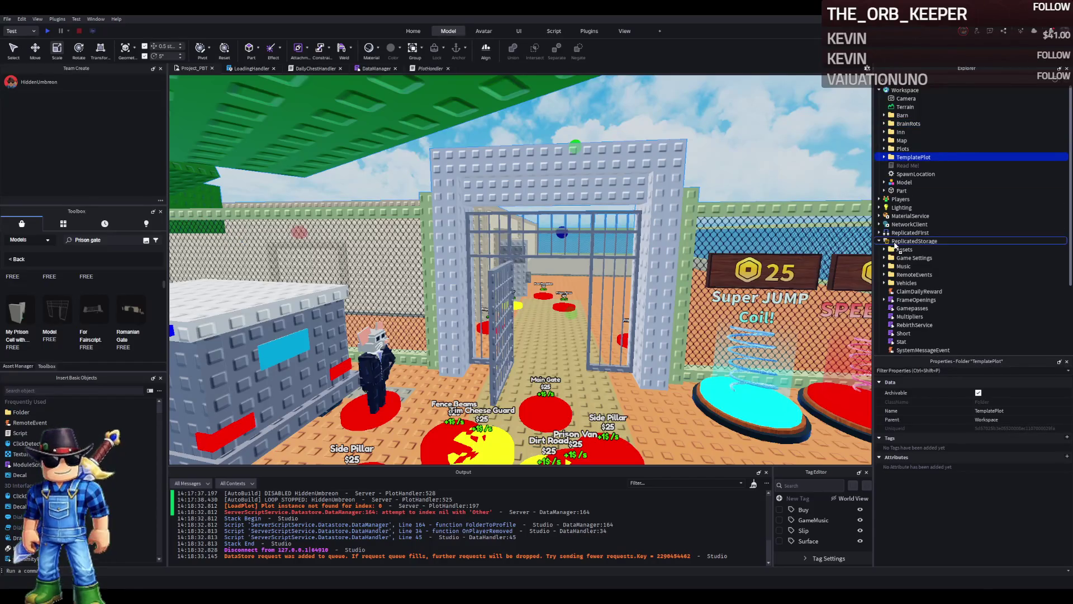
Step: Drag TemplatePlot into ReplicatedStorage, expand Upgrades > 15 > Model, and start a play test with F5
left_click_drag(896, 241, 896, 241)
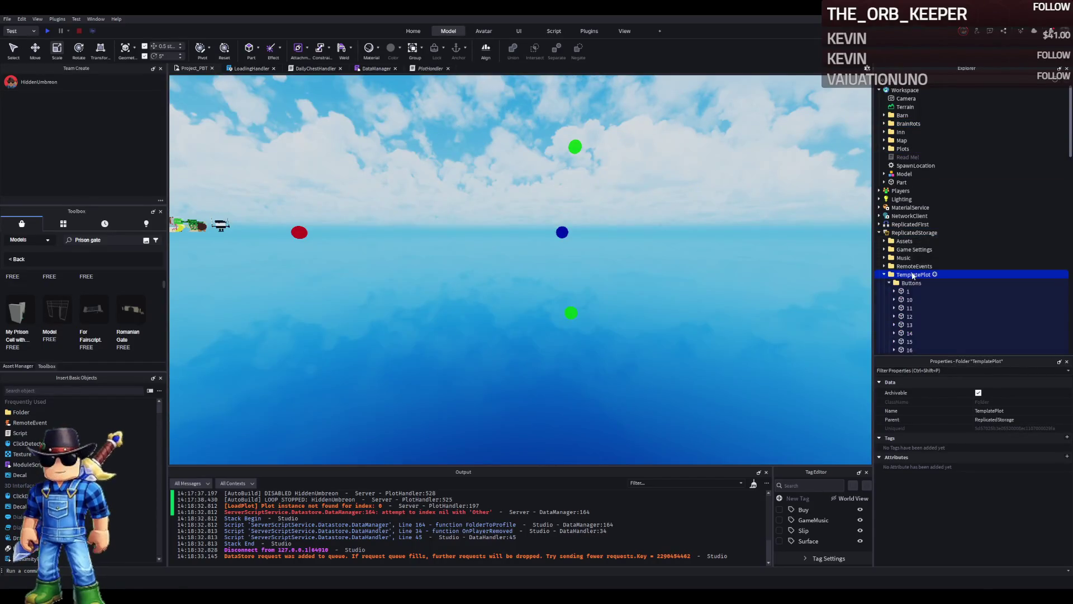
left_click(906, 281)
key("Left")
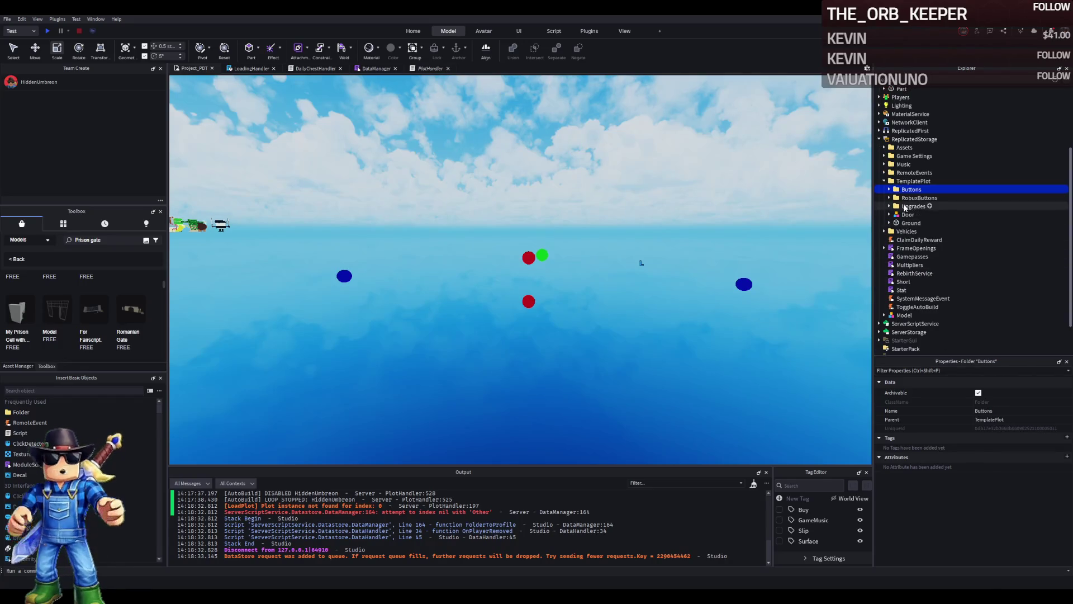
key("Down")
double_click(912, 207)
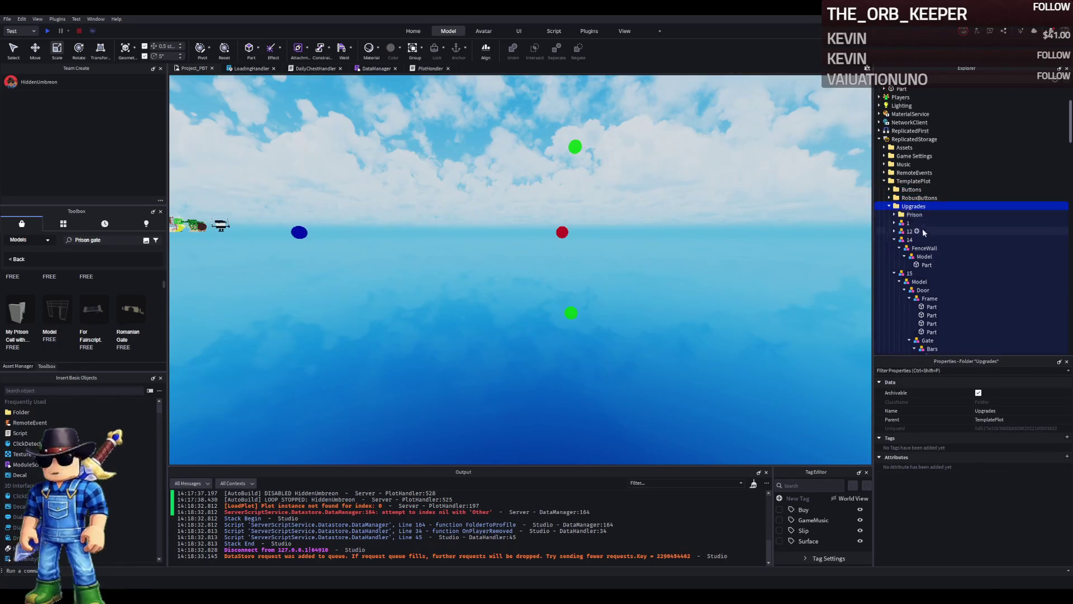
double_click(912, 283)
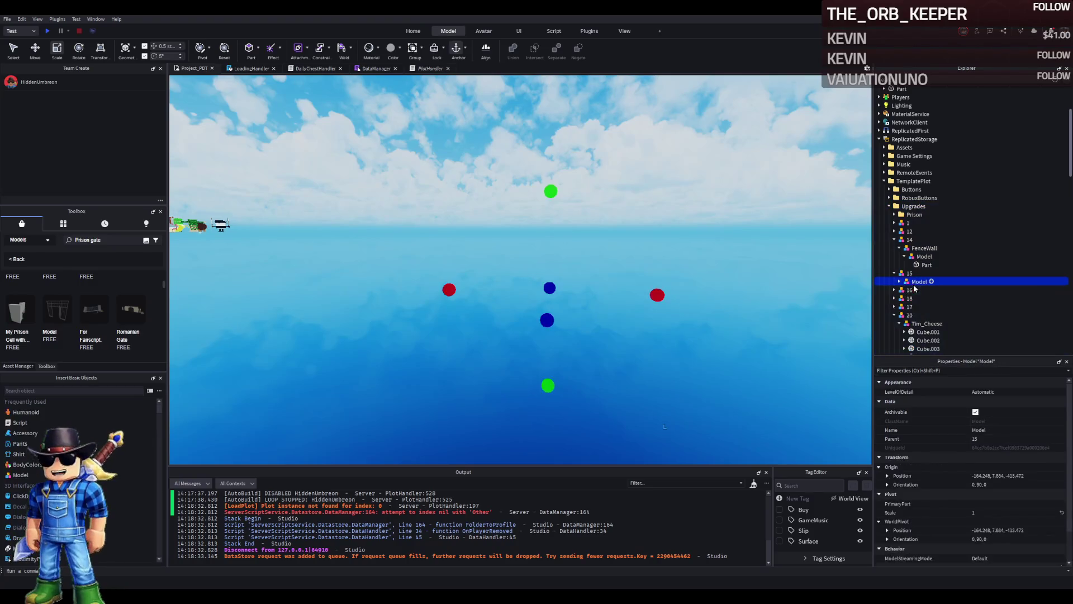
key("F5")
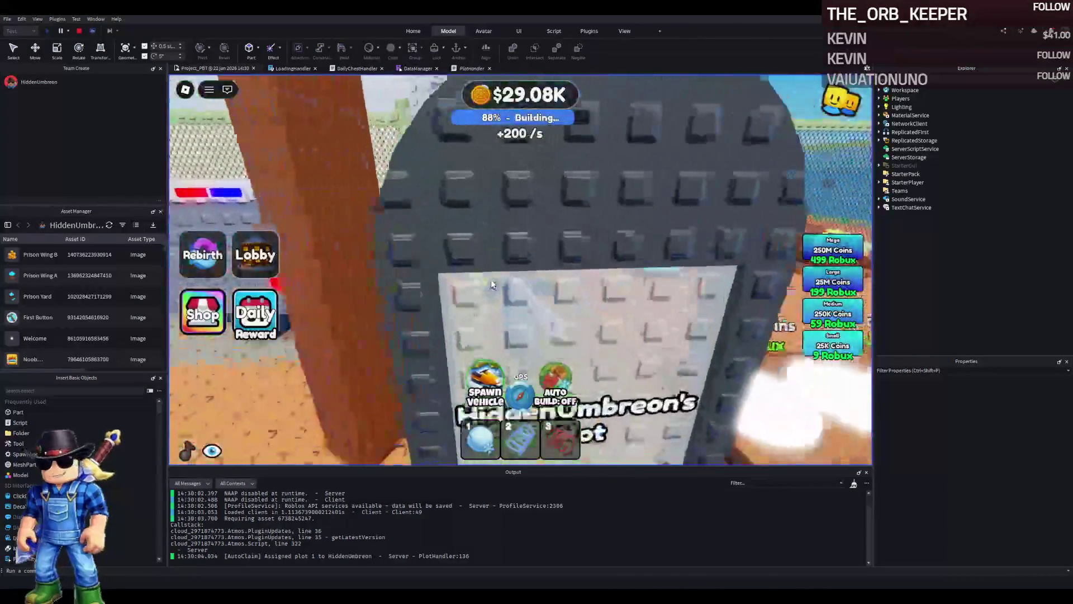
Step: Walk the character through the prison gate, back by the truck, and on into the grey room
key("w")
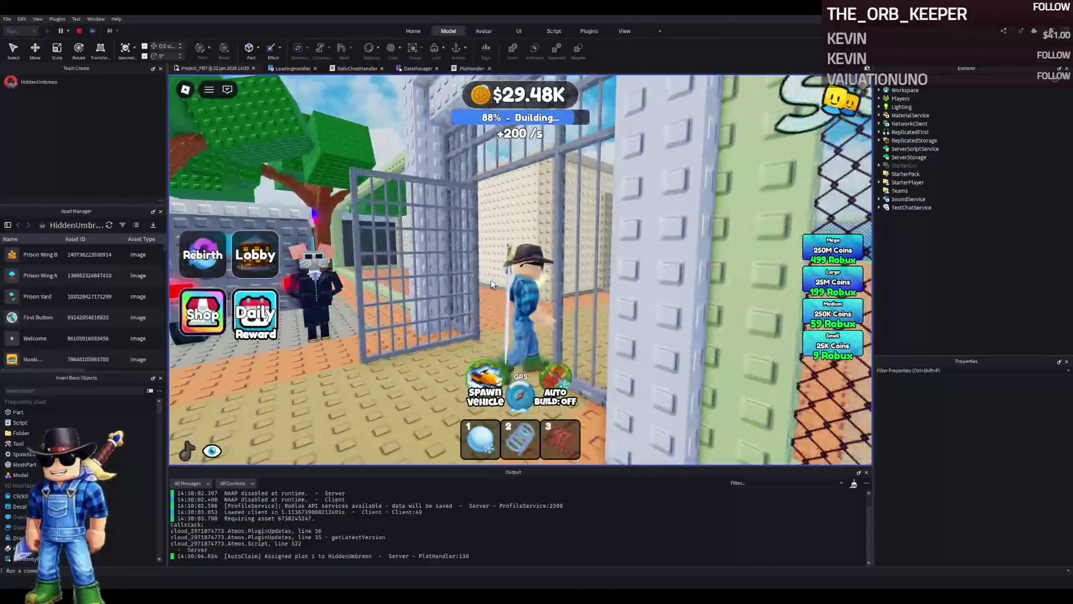
key("s")
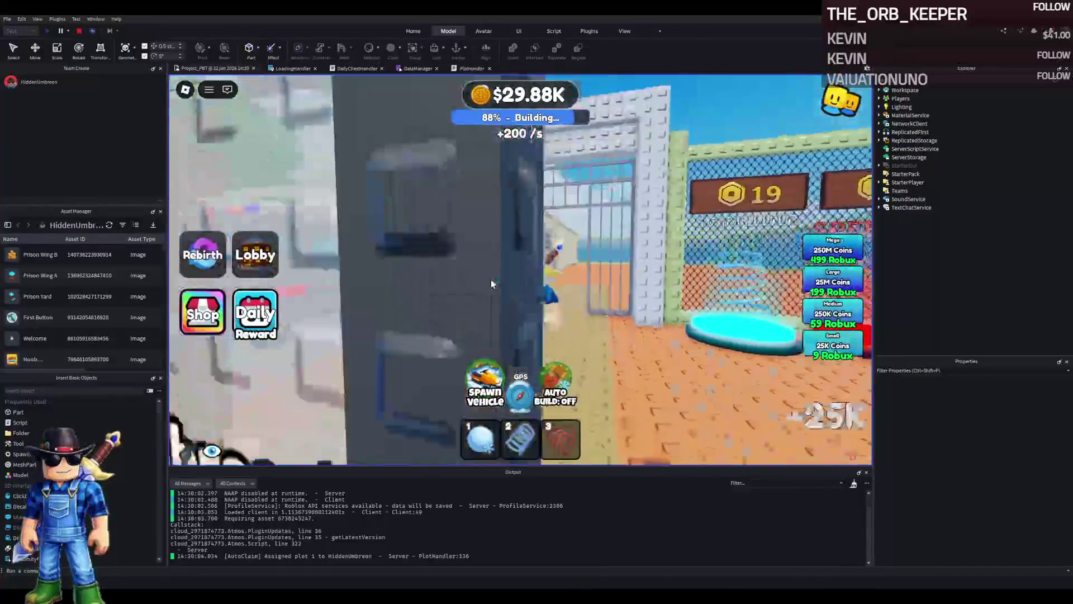
key("a")
key("w")
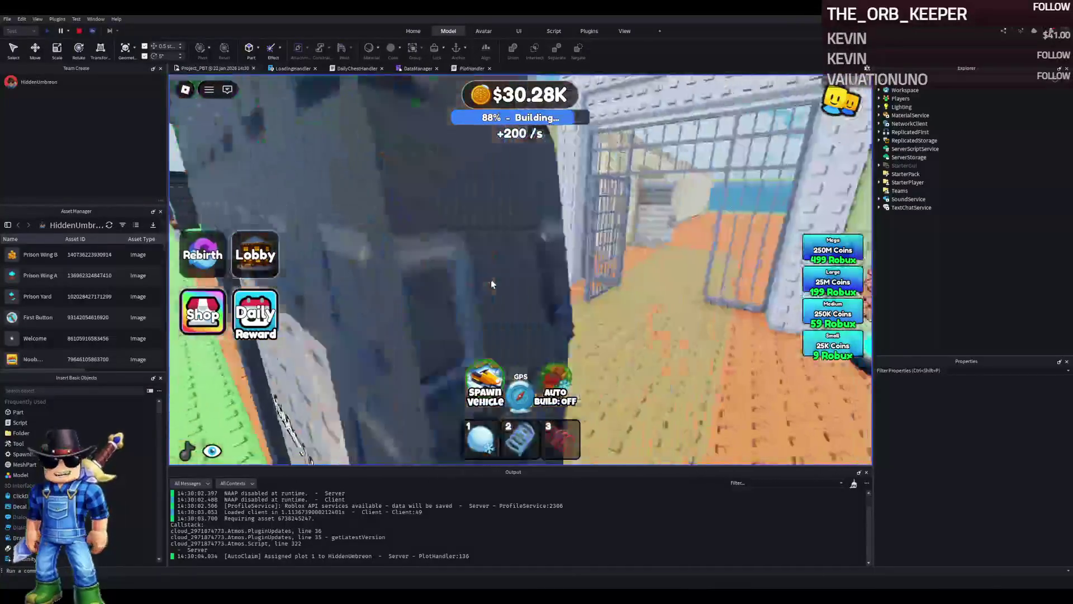
key("w")
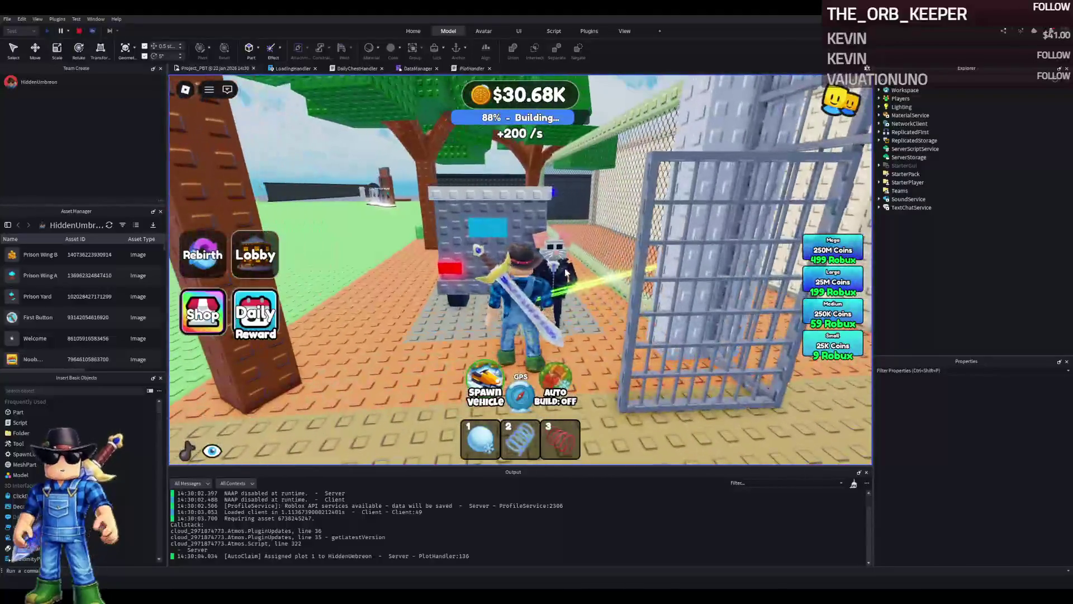
key("s")
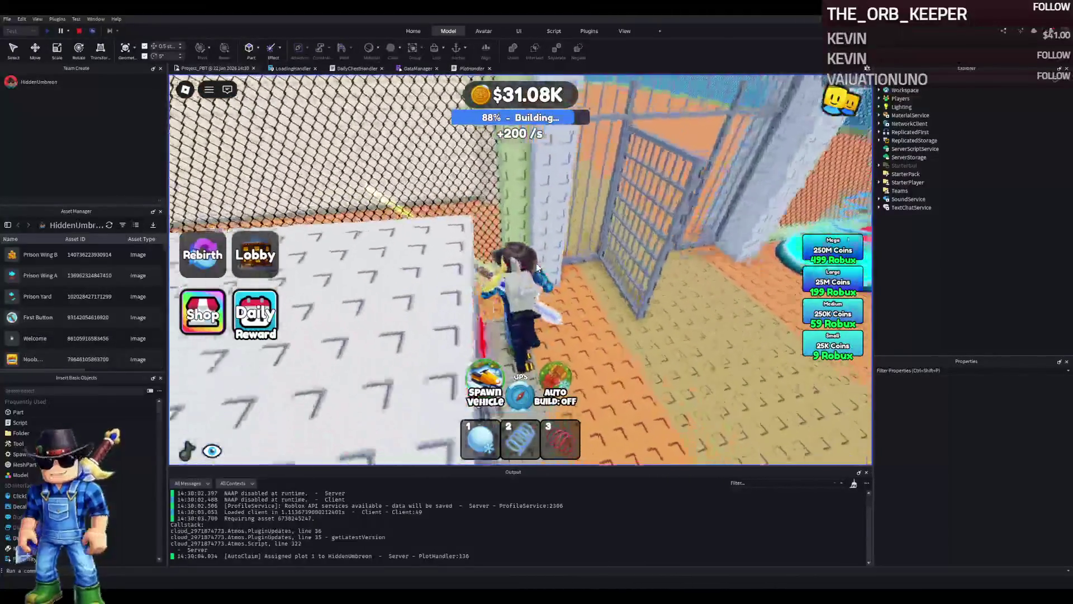
key("w")
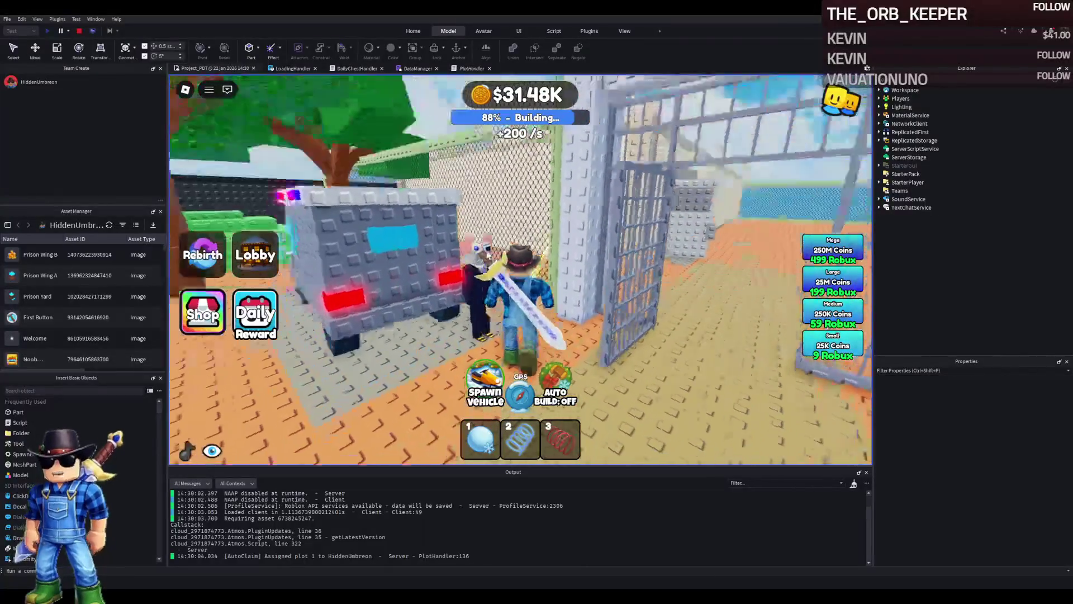
key("w")
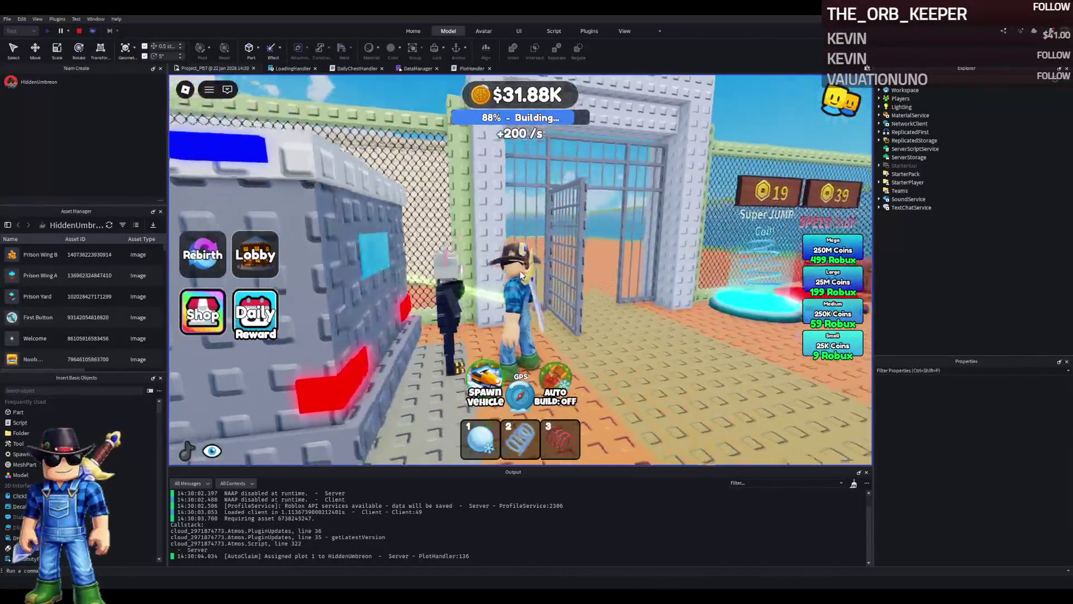
key("w")
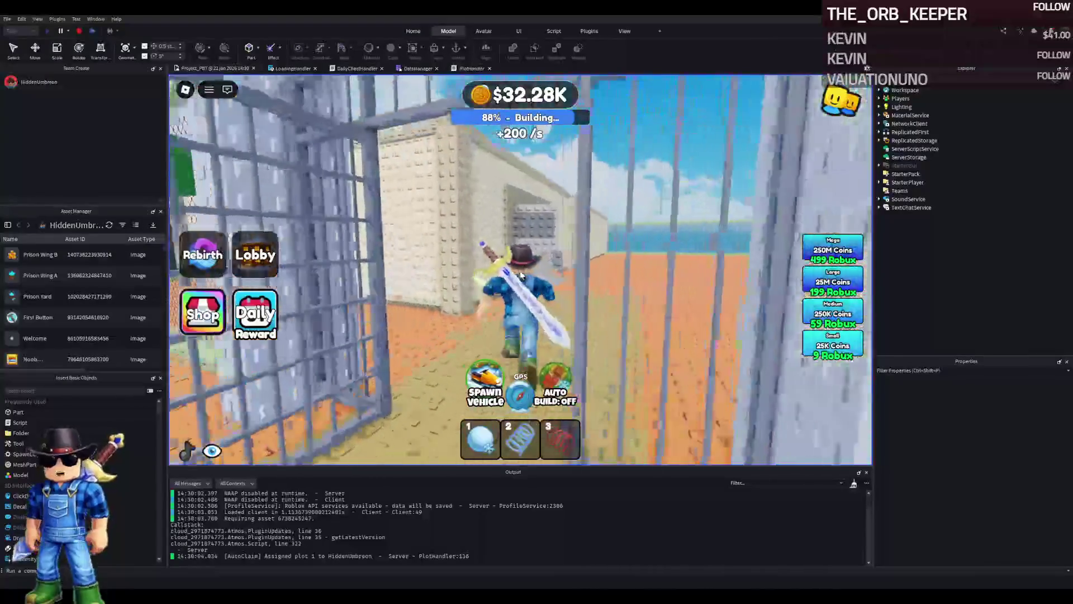
key("w")
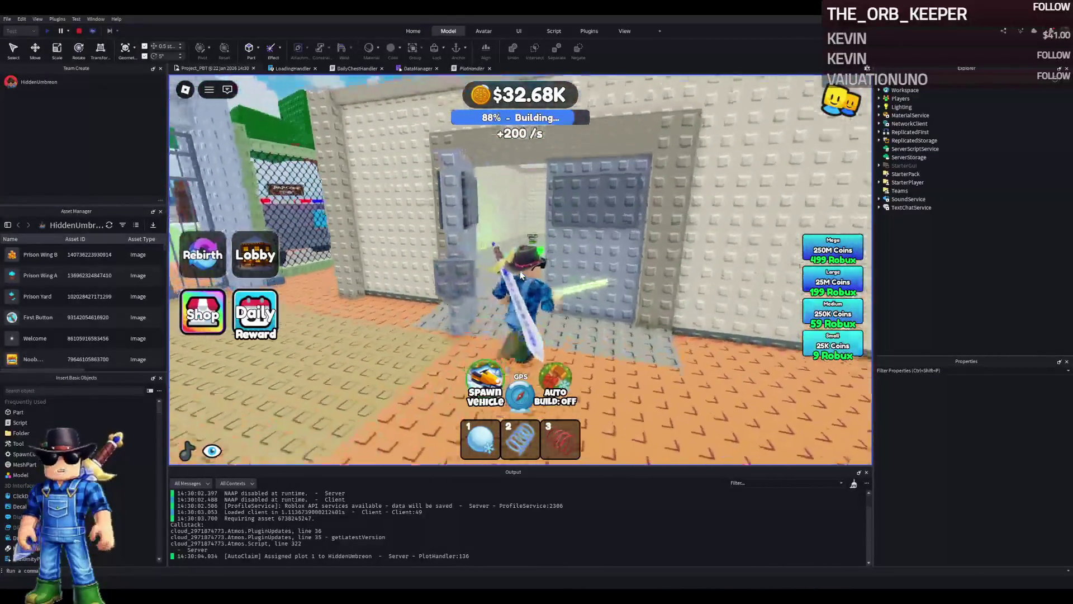
Step: Step onto the Window pad and the next green pad, then follow the wall out to the yard
key("w")
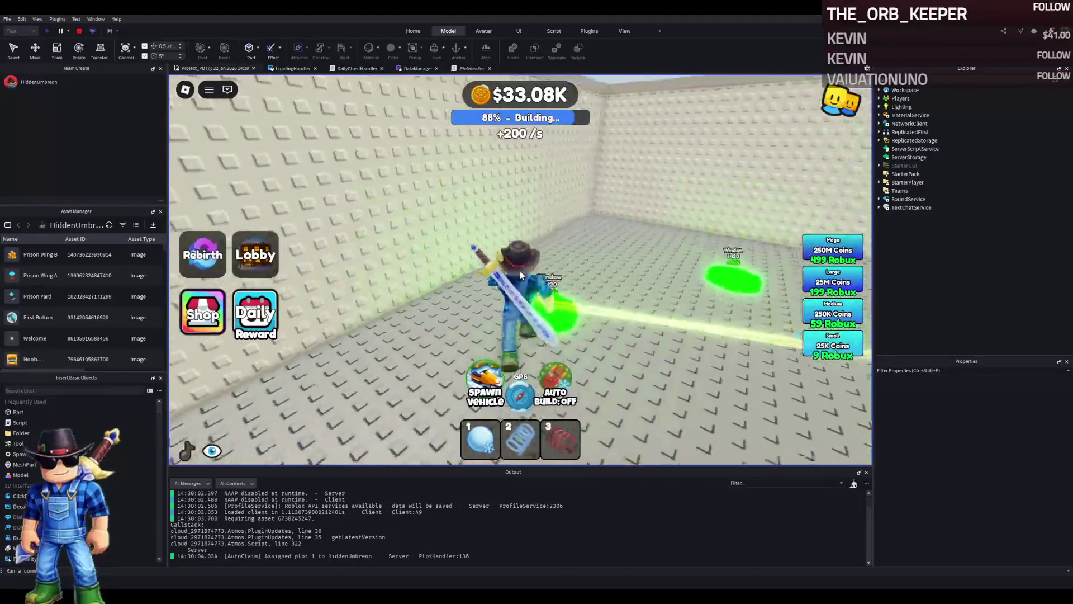
key("w")
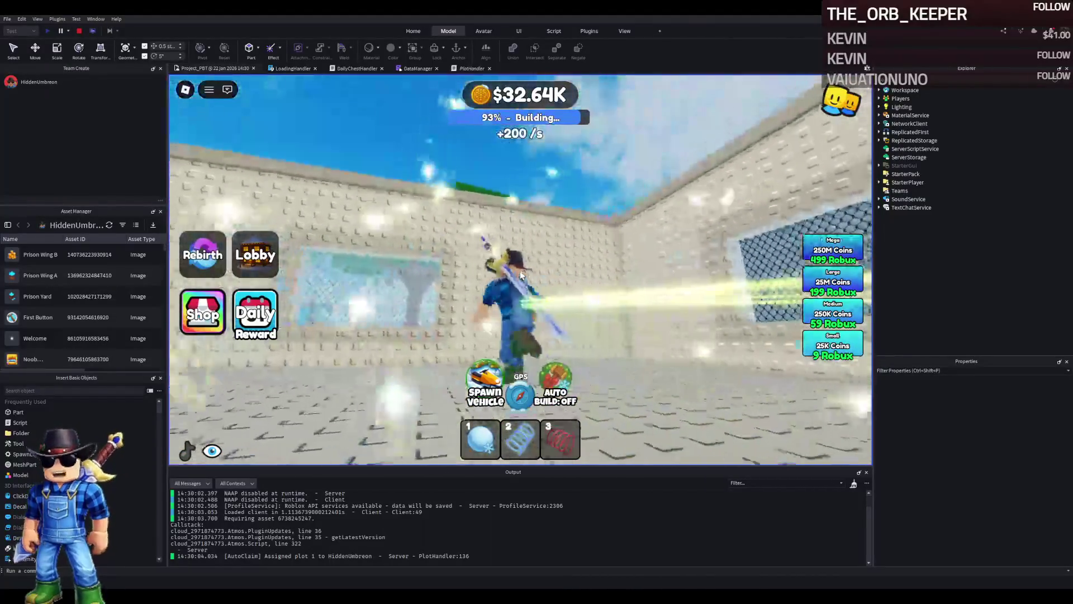
key("w")
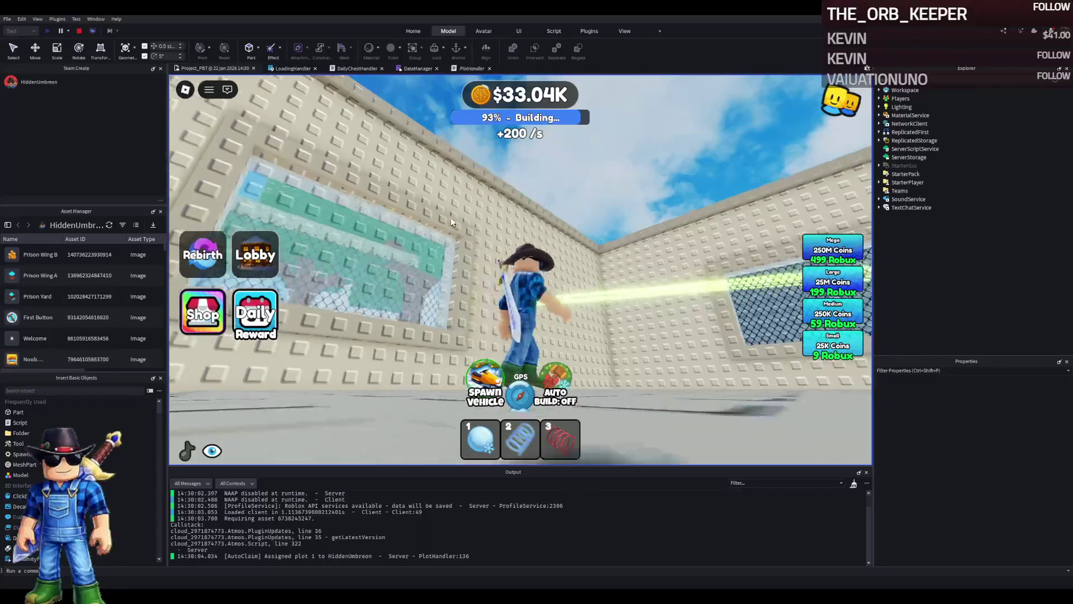
key("w")
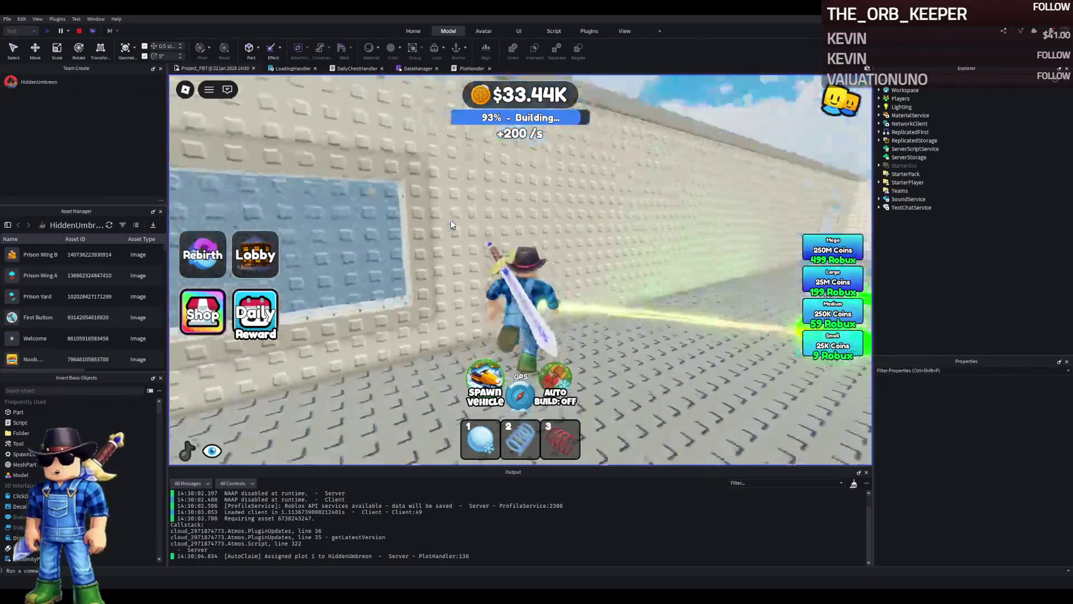
key("w")
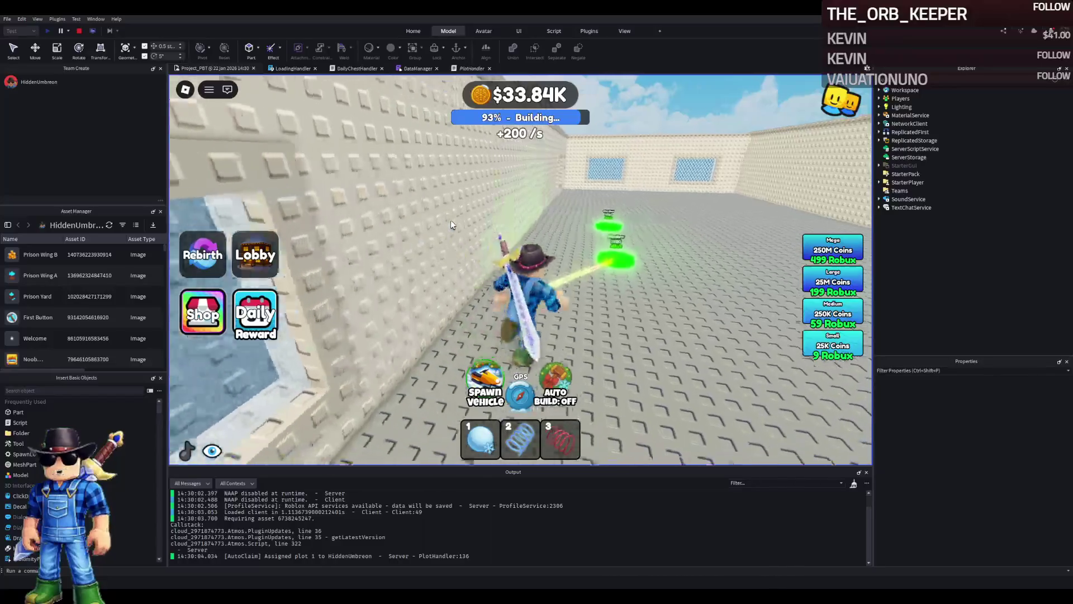
key("w")
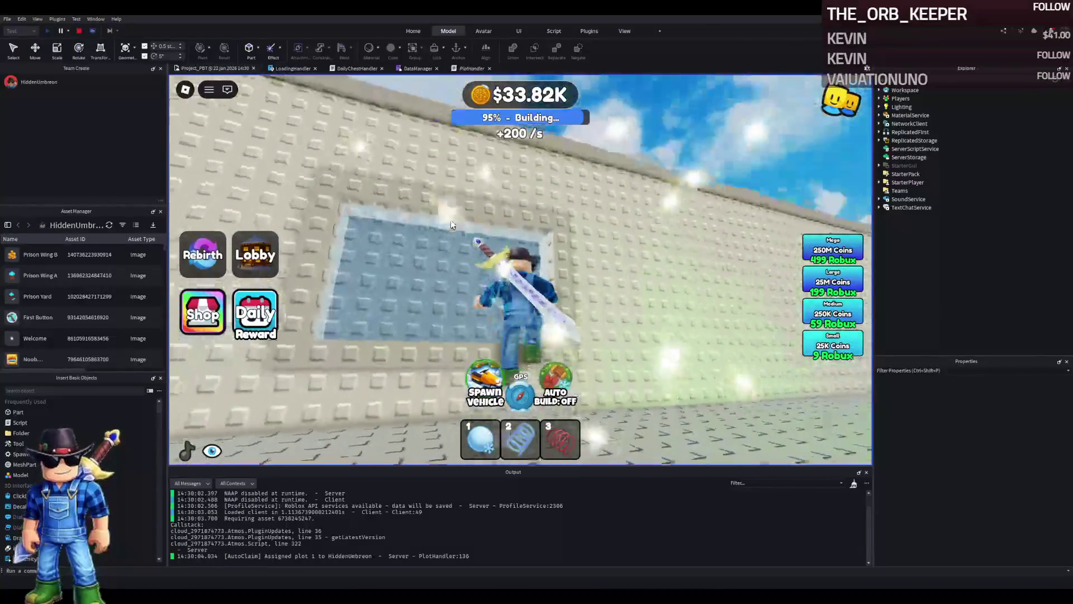
key("w")
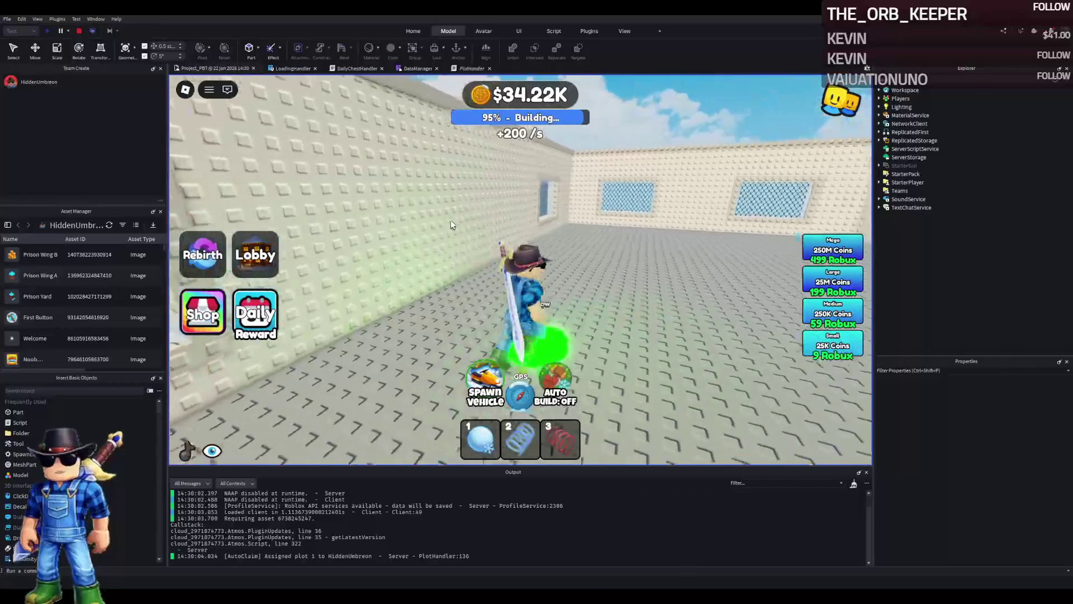
key("w")
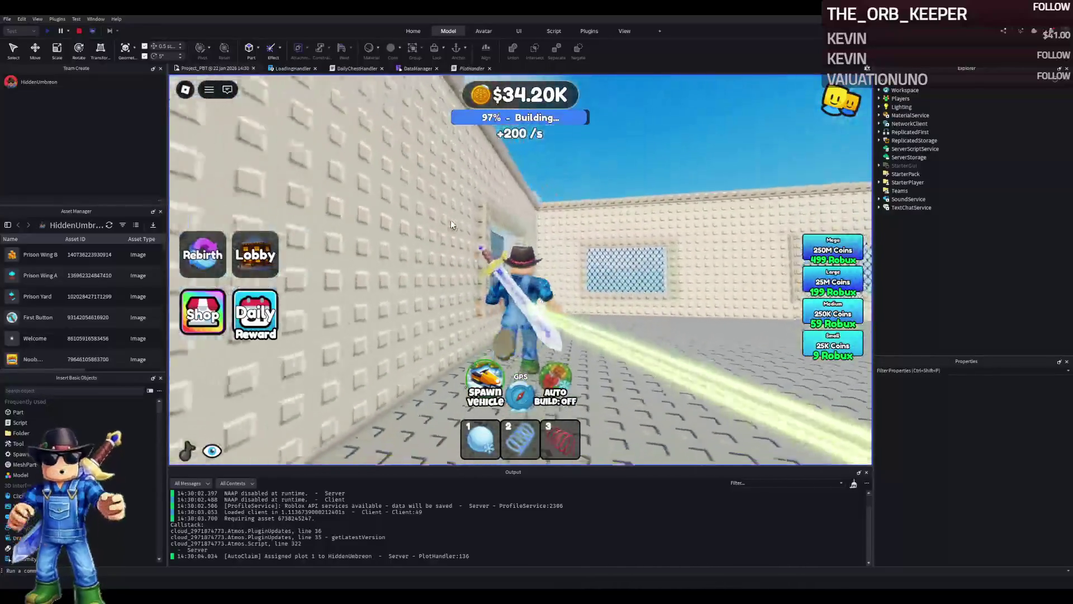
key("w")
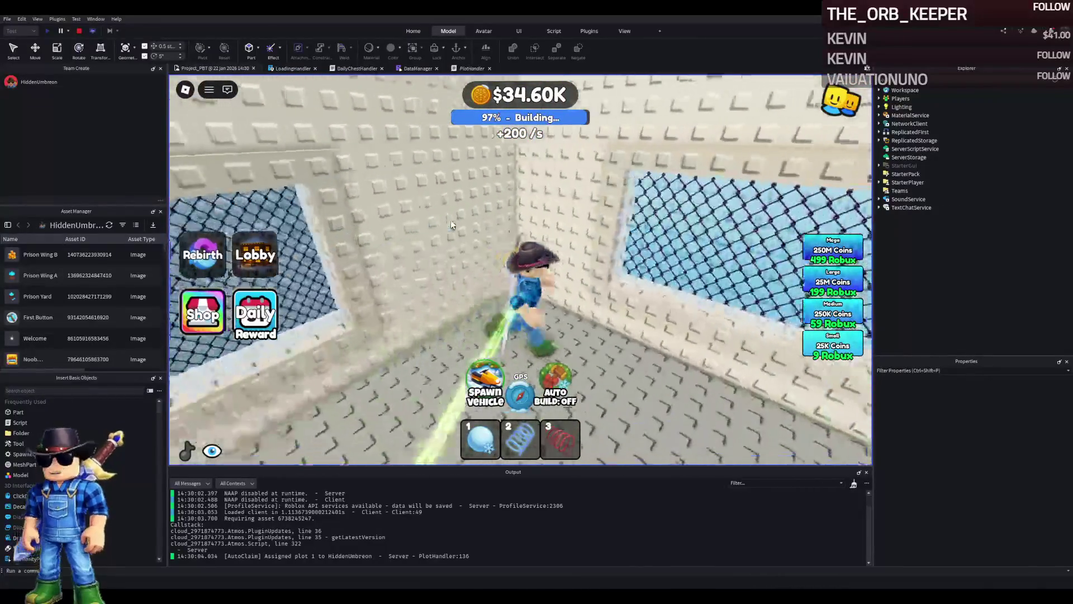
key("w")
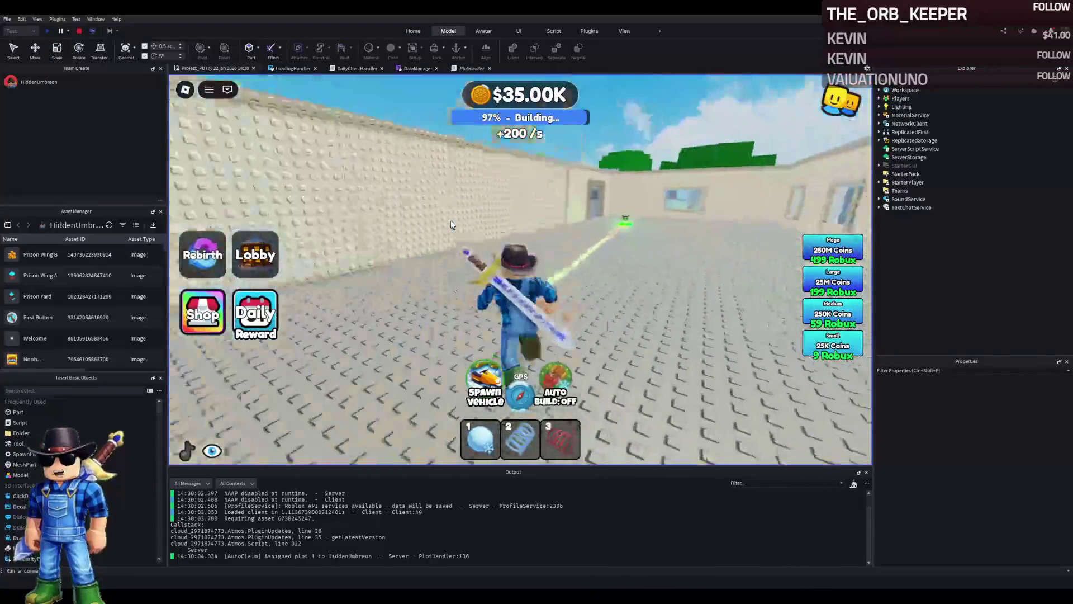
key("w")
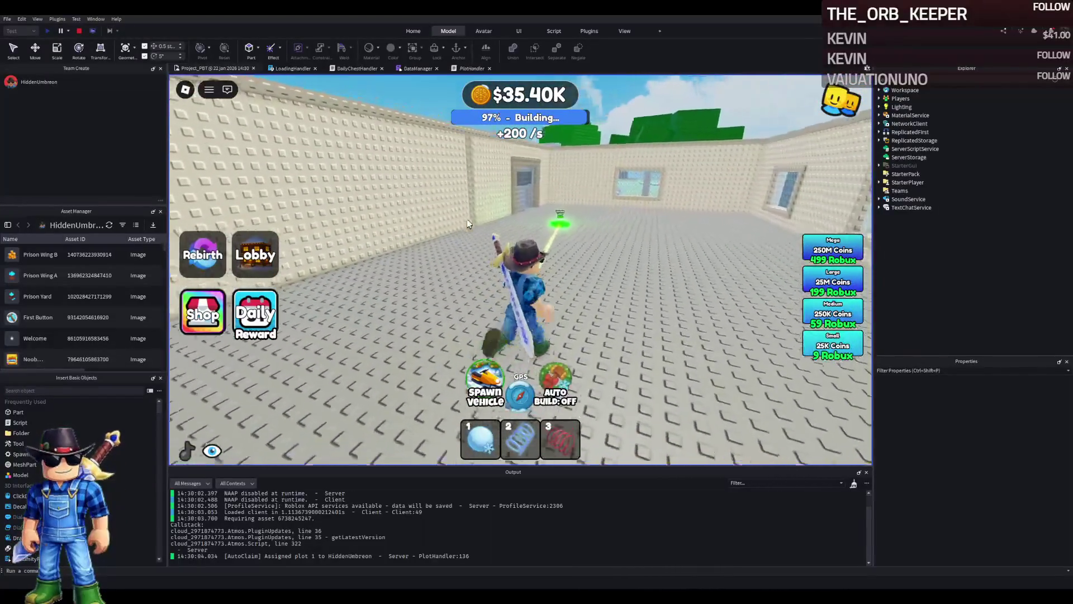
Step: Walk and jump along the far walls, then stop the playtest
key("a")
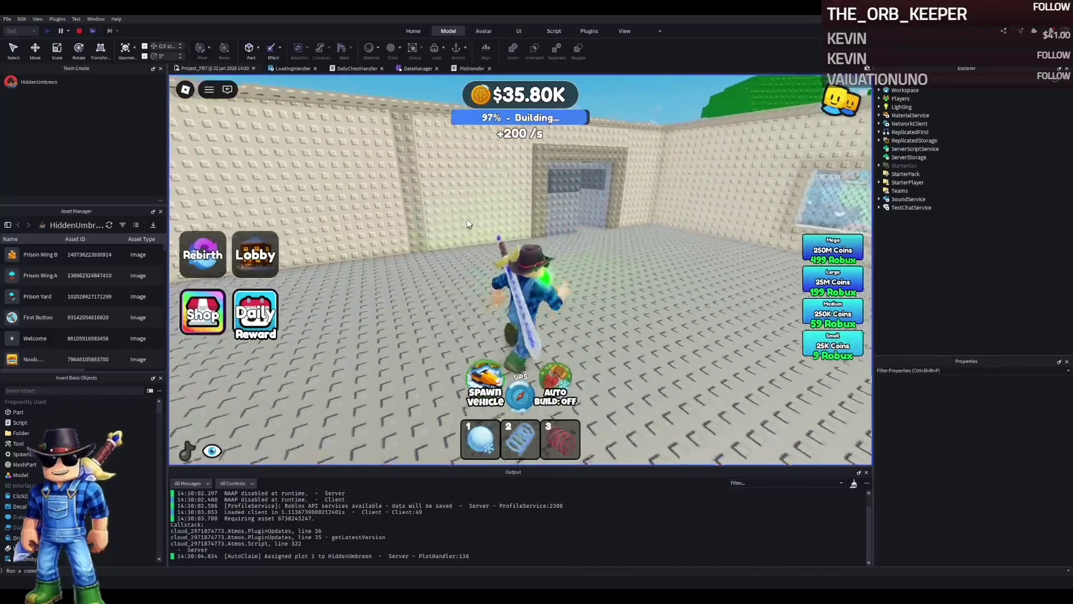
key("w")
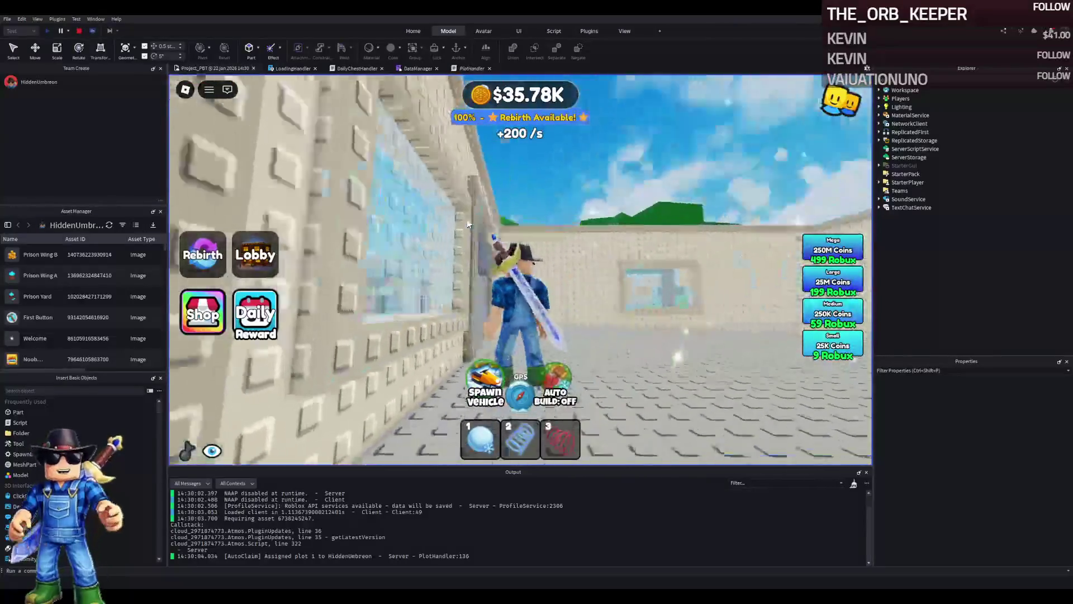
key("a")
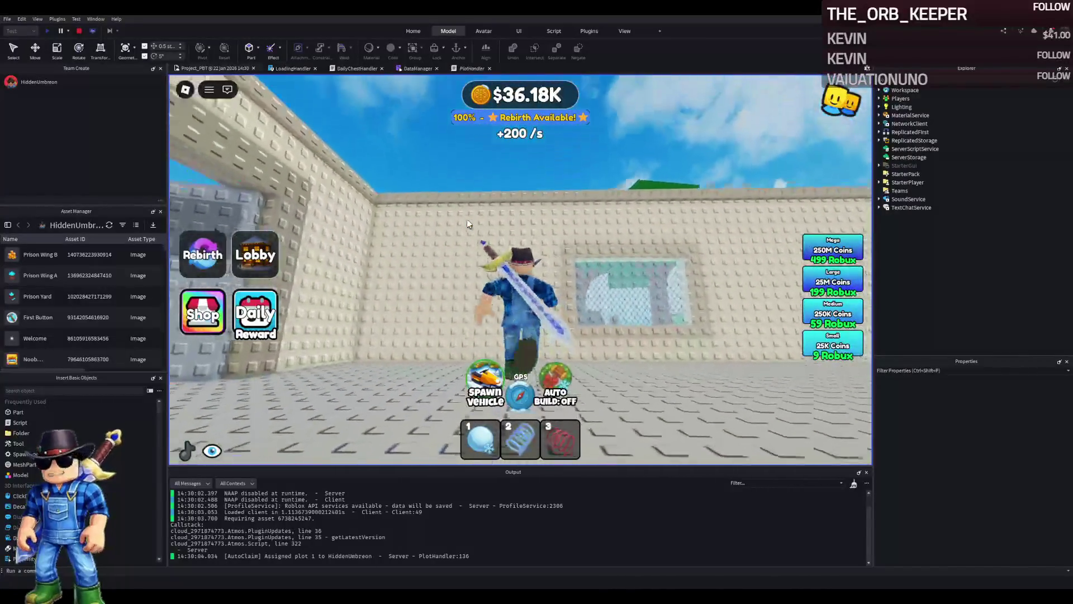
key("a")
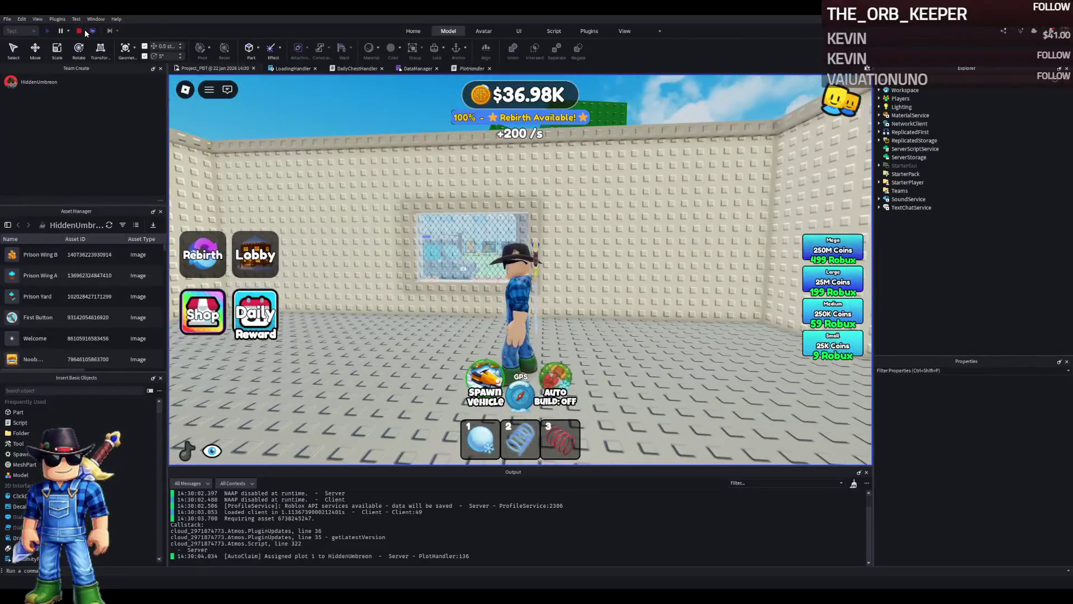
left_click(79, 31)
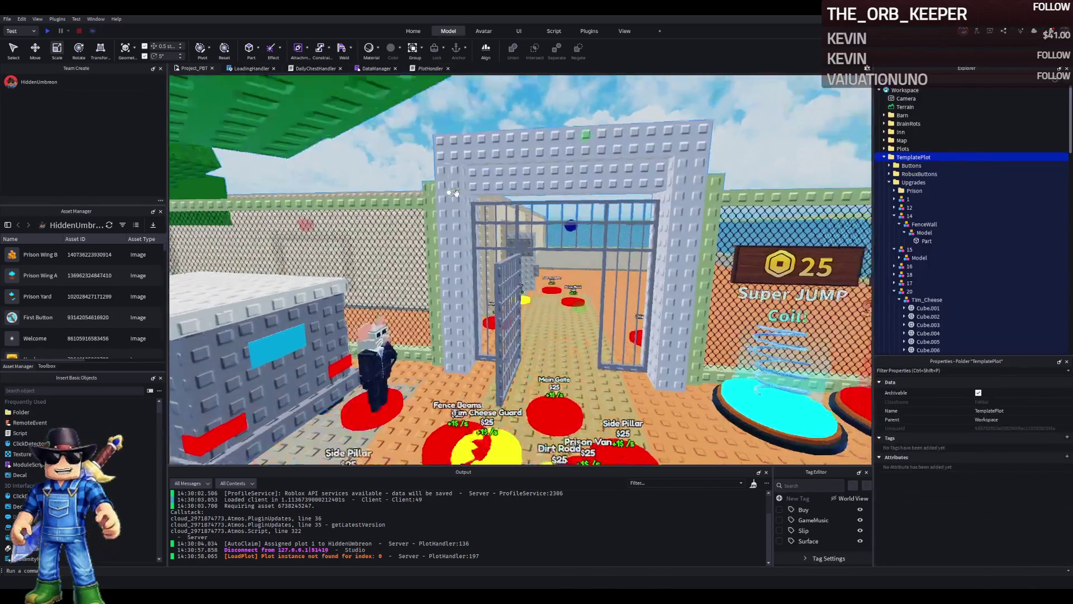
Step: Fly into the plot and inspect a prison cage bar, wall piece w1 and wall model 34
key("w")
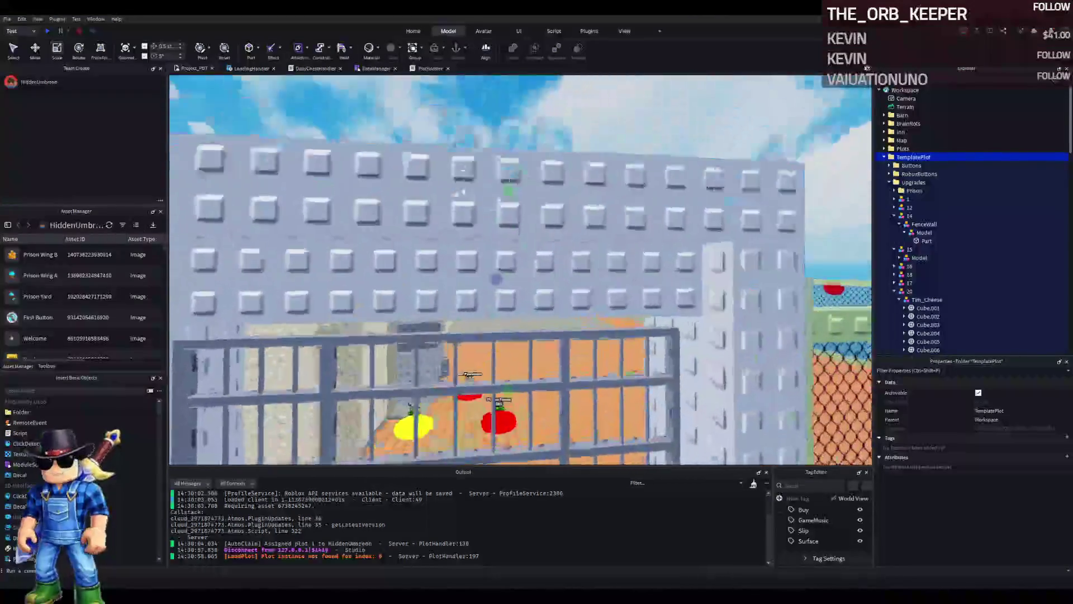
key("s")
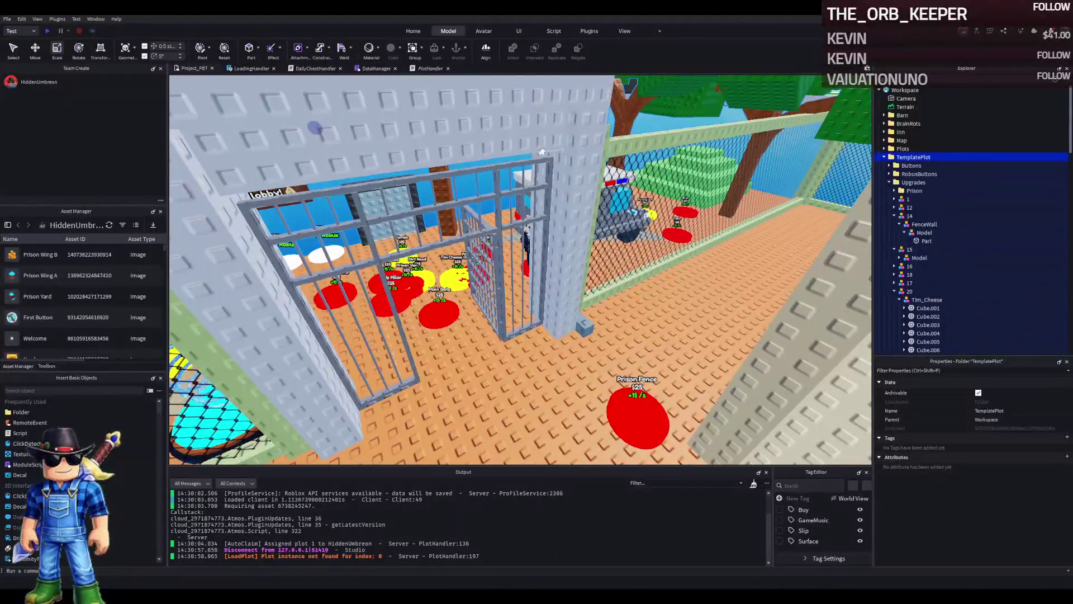
left_click(518, 165)
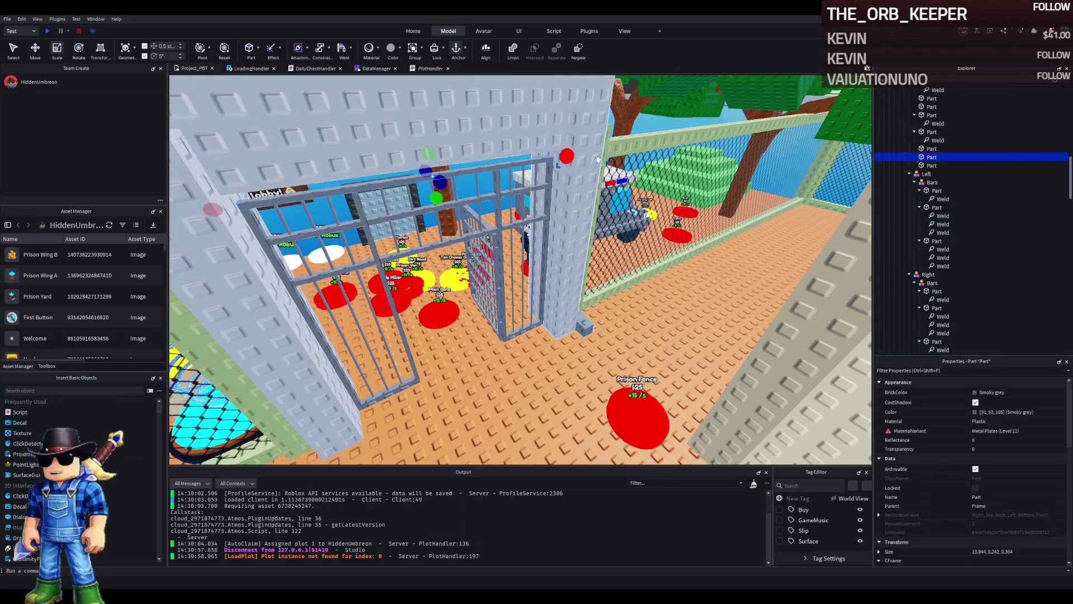
left_click(909, 173)
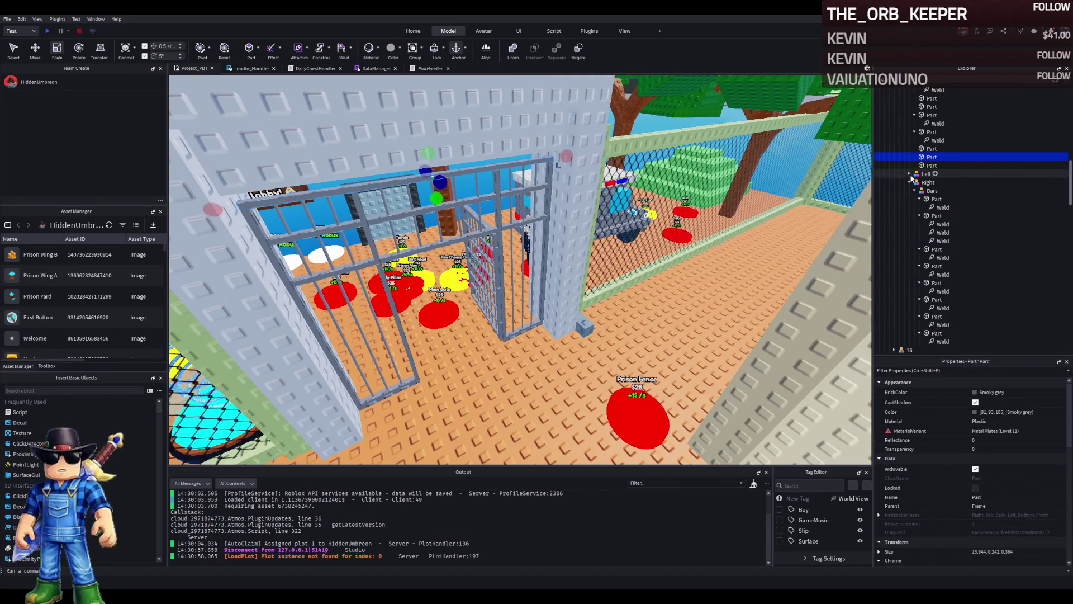
key("w")
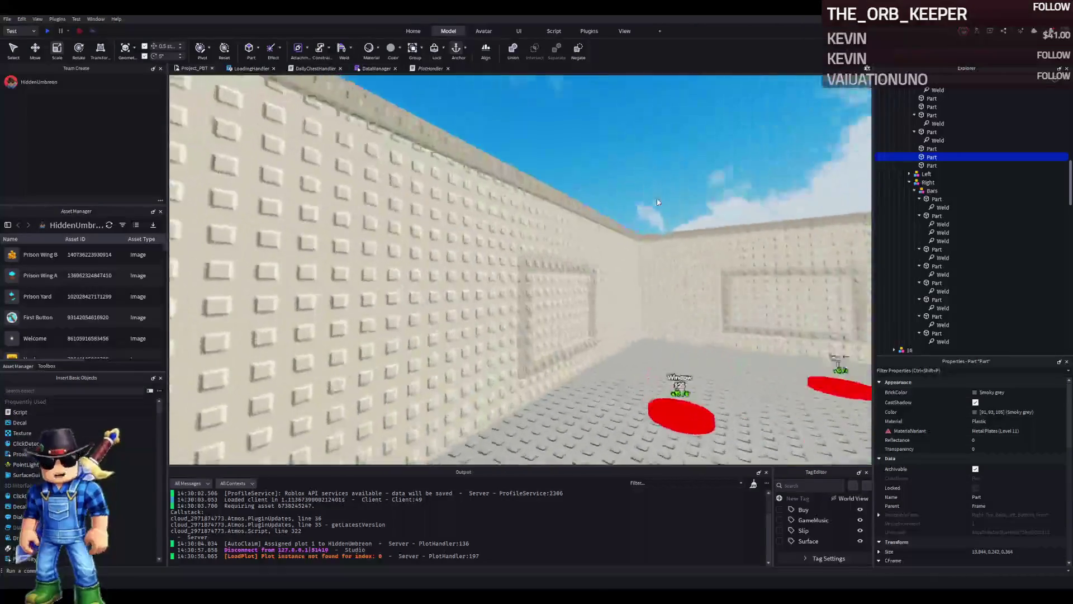
left_click(400, 168)
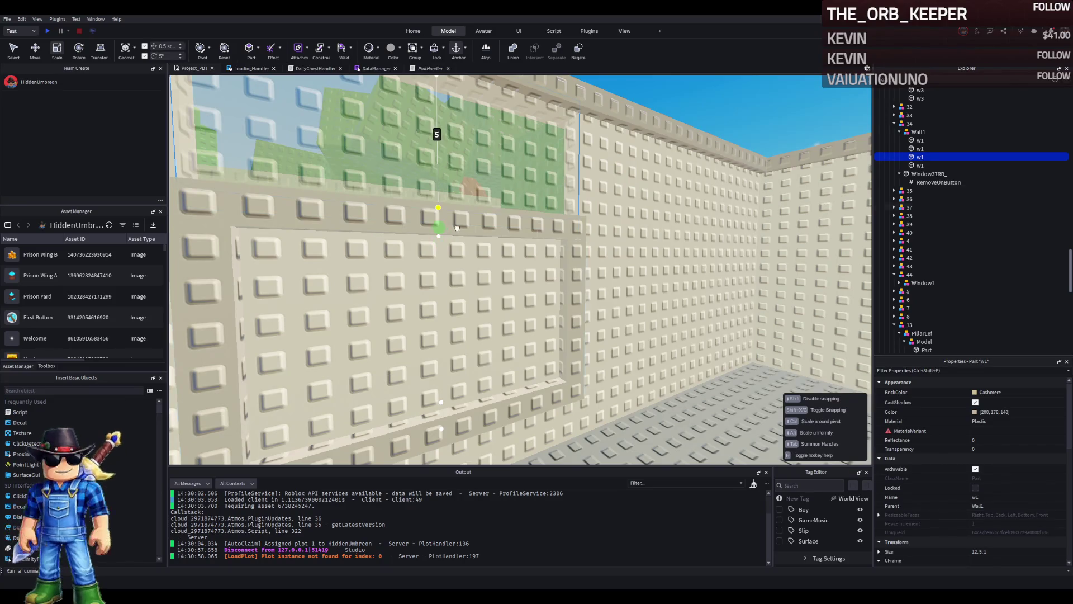
left_click(675, 293)
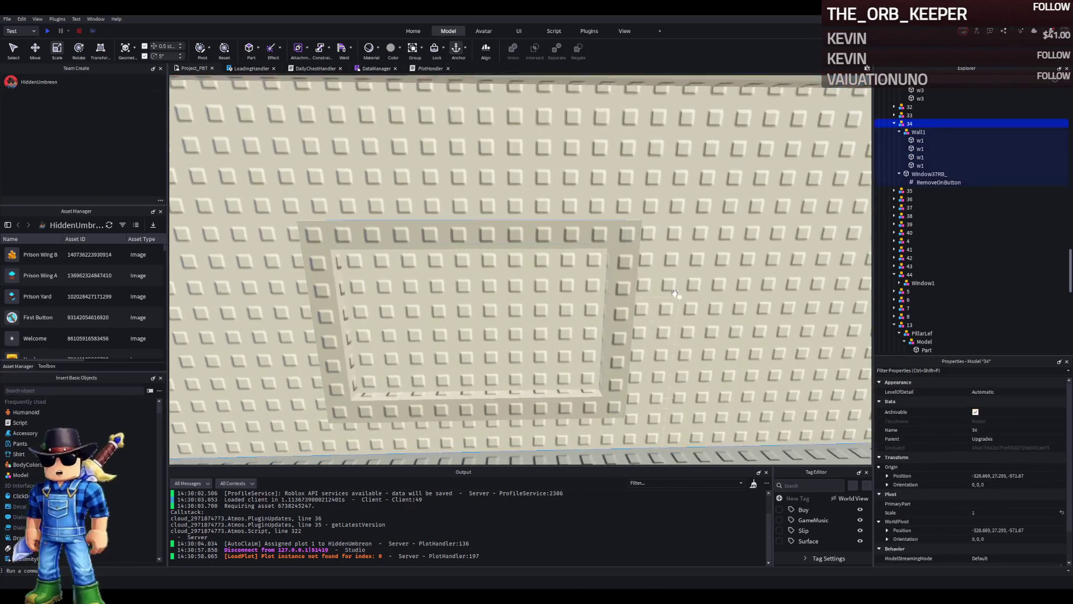
scroll(675, 293, "up", 3)
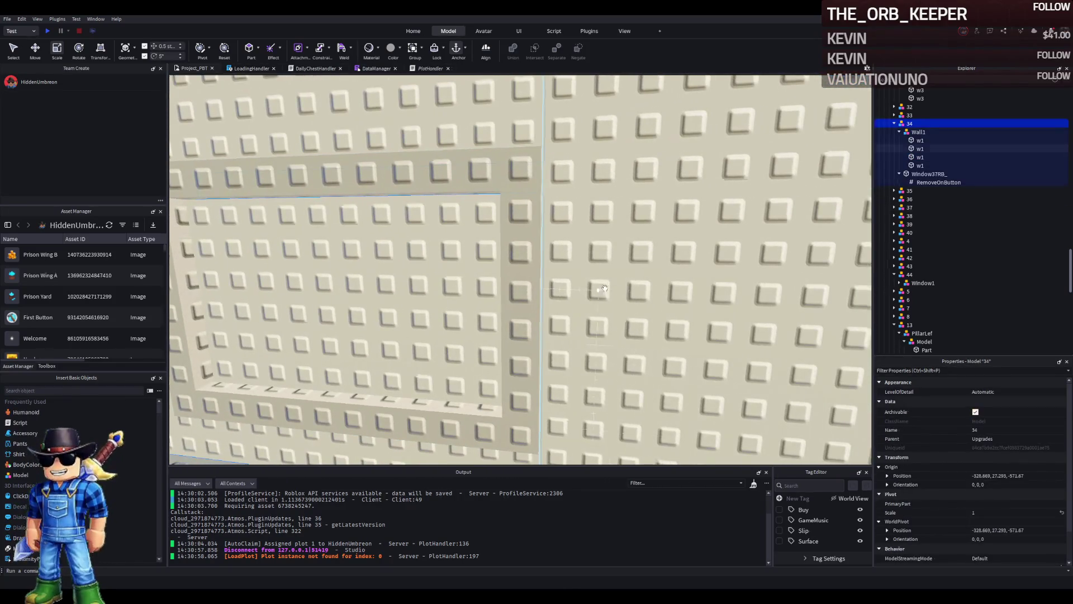
Step: Fly over the wall into the room of red buttons and select button part 26
key("s")
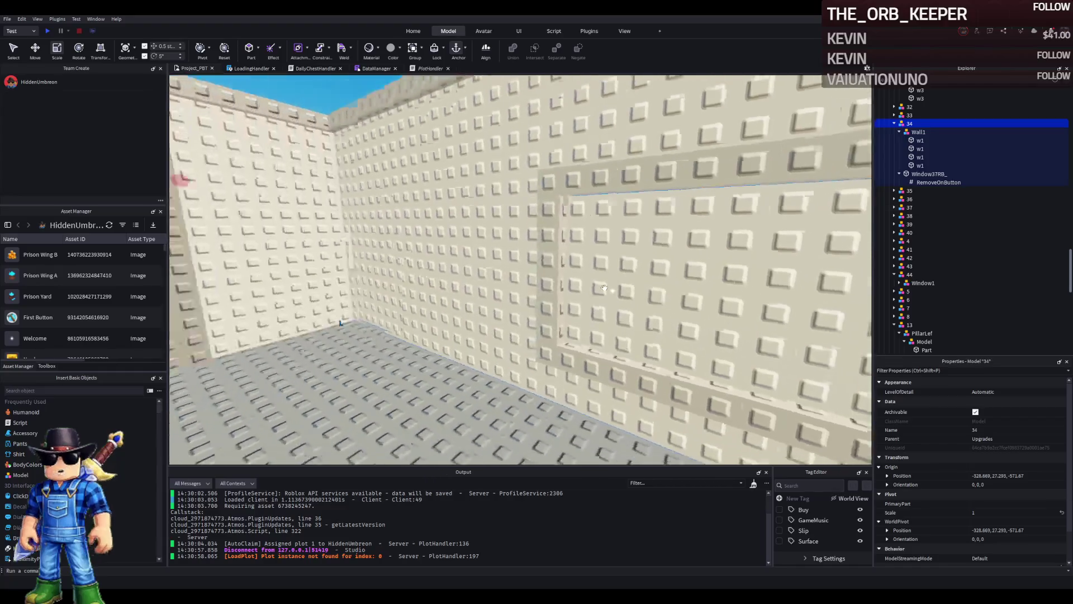
key("w")
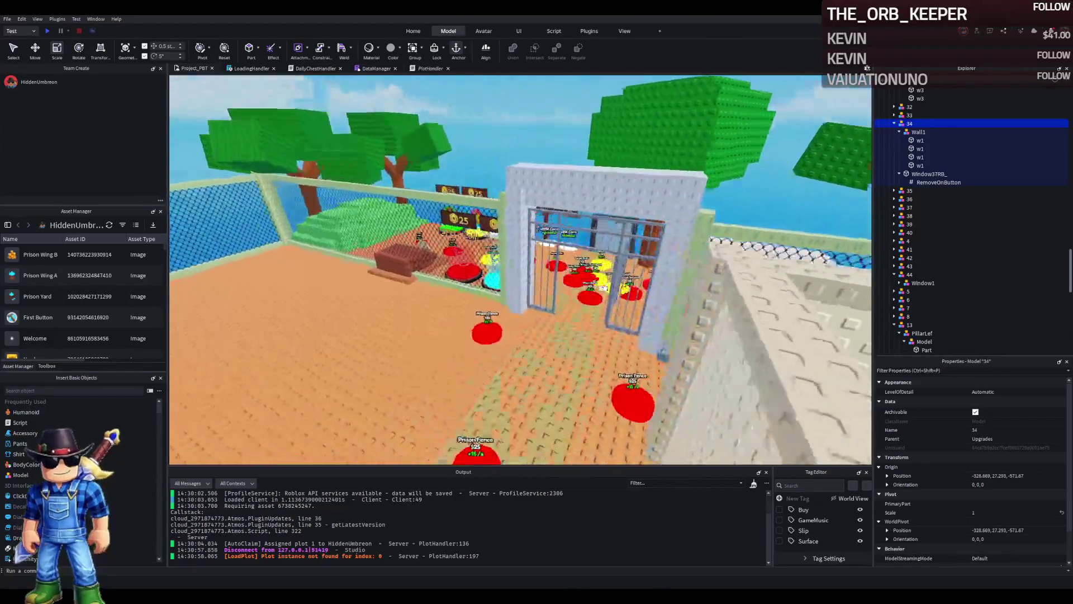
key("s")
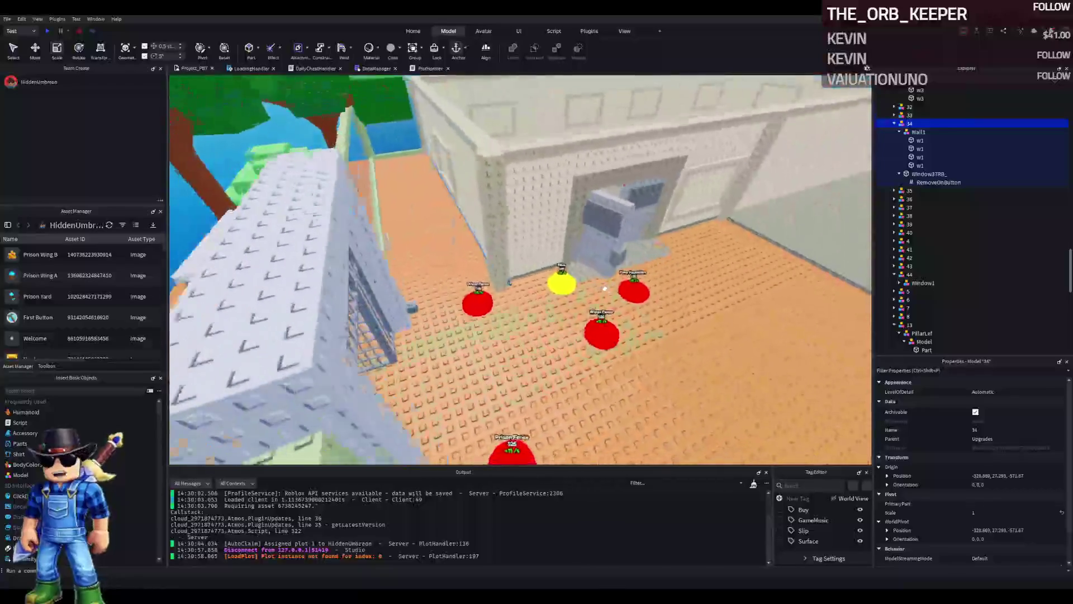
key("w")
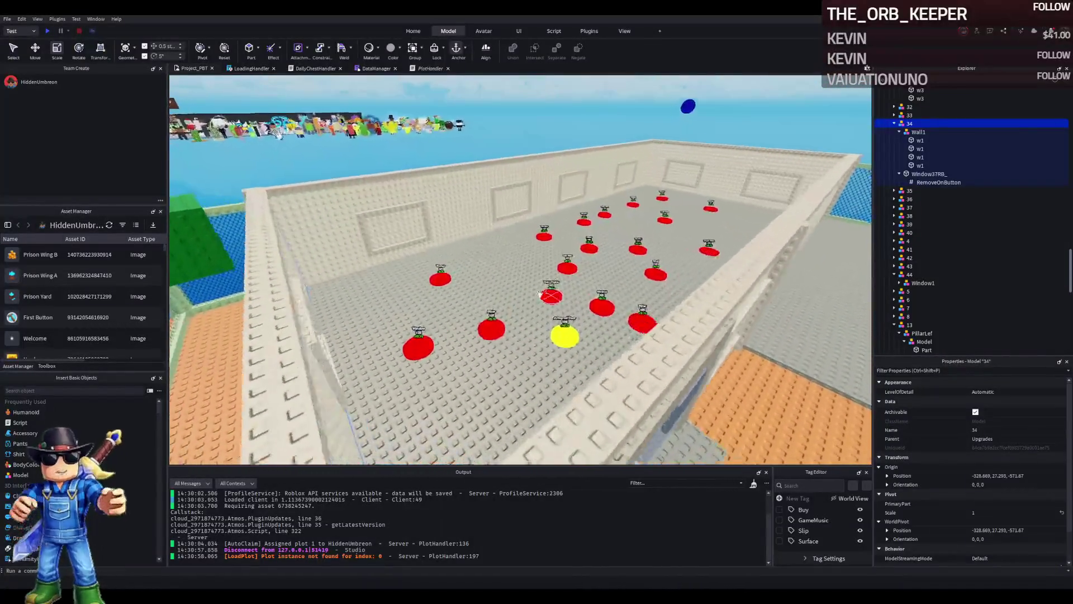
left_click(487, 335)
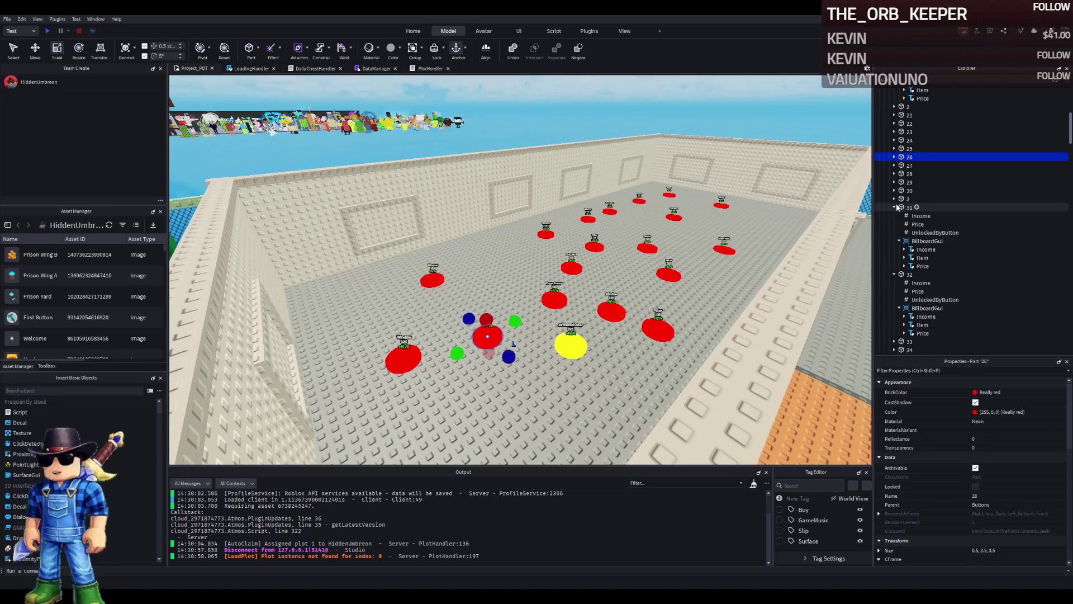
Step: Locate upgrade buttons 31, 41 and 37 in the viewport and Explorer
key("f")
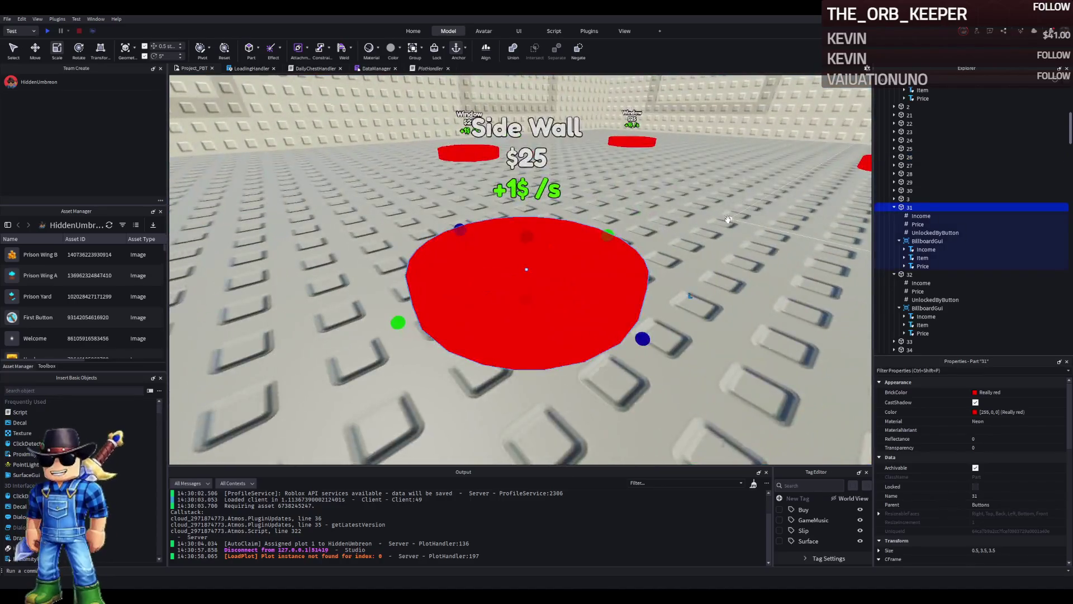
scroll(727, 219, "down", 3)
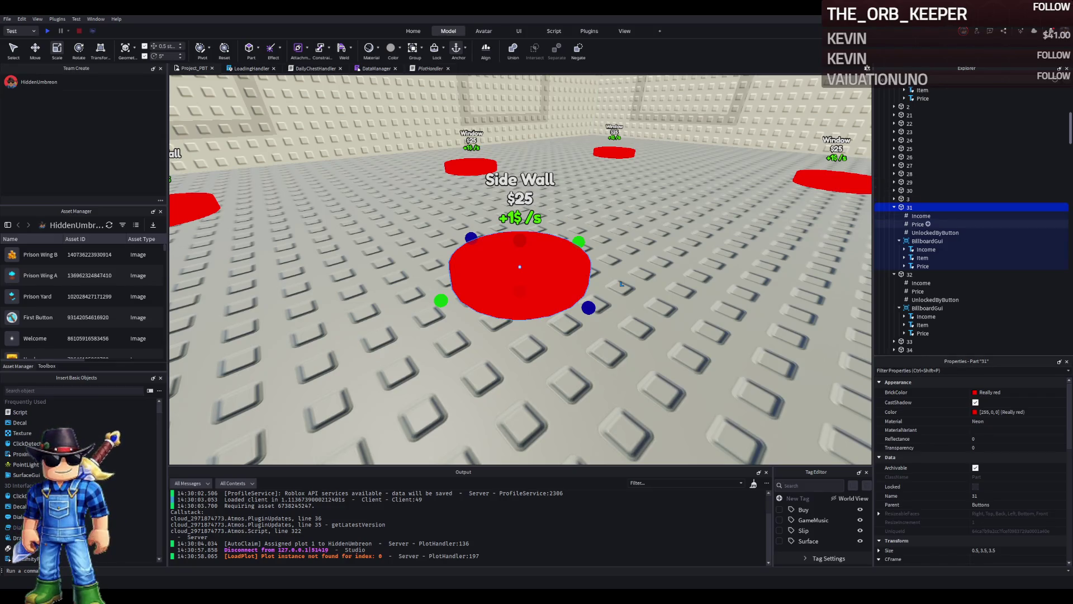
left_click(917, 223)
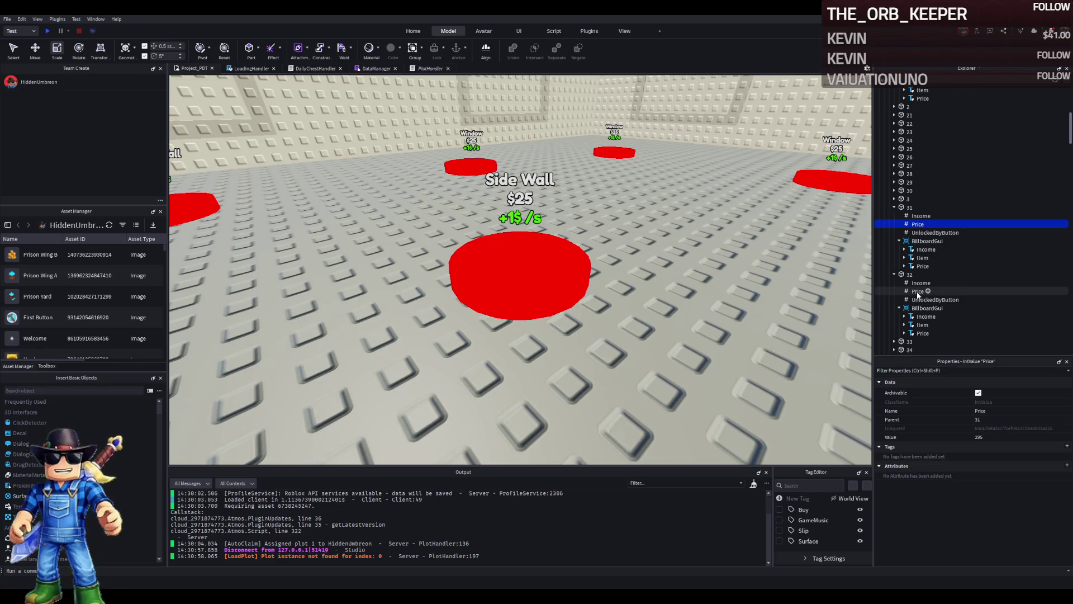
scroll(448, 233, "down", 5)
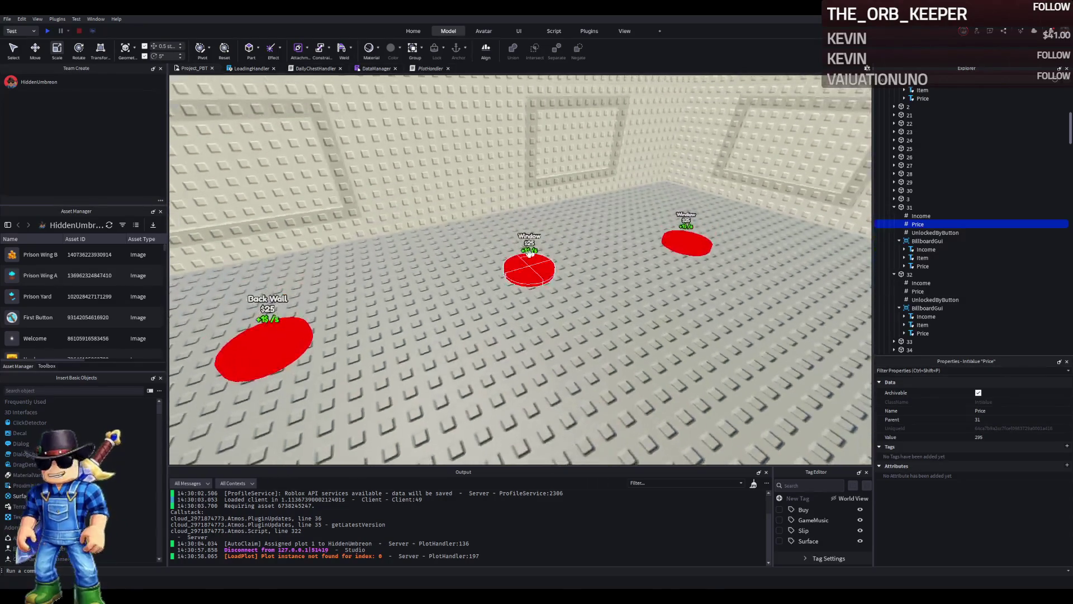
left_click(529, 269)
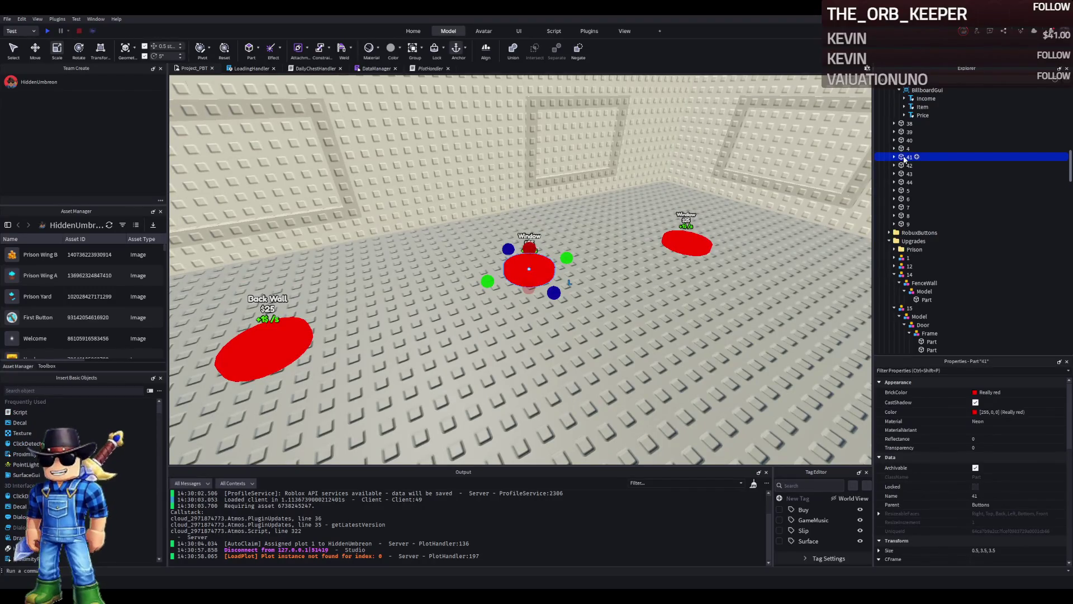
scroll(909, 157, "up", 4)
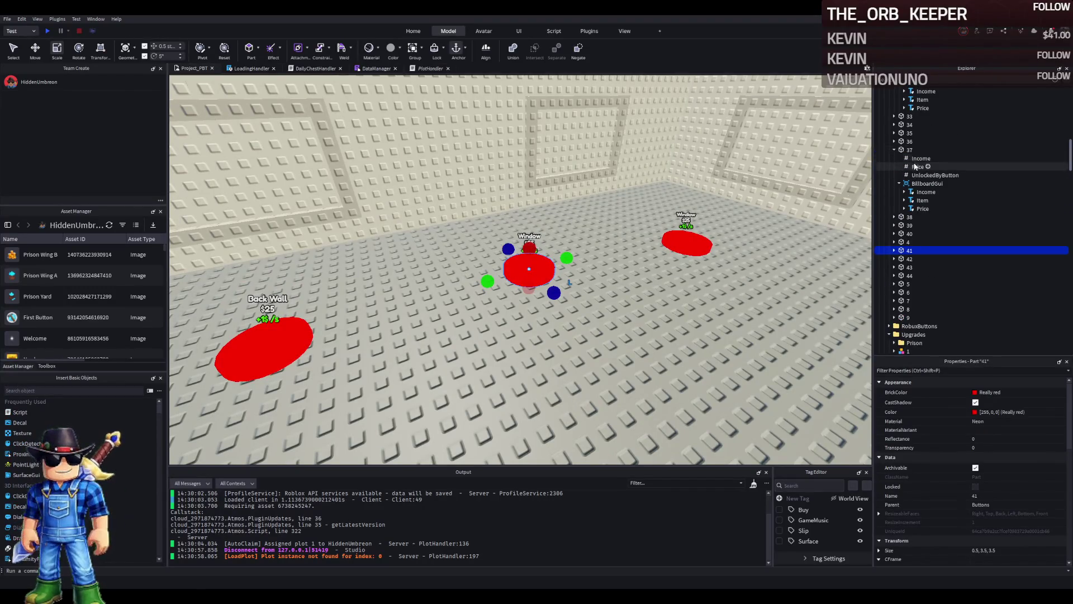
left_click(909, 150)
key("f")
scroll(641, 182, "down", 5)
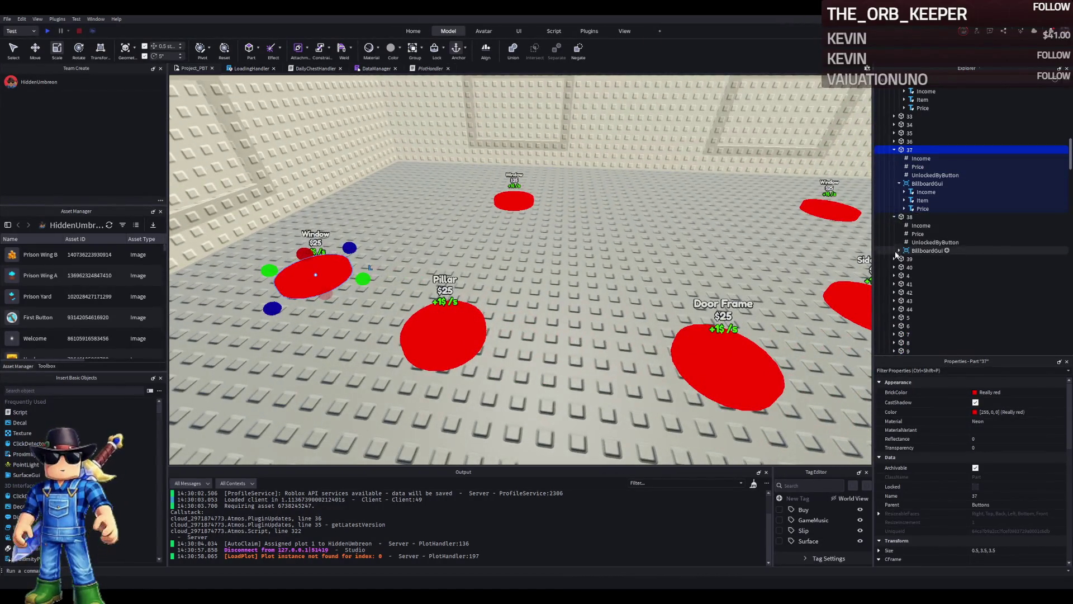
Step: Expand button entries 39 and 42 in Explorer to reveal their values
left_click(894, 258)
scroll(897, 302, "down", 2)
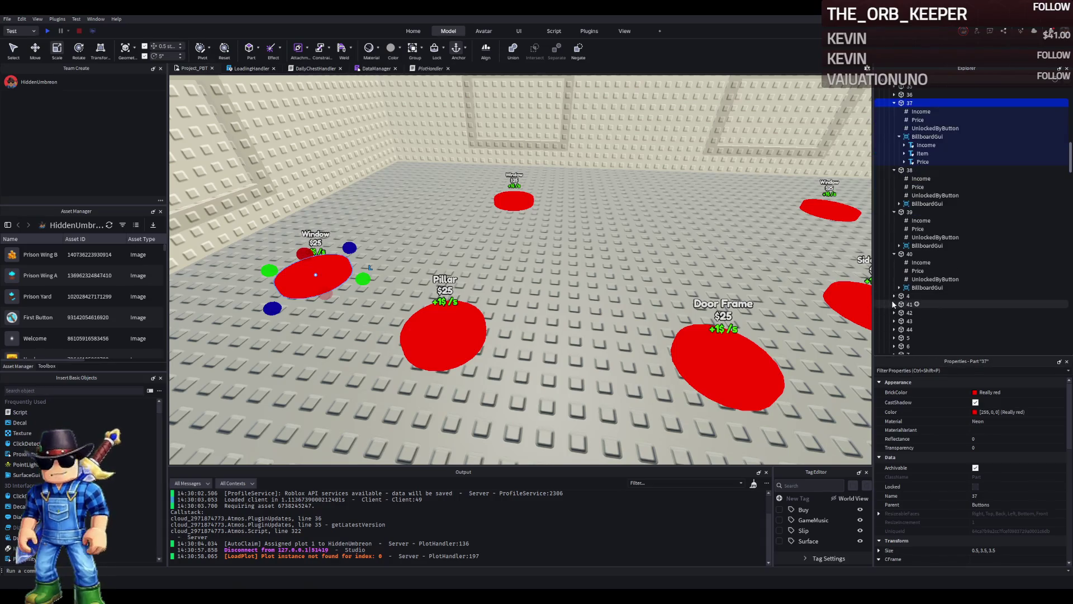
scroll(897, 313, "down", 1)
left_click(894, 323)
scroll(895, 320, "down", 2)
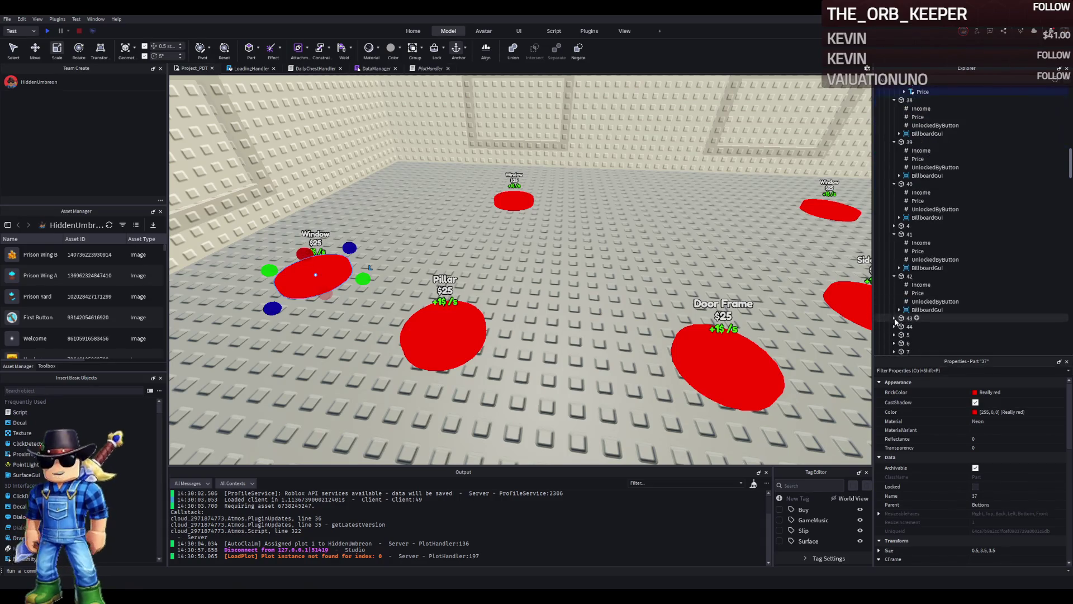
scroll(896, 320, "down", 1)
Step: Multi-select the Price values of buttons 43, 42 and 39
left_click(917, 314, "ctrl")
scroll(920, 321, "down", 1)
scroll(921, 324, "up", 3)
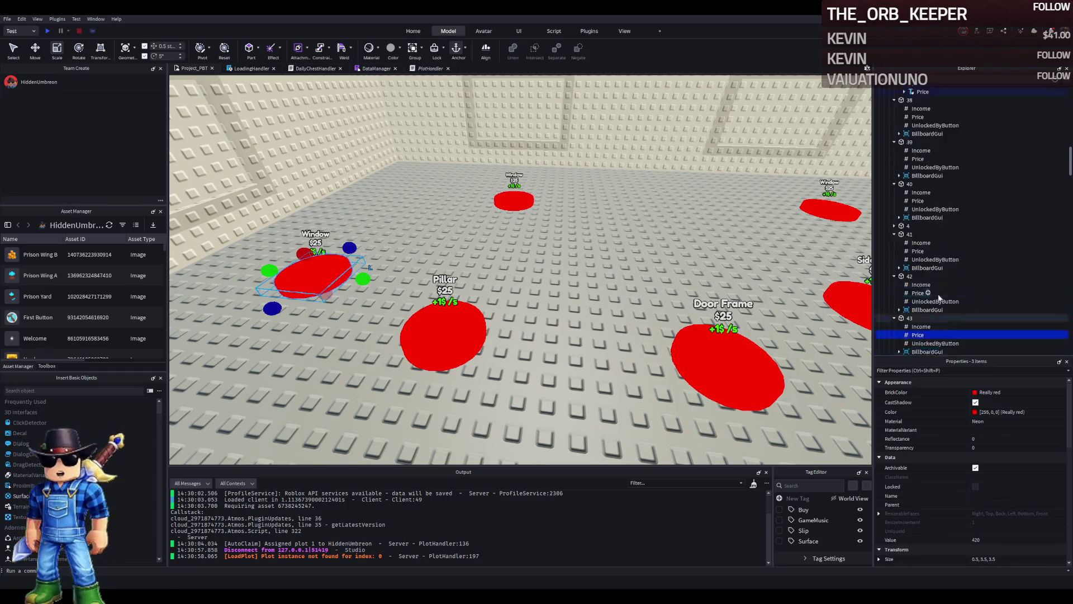
left_click(914, 317, "ctrl")
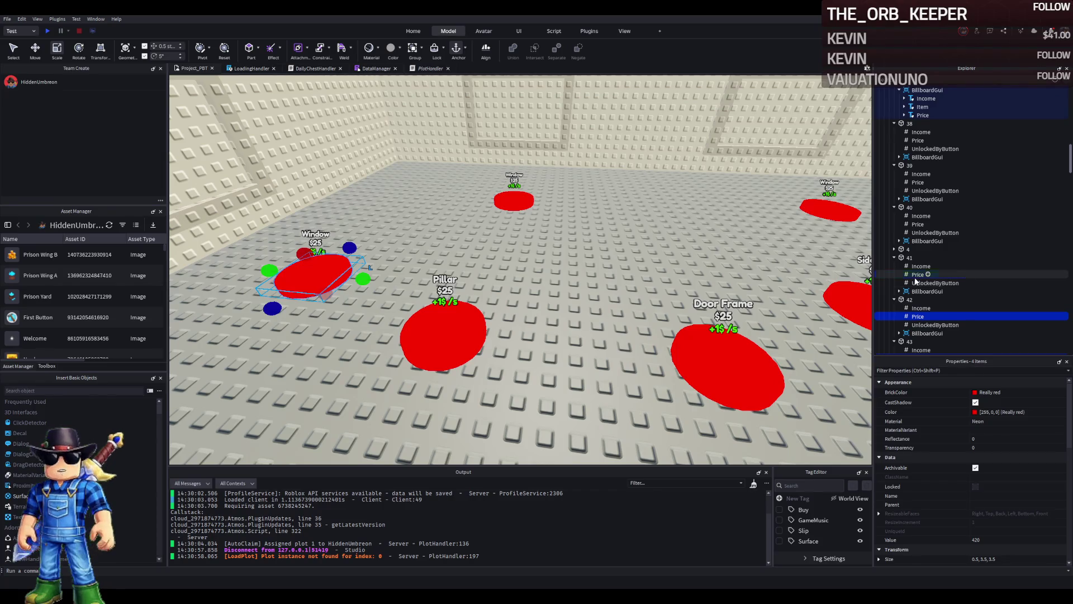
left_click(917, 182, "ctrl")
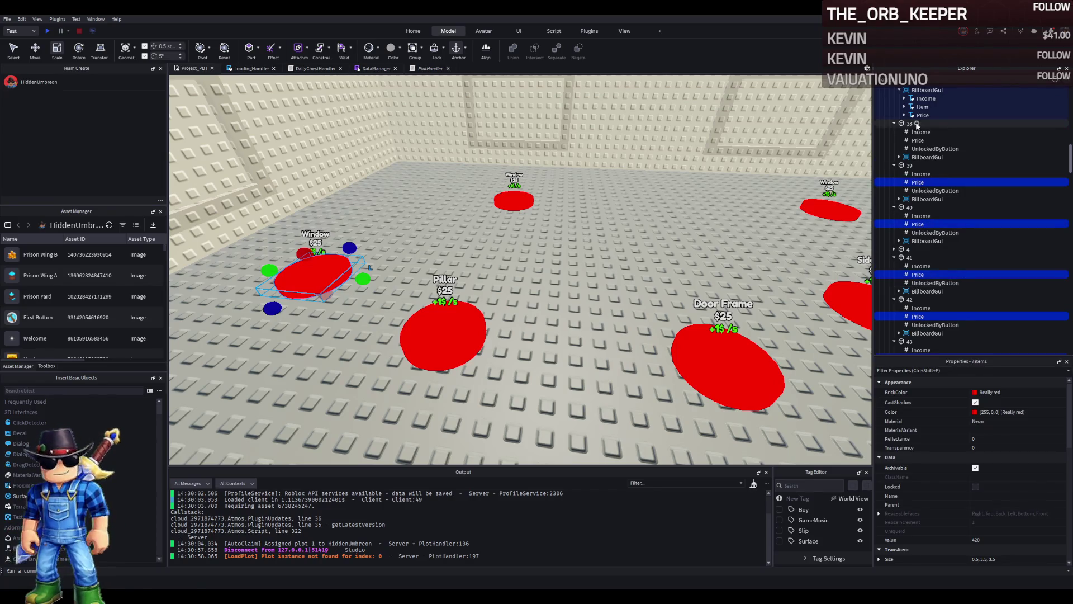
scroll(927, 148, "up", 3)
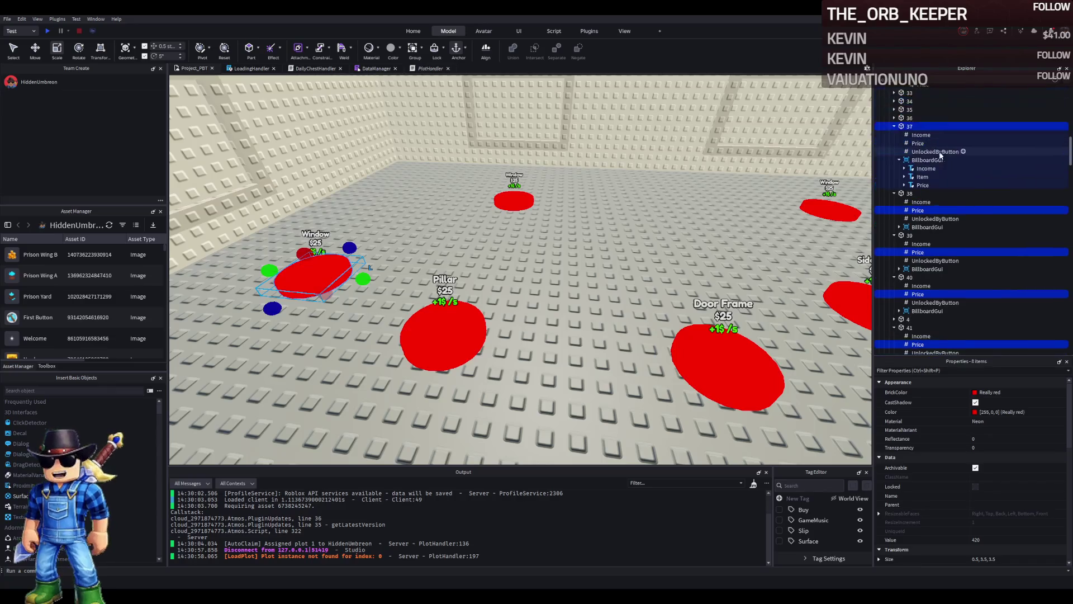
left_click(922, 177, "ctrl")
left_click(920, 178, "ctrl")
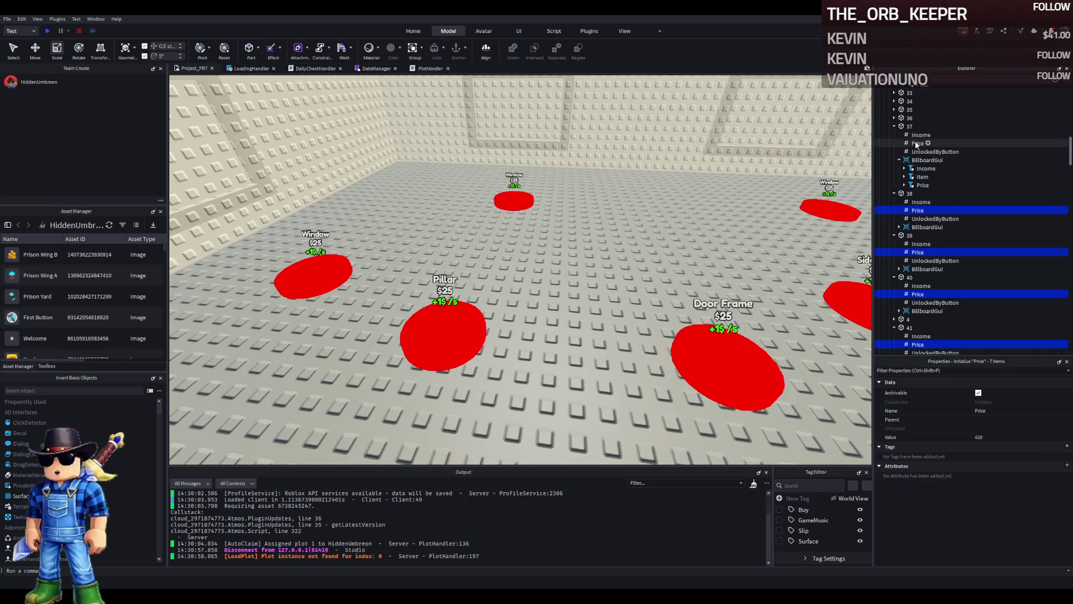
Step: Set the selected buttons' Price value to 45
left_click(995, 439)
type("45")
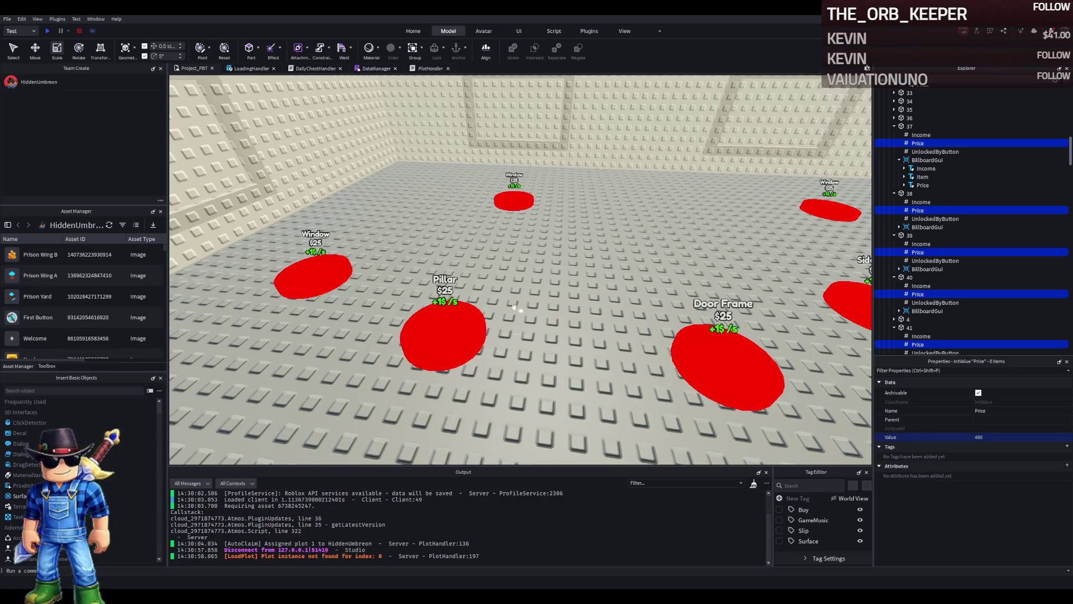
scroll(453, 239, "down", 10)
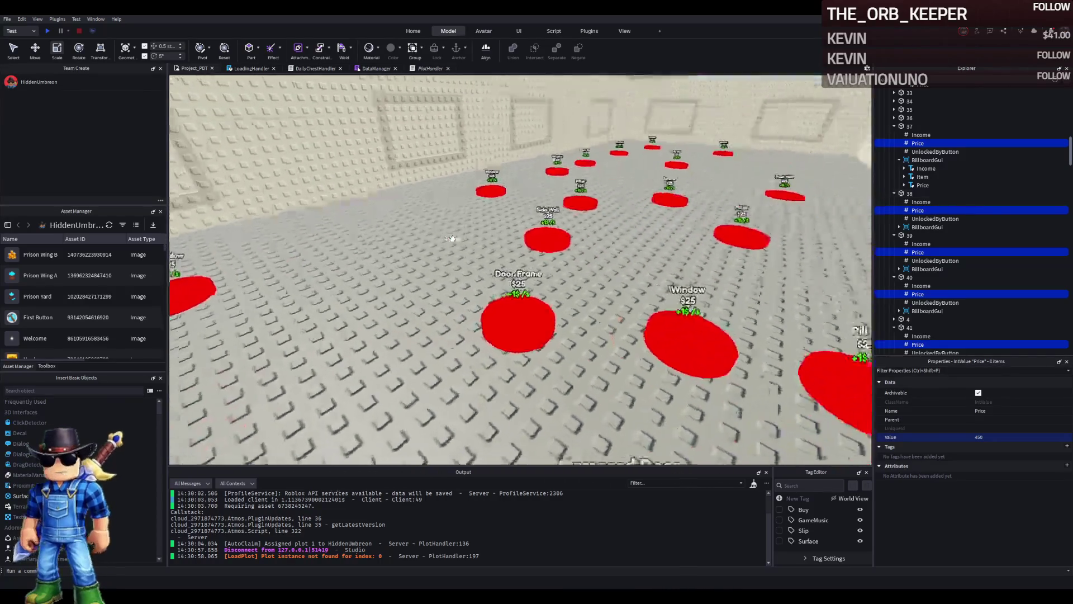
key("w")
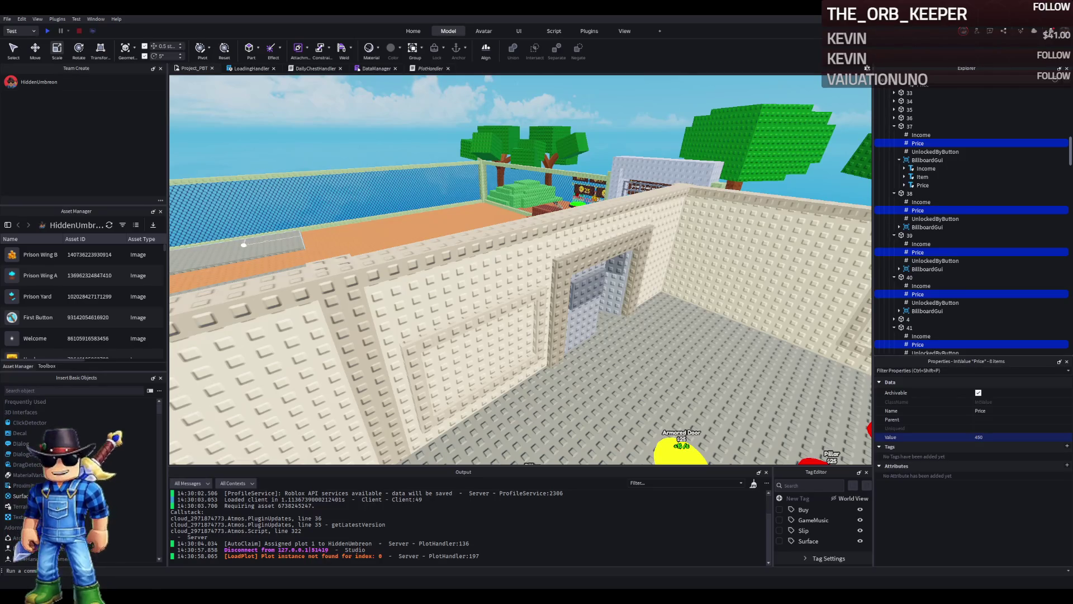
left_click_drag(372, 184, 503, 185)
left_click(427, 142)
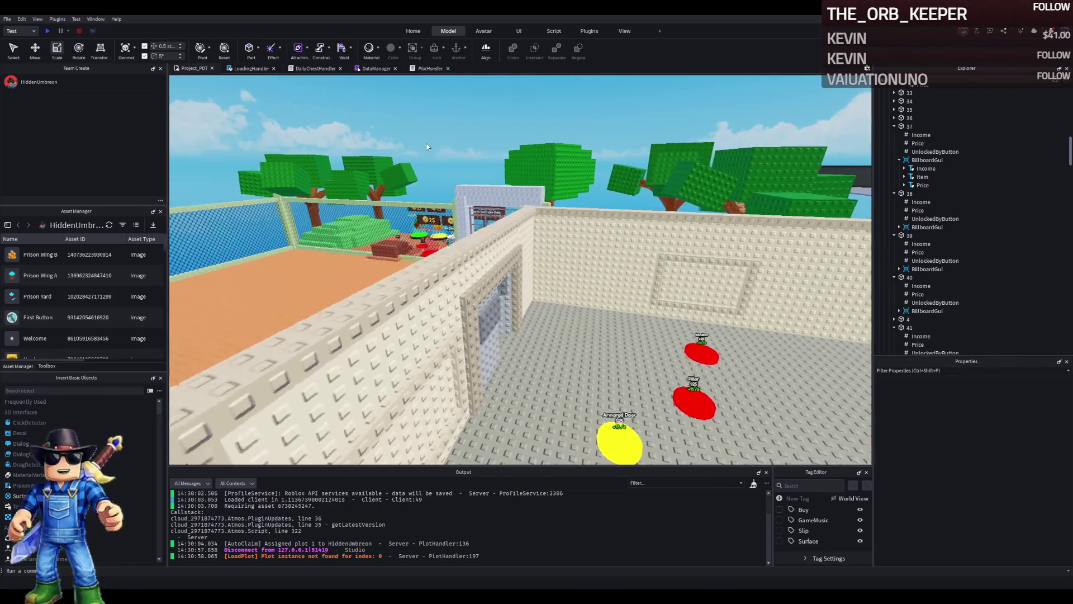
key("w")
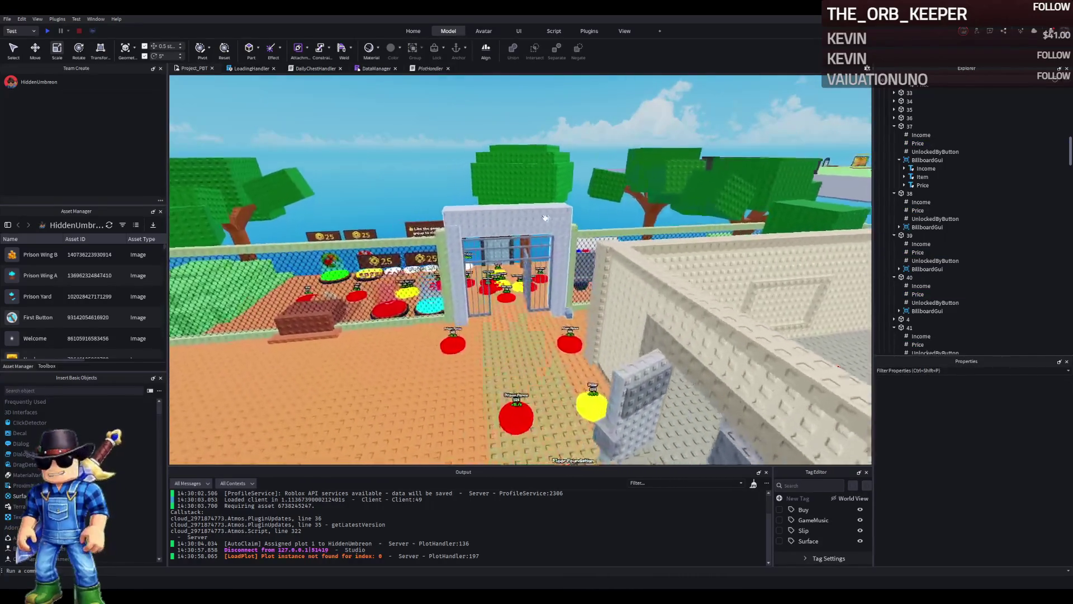
key("w")
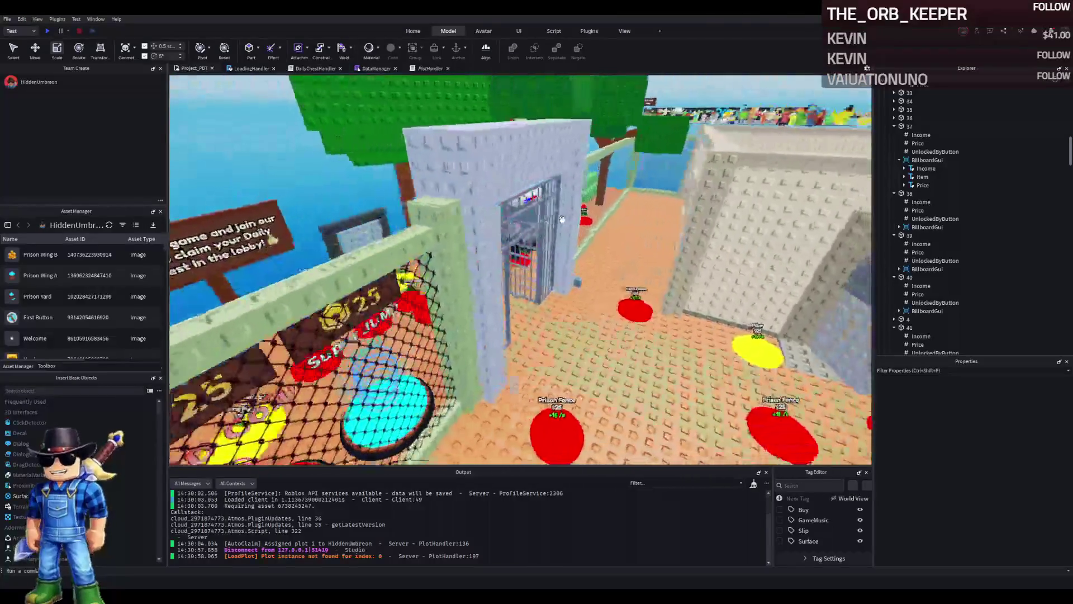
key("s")
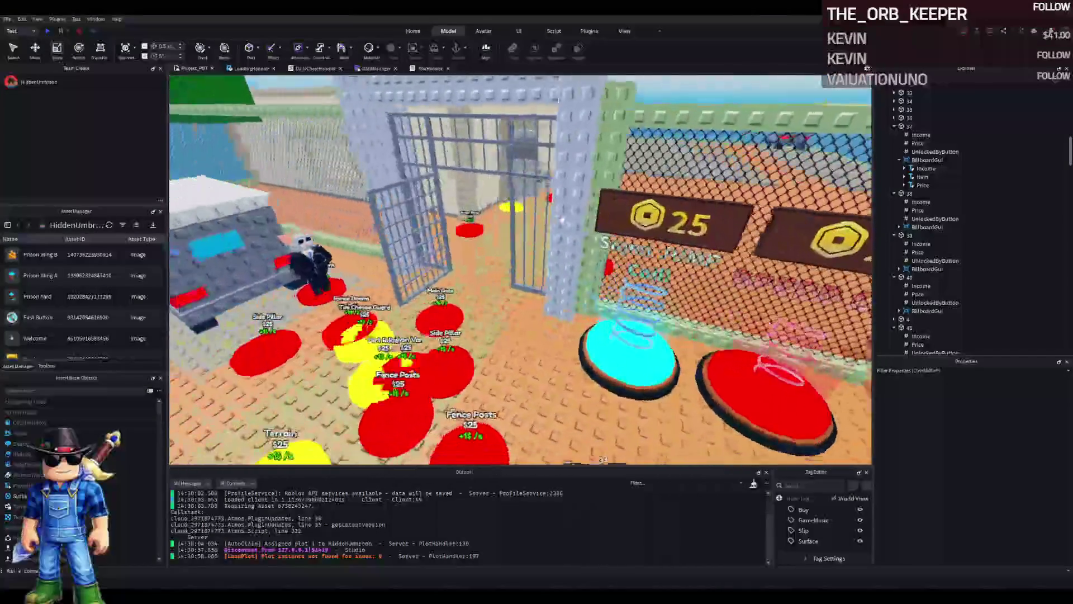
key("w")
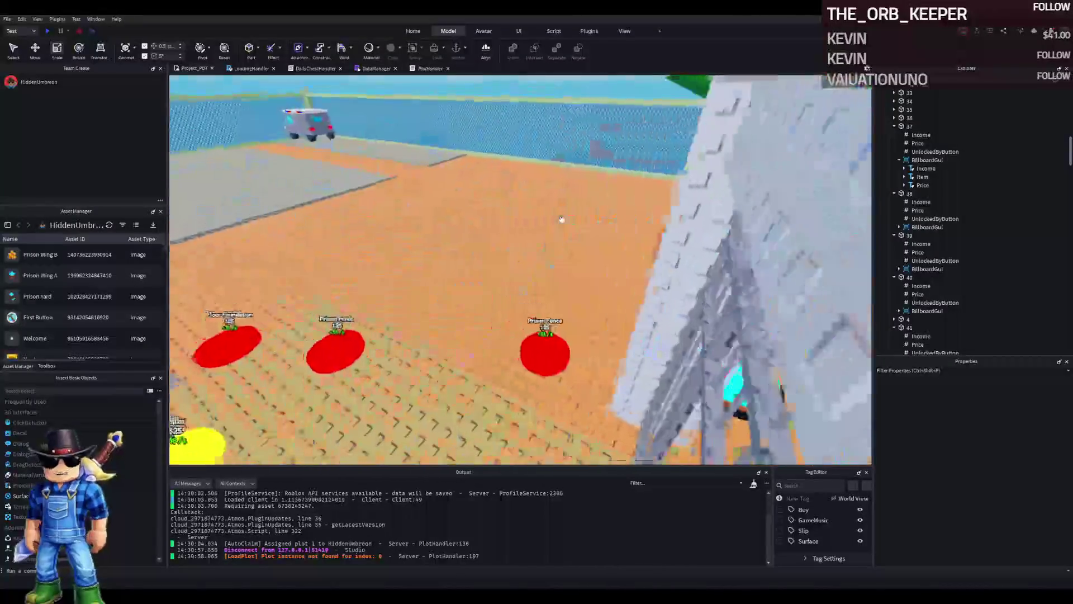
key("a")
key("s")
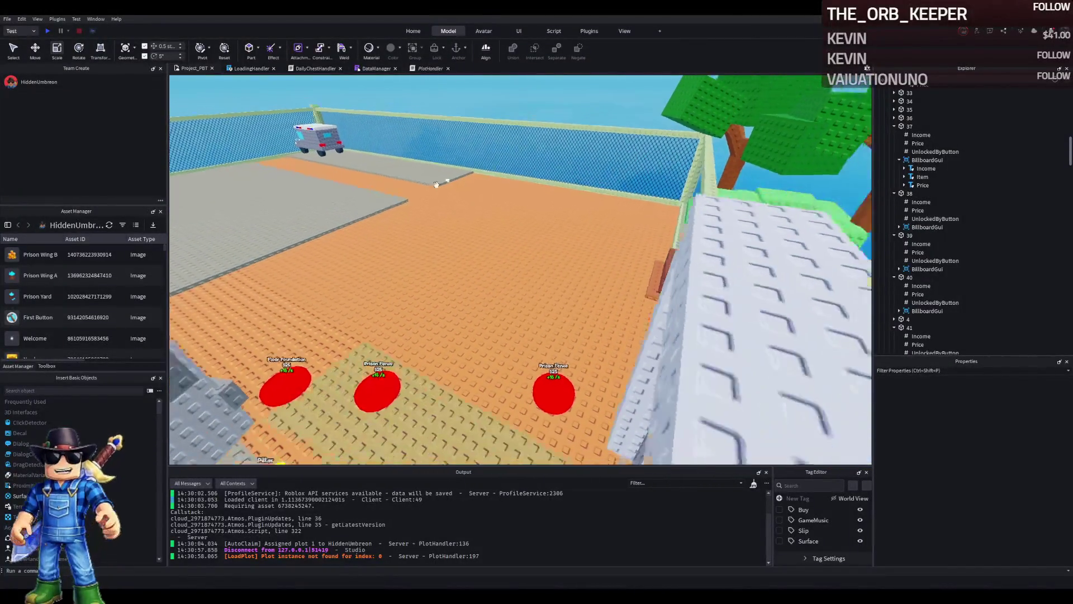
key("a")
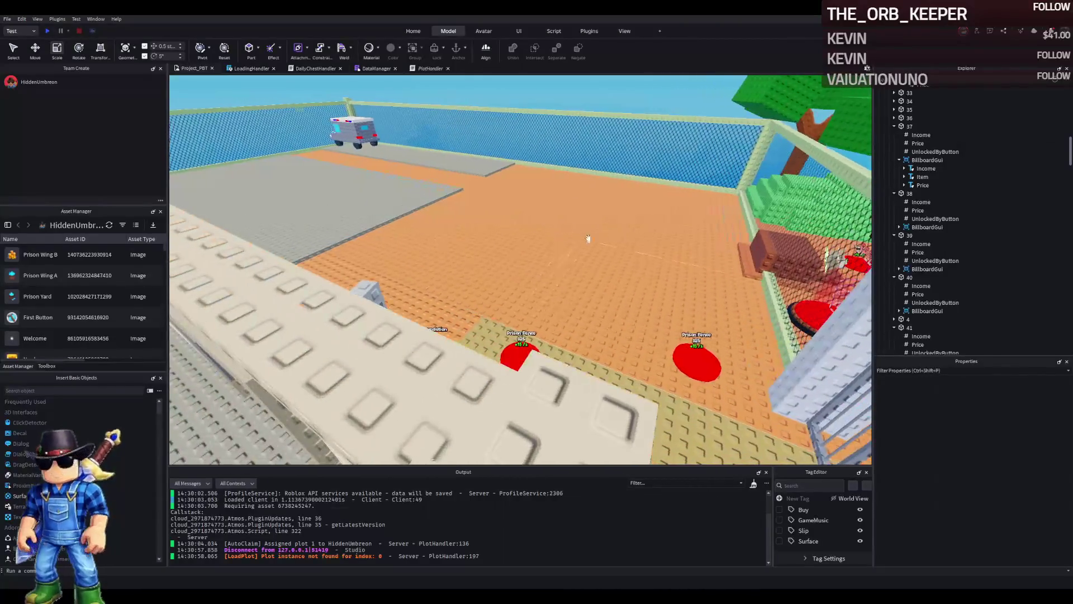
key("s")
key("w")
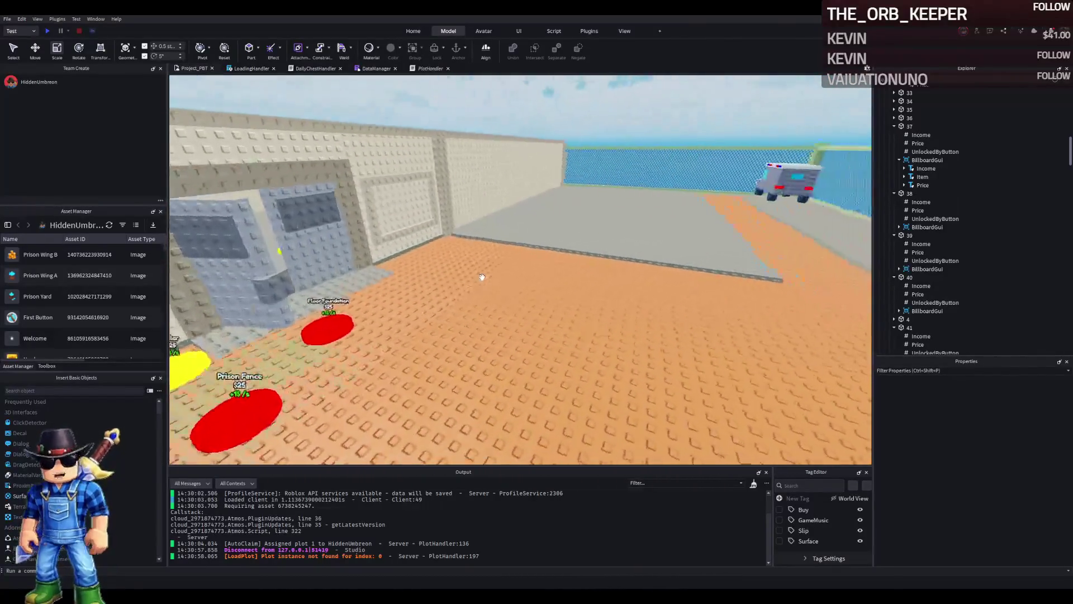
key("w")
key("d")
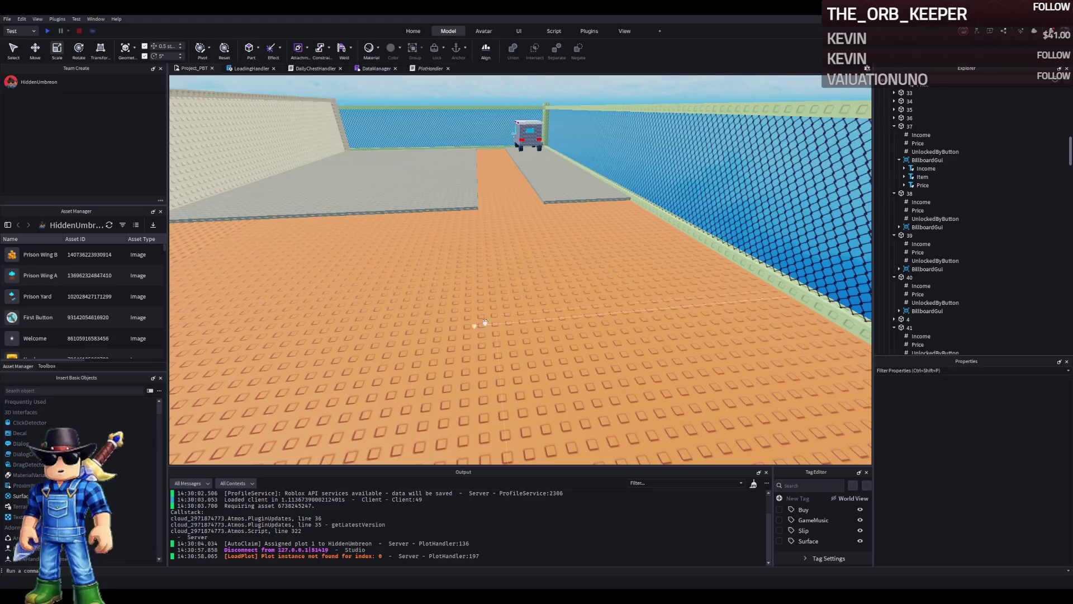
key("a")
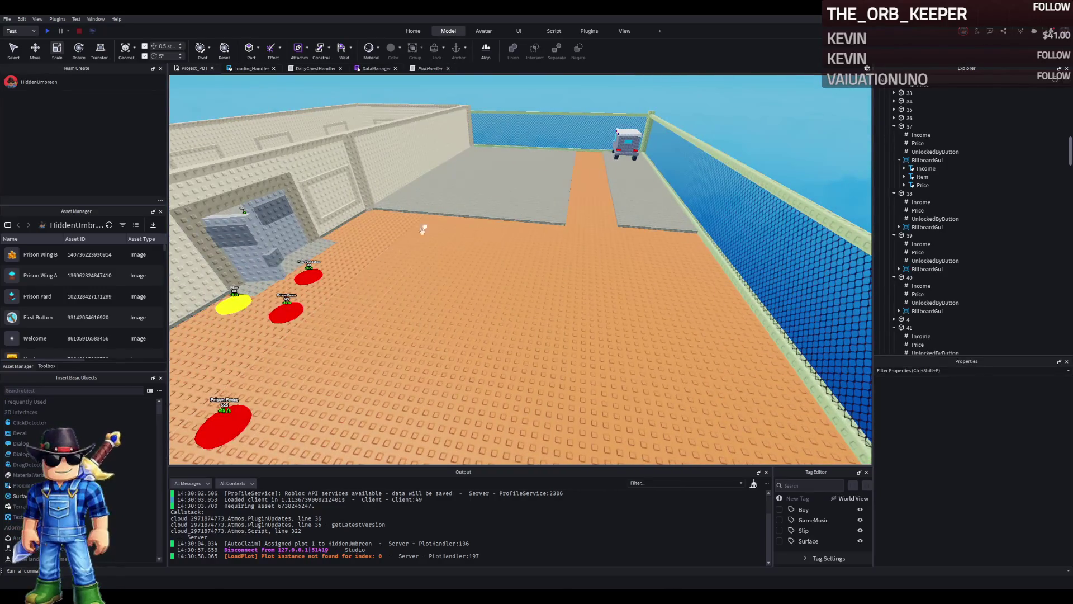
left_click_drag(386, 249, 415, 274)
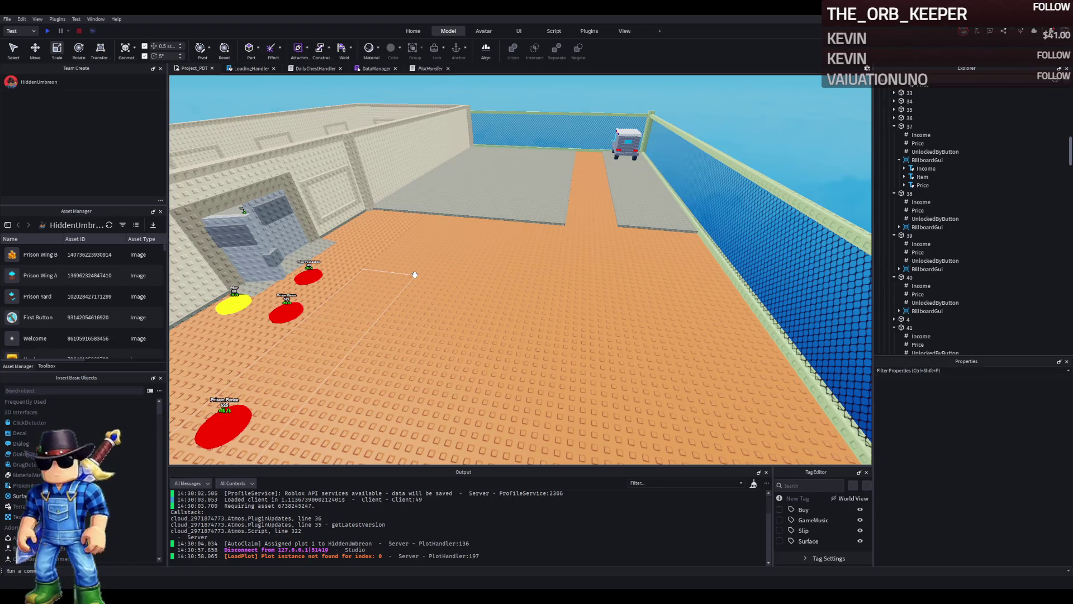
left_click_drag(414, 274, 500, 258)
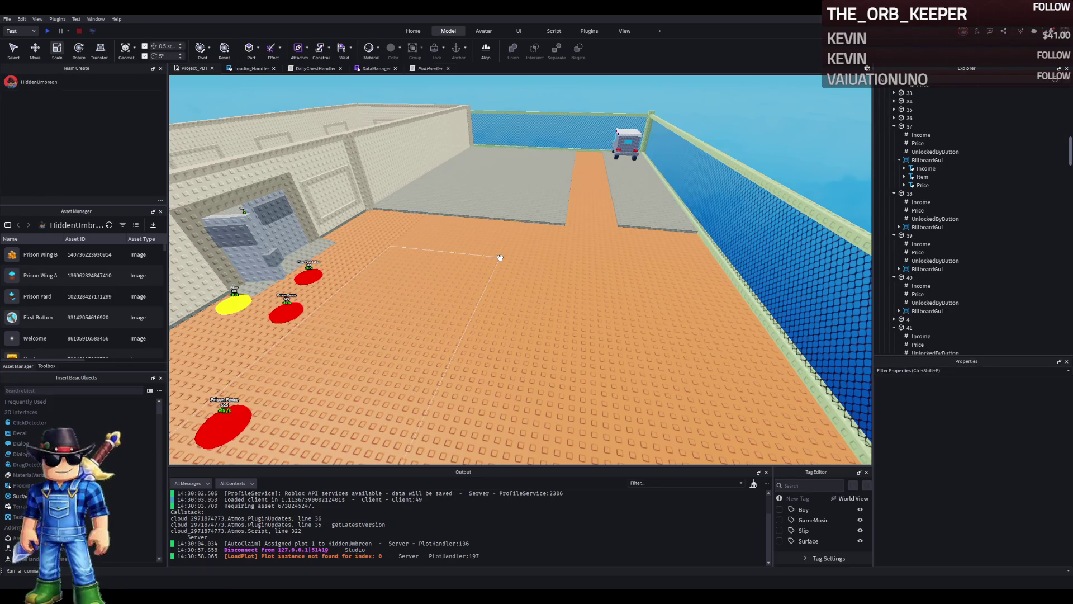
left_click_drag(501, 258, 405, 249)
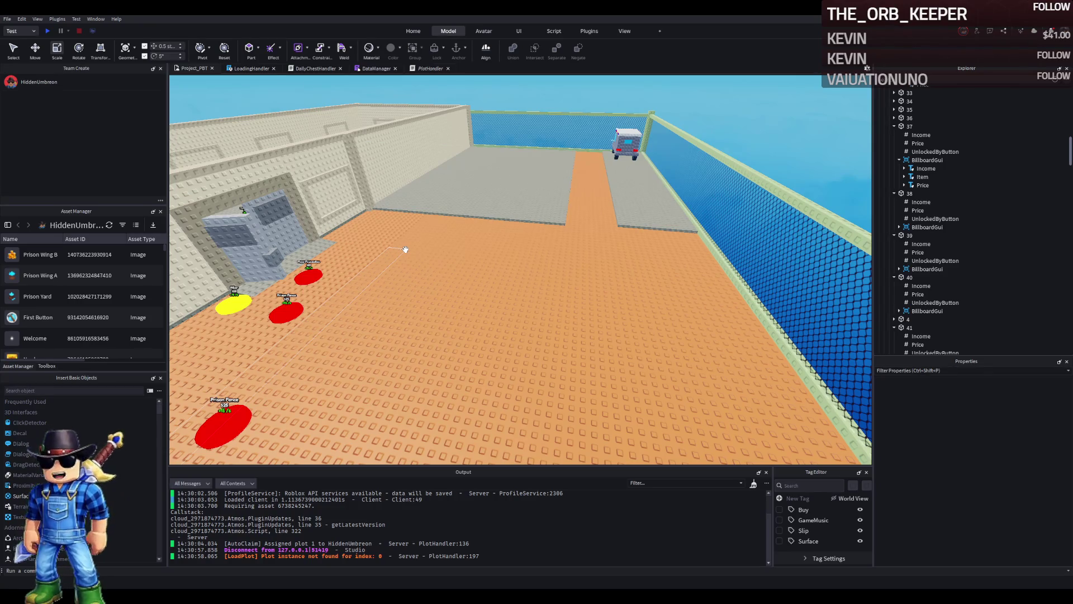
mouse_move(405, 249)
left_mouse_down()
mouse_move(391, 248)
mouse_move(404, 345)
mouse_move(360, 350)
mouse_move(440, 335)
mouse_move(360, 302)
left_mouse_up()
mouse_move(596, 288)
left_mouse_down()
mouse_move(494, 285)
mouse_move(421, 242)
mouse_move(443, 244)
mouse_move(478, 277)
left_mouse_up()
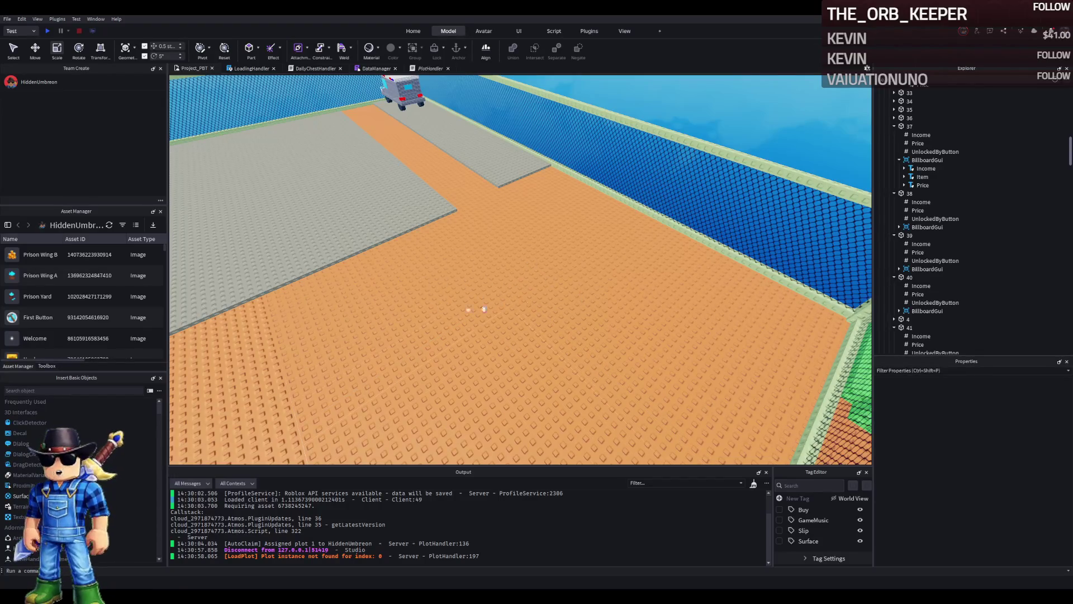
scroll(558, 266, "down", 3)
scroll(497, 242, "up", 4)
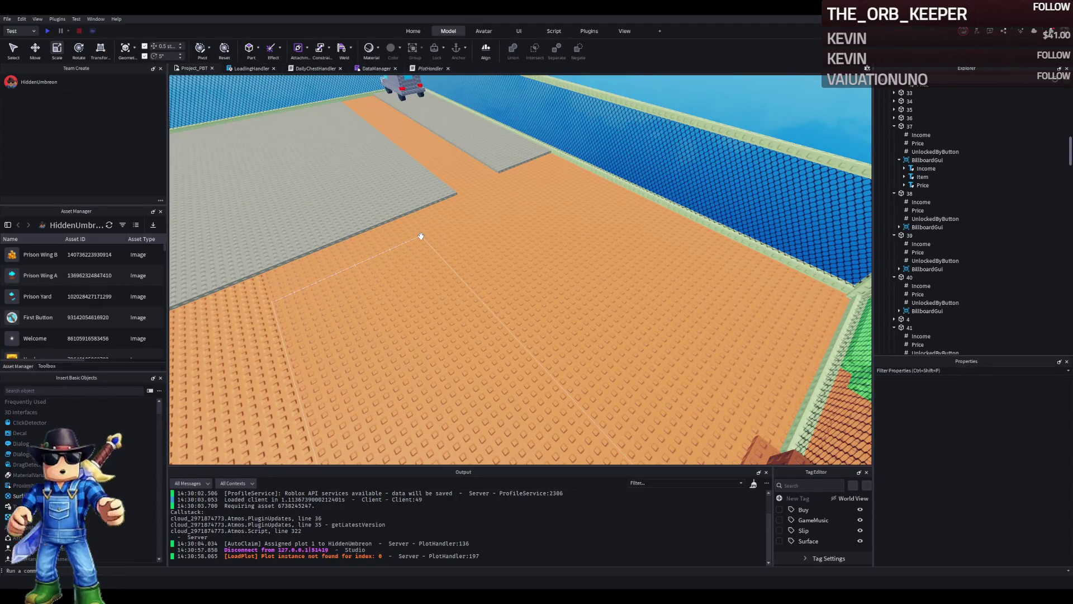
key("f")
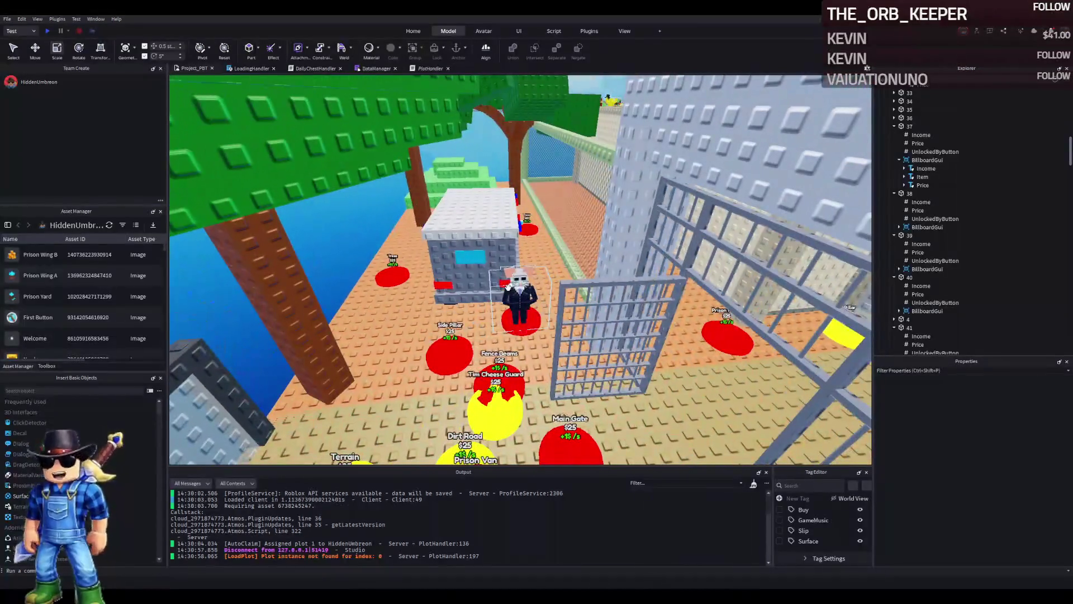
left_click(552, 337)
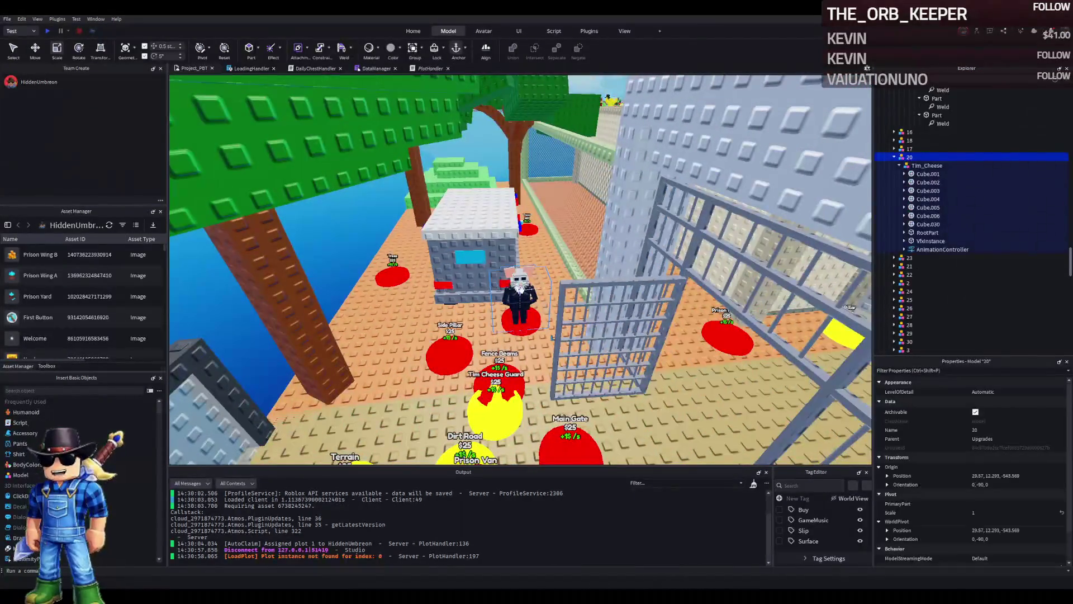
left_click(905, 166)
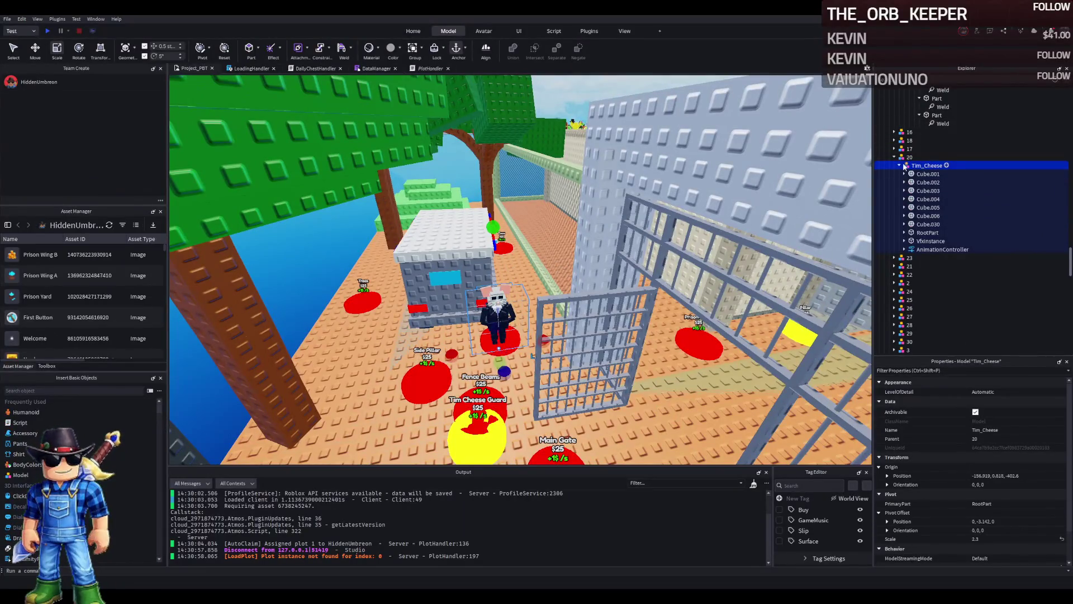
left_click(900, 166)
scroll(1000, 492, "down", 2)
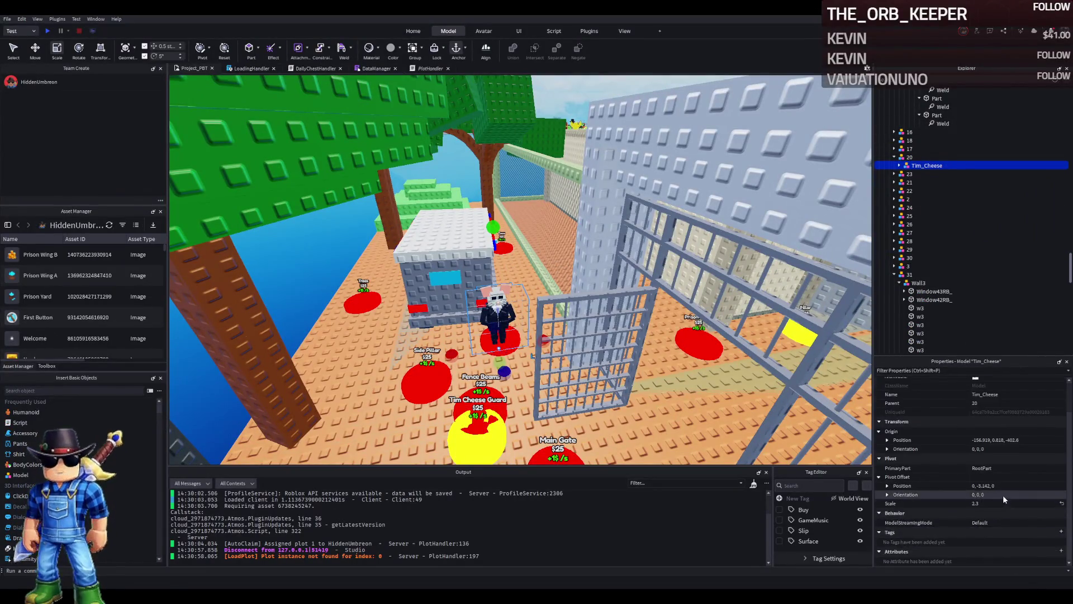
left_click(1004, 501)
type("3")
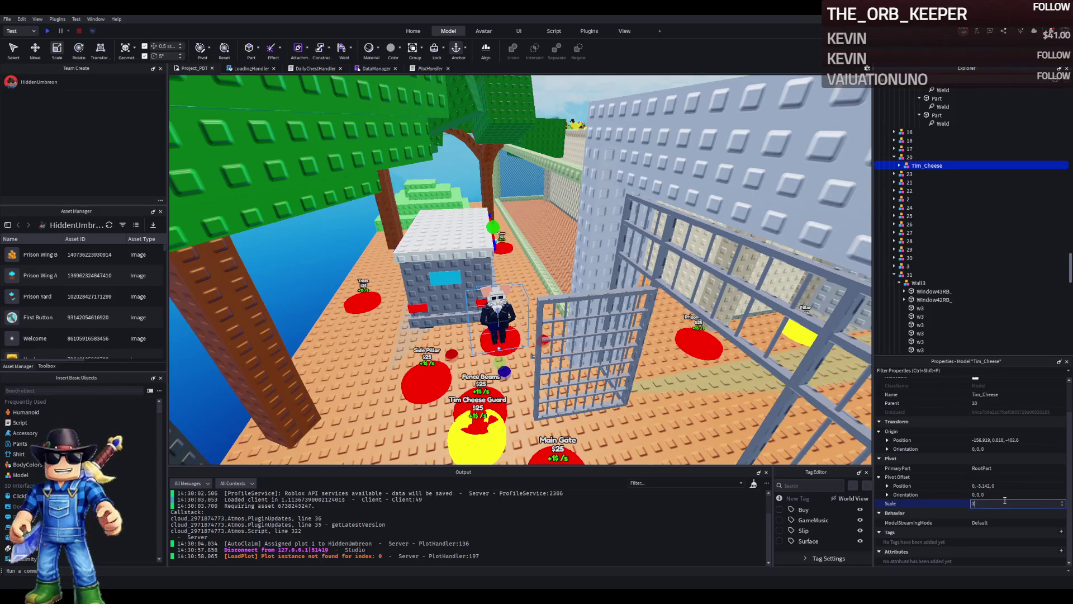
key("Return")
left_click(1004, 502)
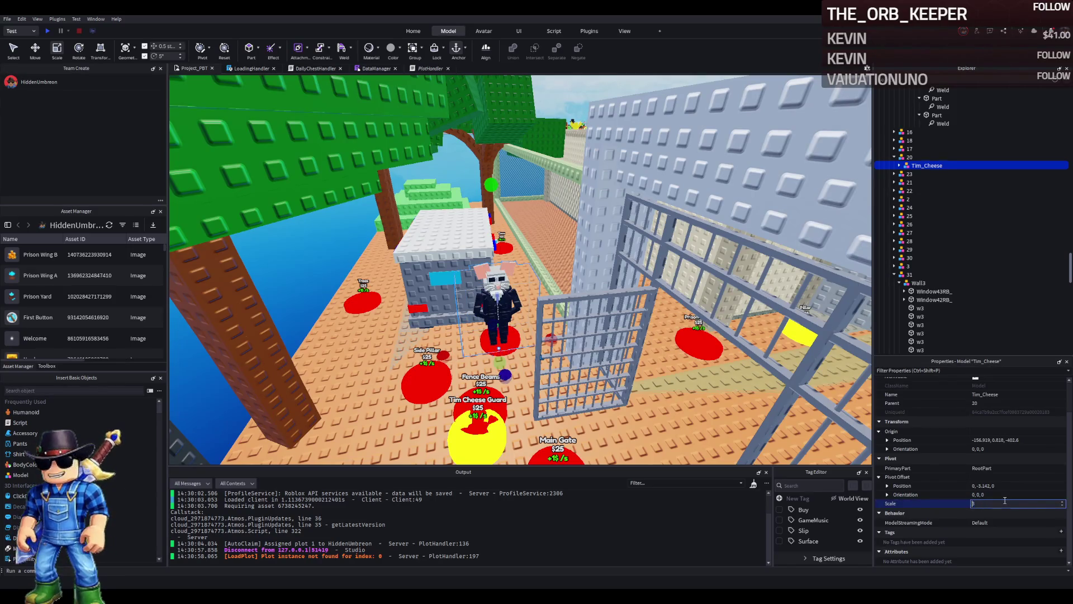
type(".5")
key("Return")
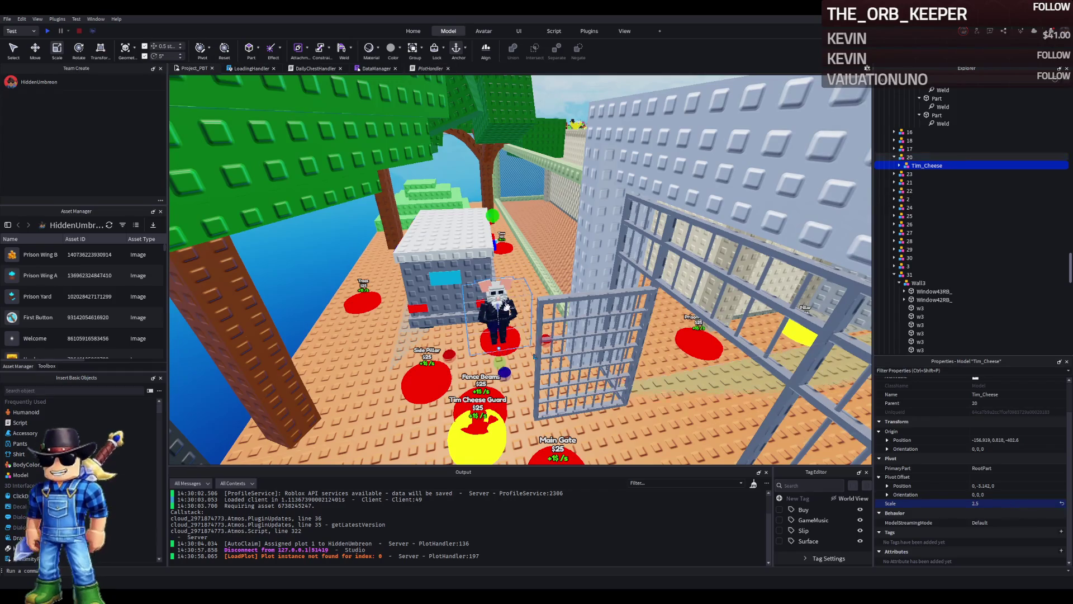
scroll(506, 306, "up", 2)
scroll(506, 307, "up", 5)
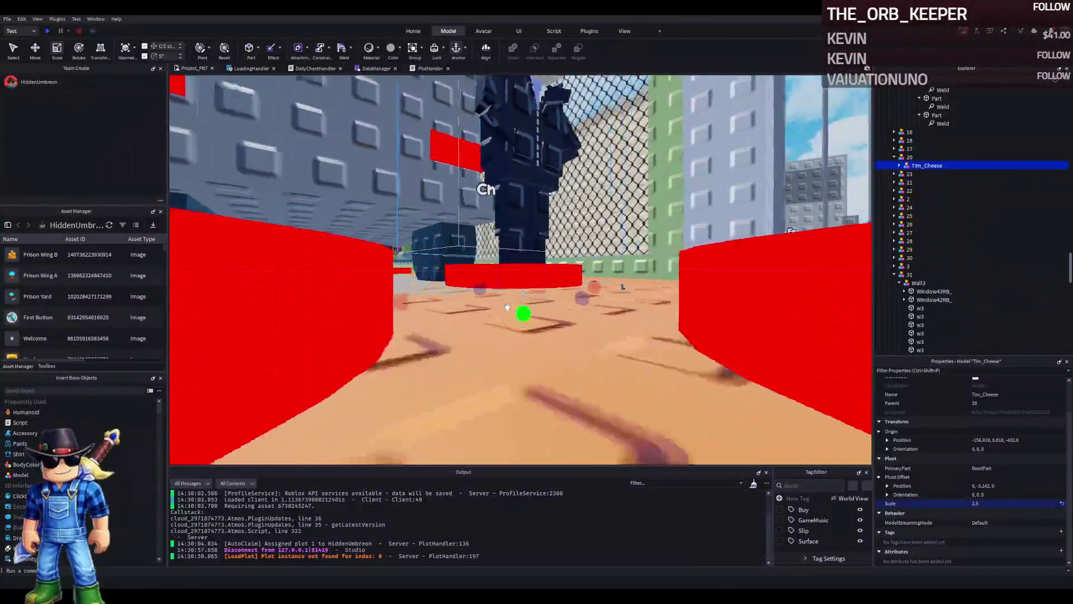
key("ctrl+2")
left_click_drag(524, 373, 528, 360)
key("f")
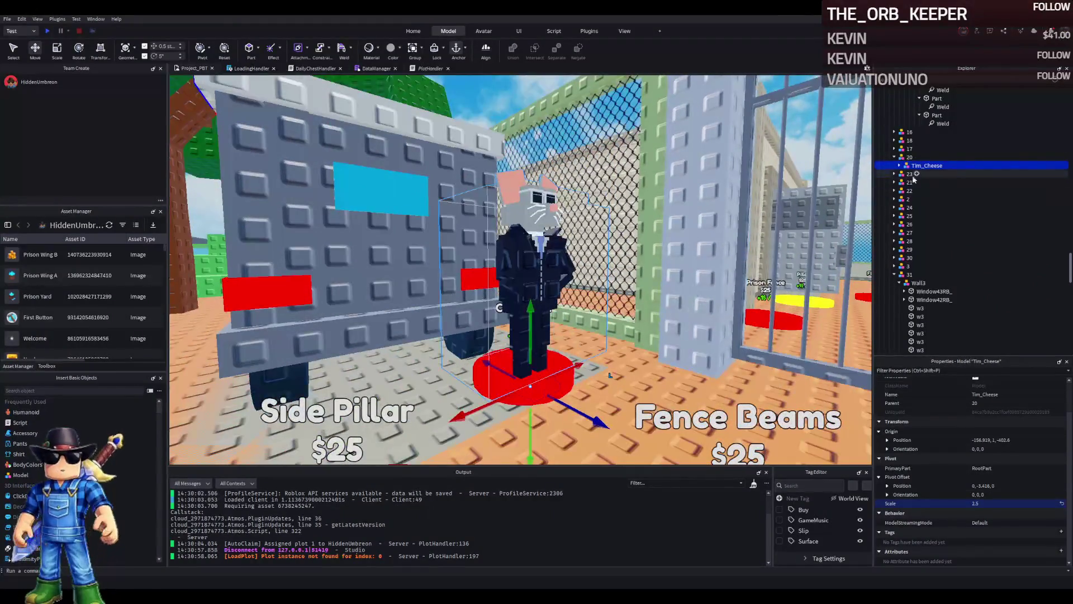
key("Right")
left_click(904, 173)
left_click(922, 173)
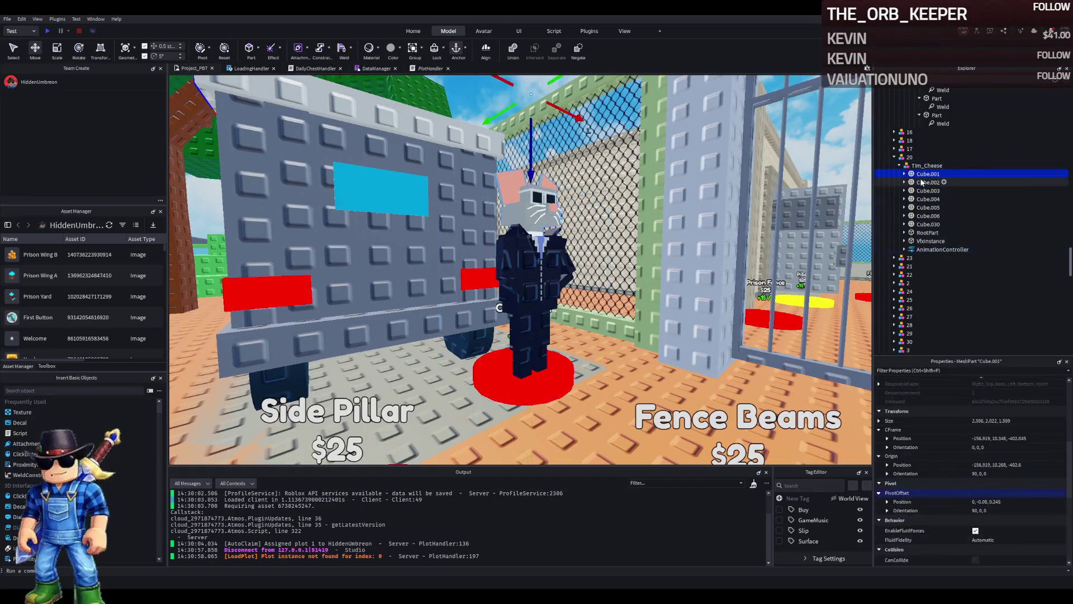
key("Left")
scroll(1006, 455, "down", 6)
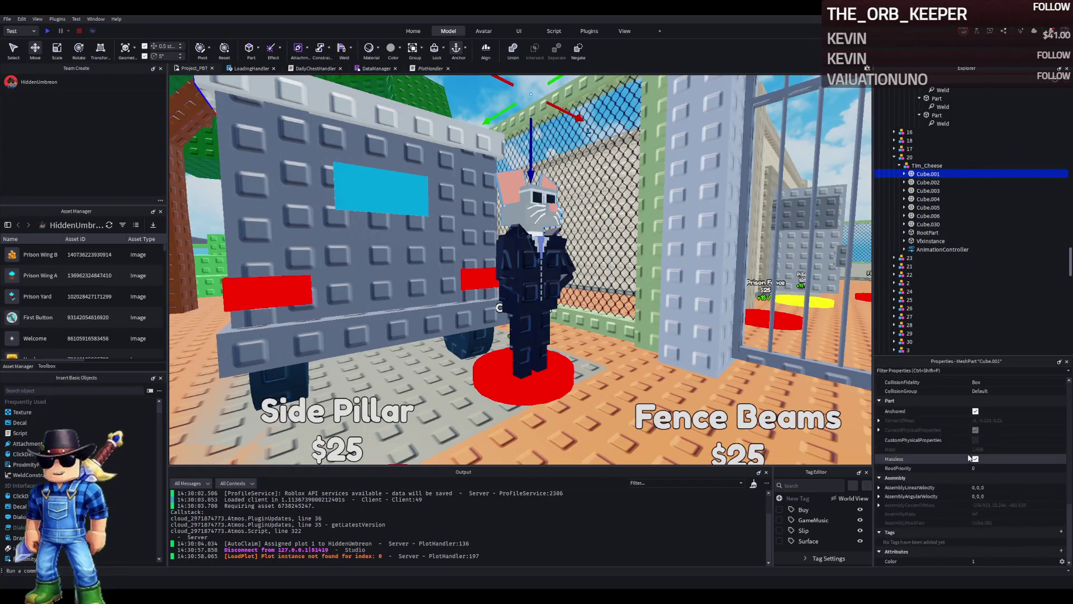
scroll(964, 450, "up", 5)
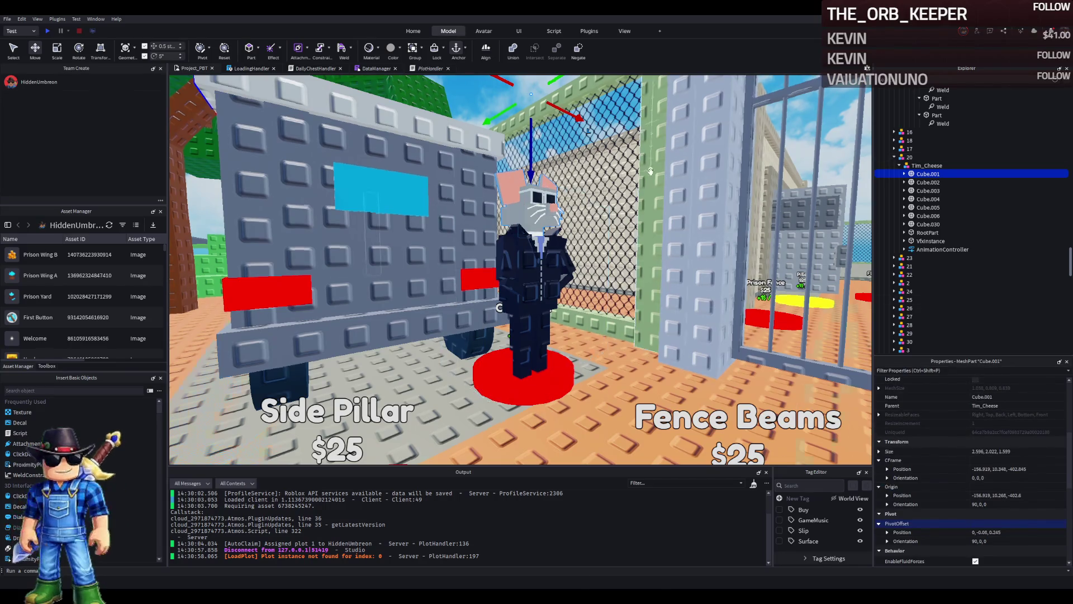
scroll(651, 175, "up", 3)
scroll(651, 176, "up", 10)
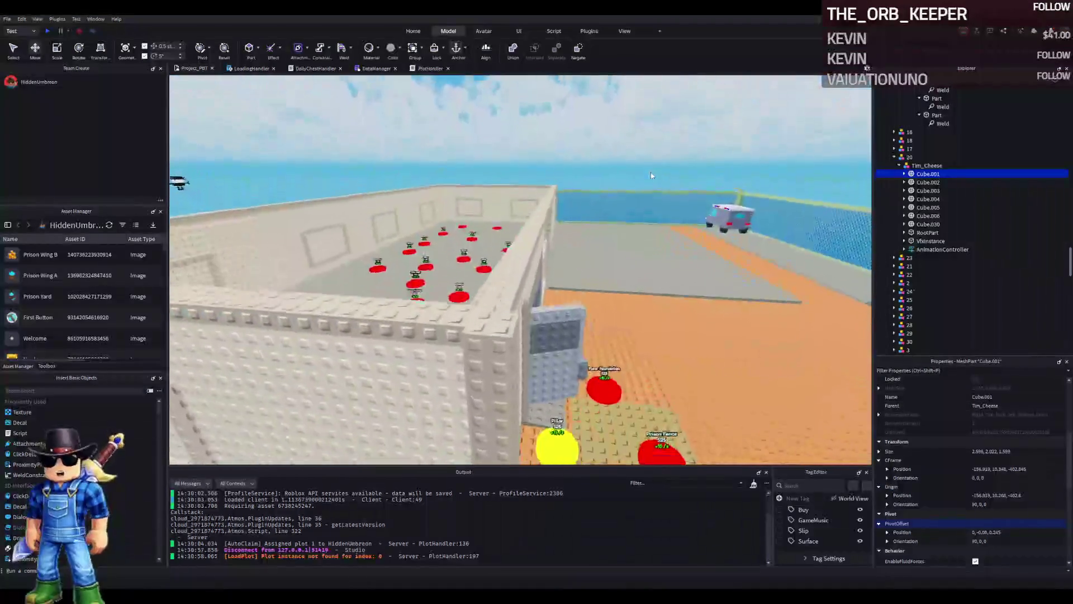
Step: Copy Window1RB_'s RemoveOnButton value into all seven Tim_Cheese cube parts
left_click(640, 251)
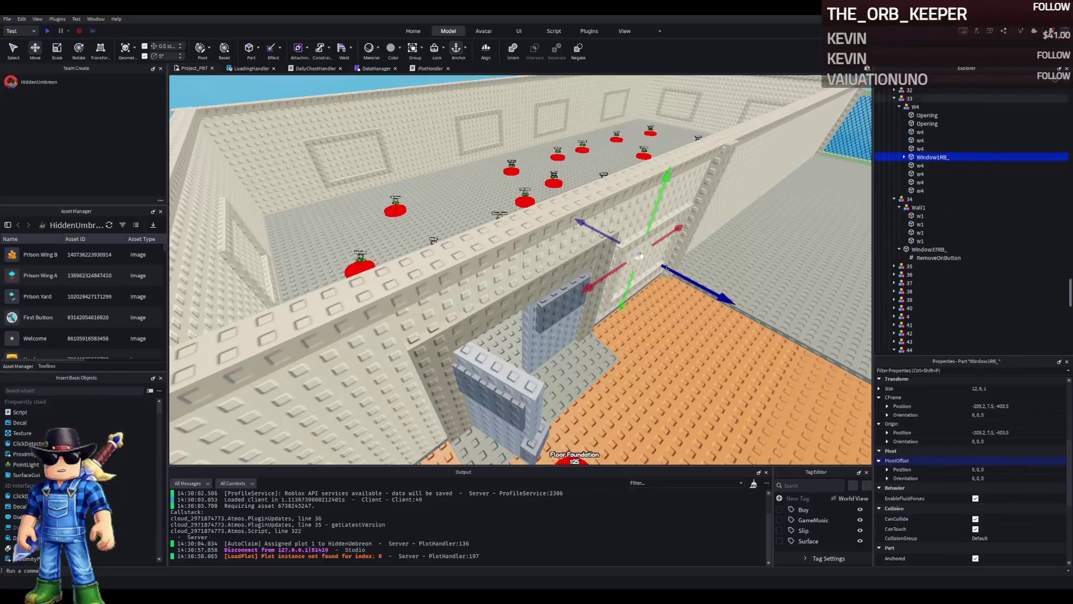
left_click(904, 157)
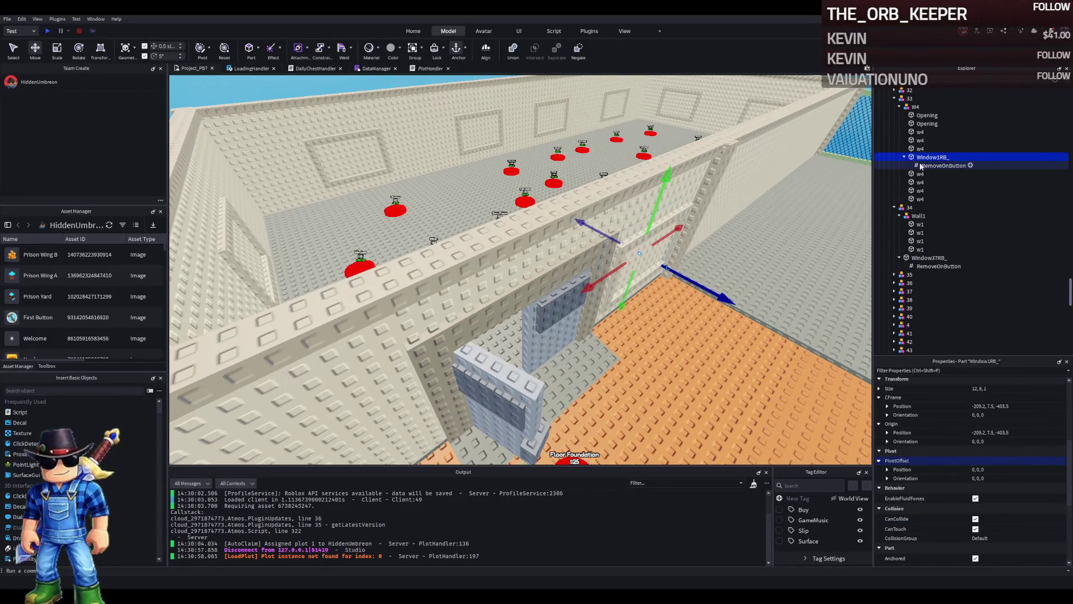
left_click(944, 166)
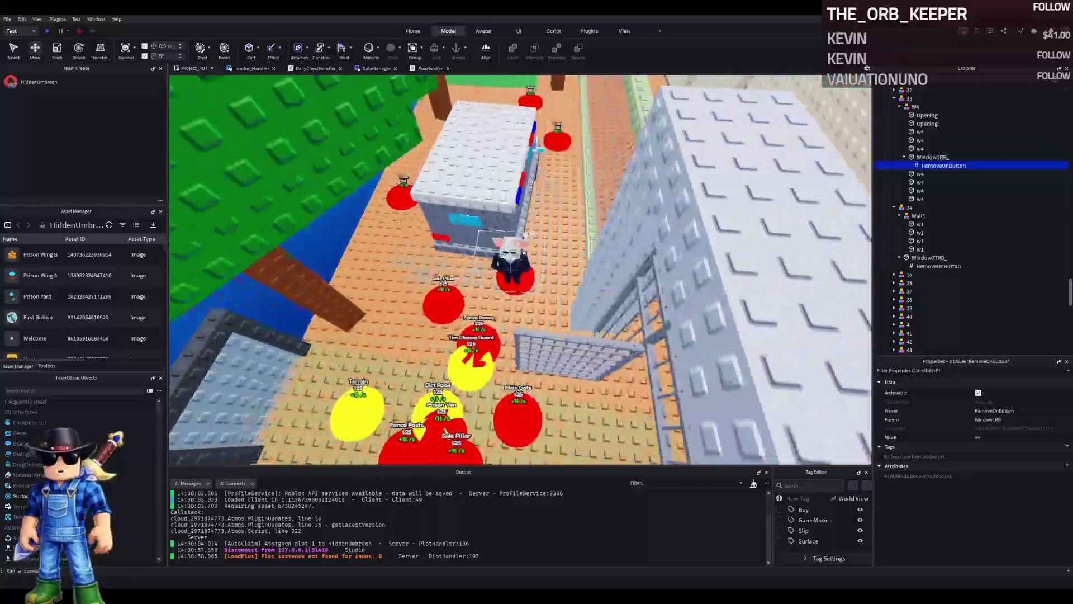
left_click(515, 245)
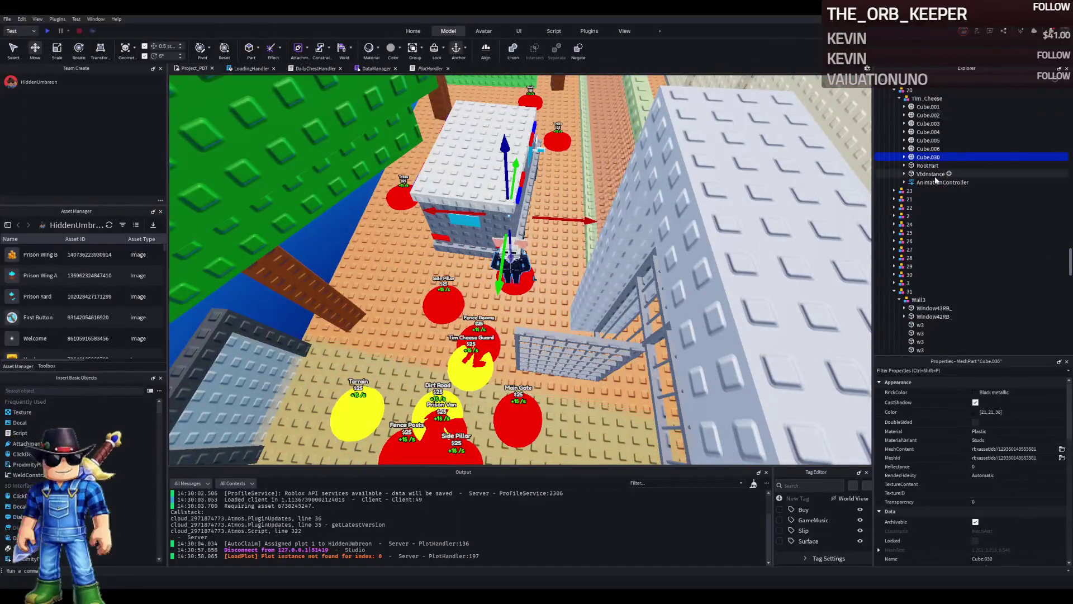
left_click(925, 106, "shift")
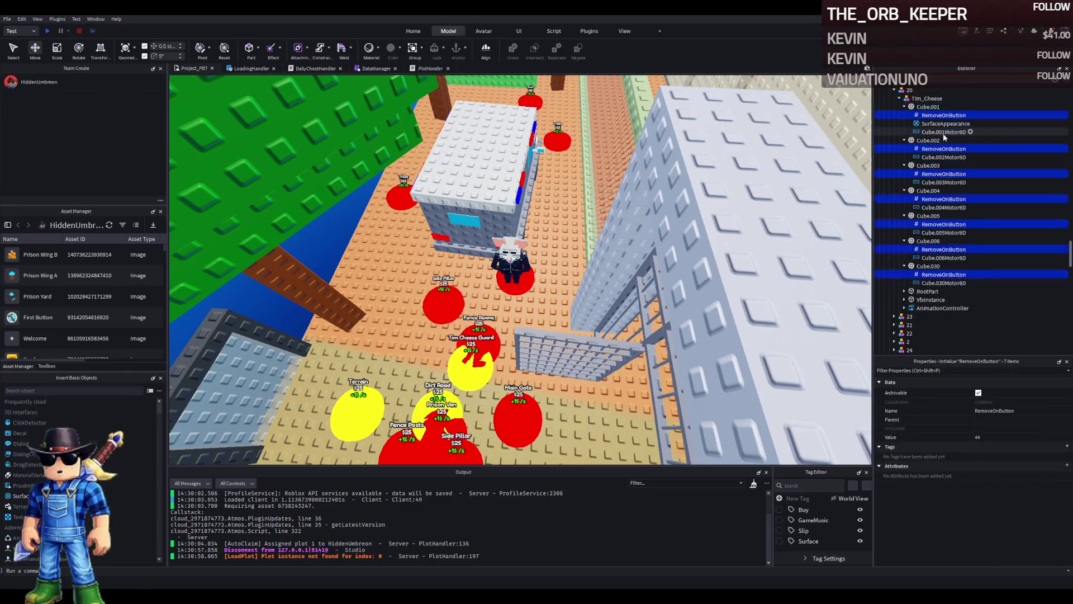
left_click(895, 90)
Step: Select the TemplatePlot folder in Explorer
scroll(917, 167, "up", 10)
left_click(884, 148)
left_click(908, 157)
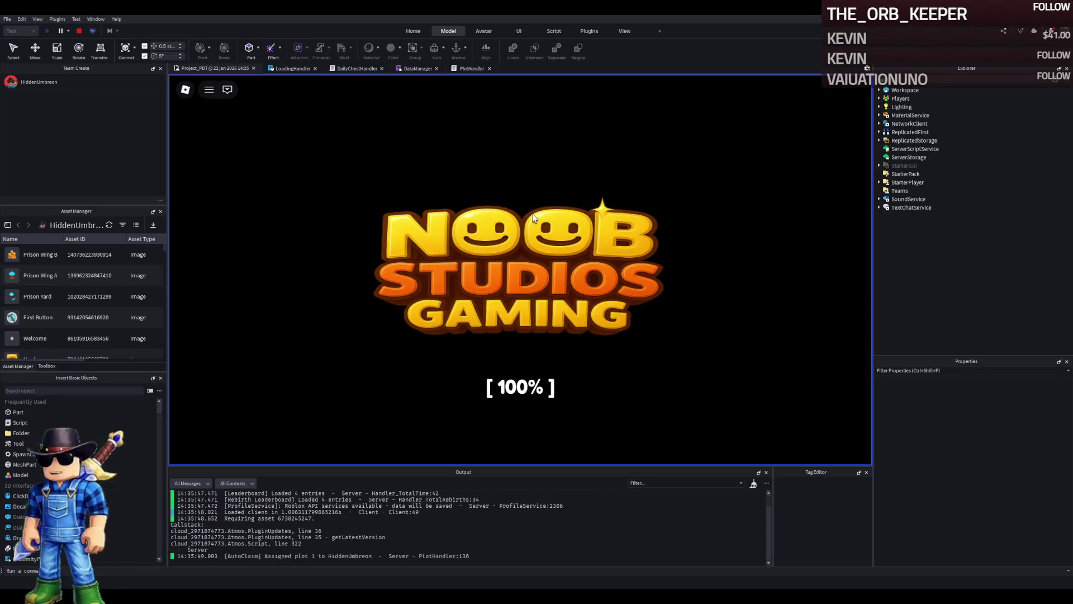
Step: Walk the character forward and back beside the truck and cell, then stop the test
key("w")
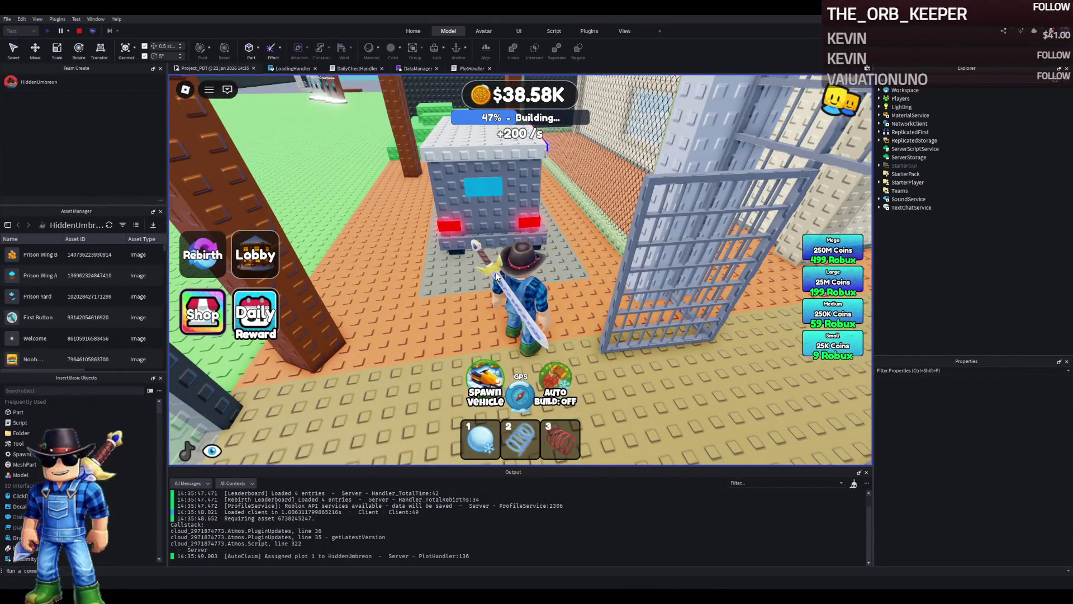
key("w")
key("s")
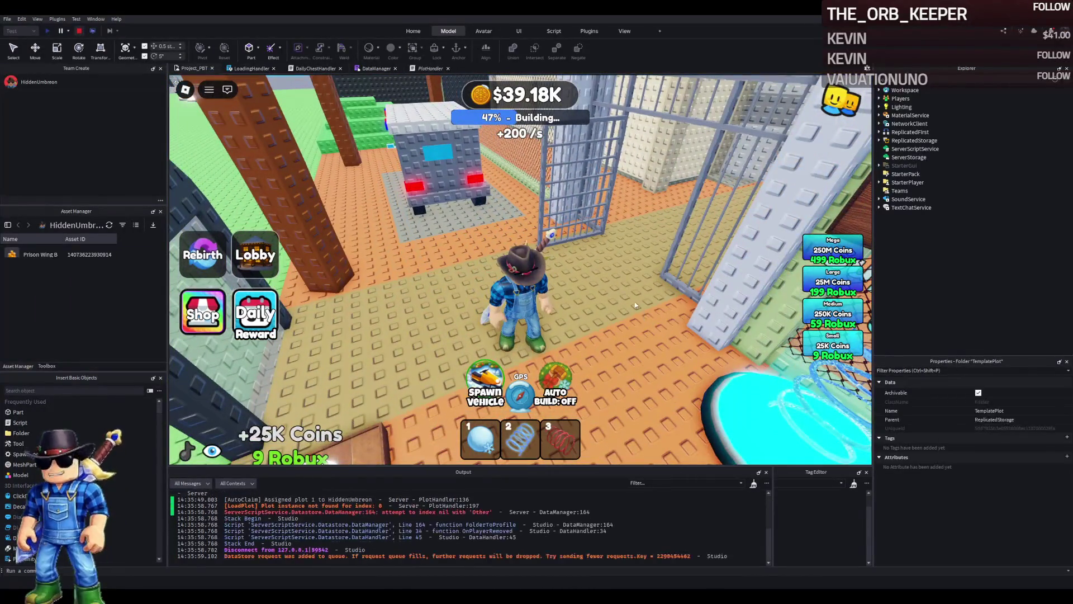
key("shift+F5")
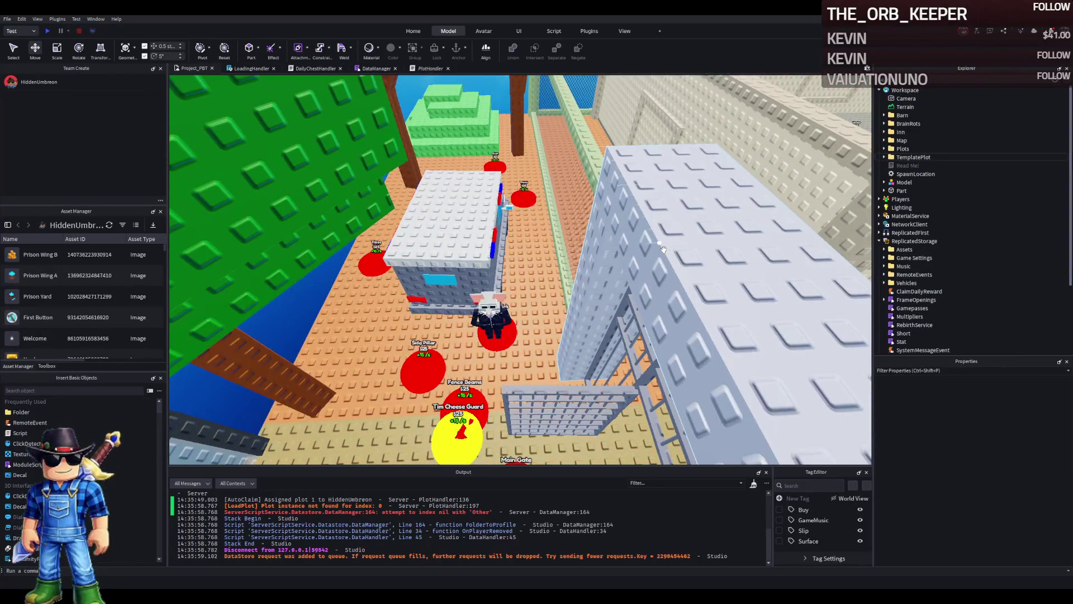
Step: Delete the seven RemoveOnButton IntValues under the Tim_Cheese guard's cubes
left_click(490, 316)
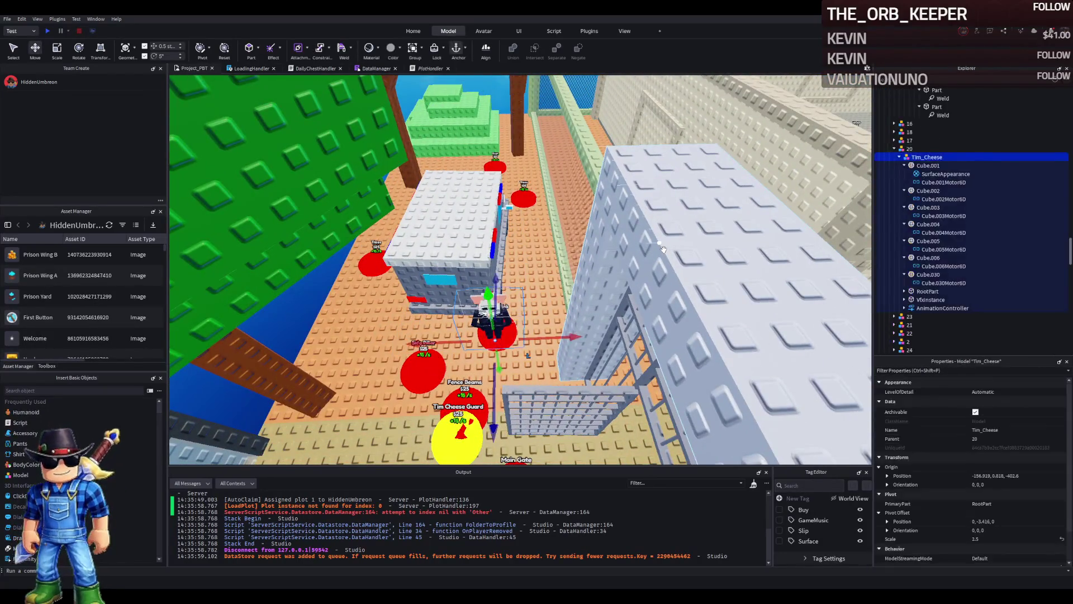
left_click(898, 157)
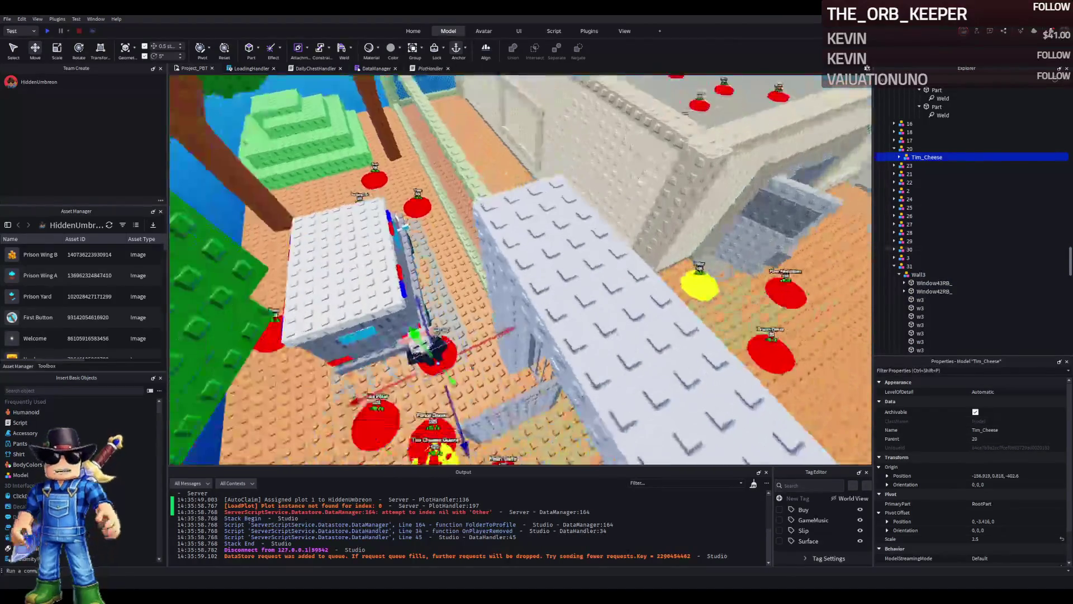
left_click(898, 157)
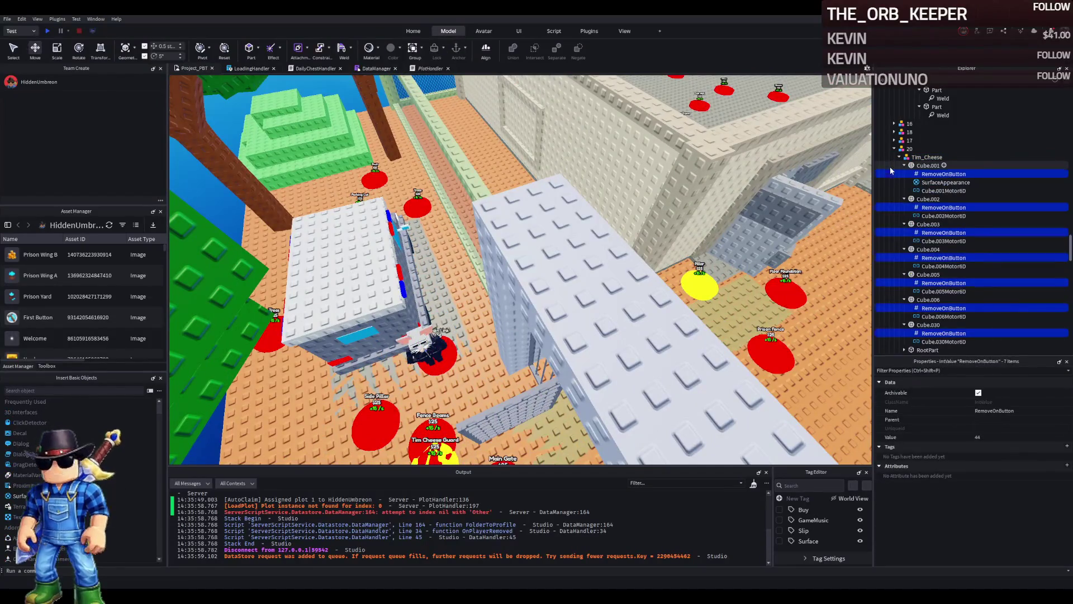
key("Delete")
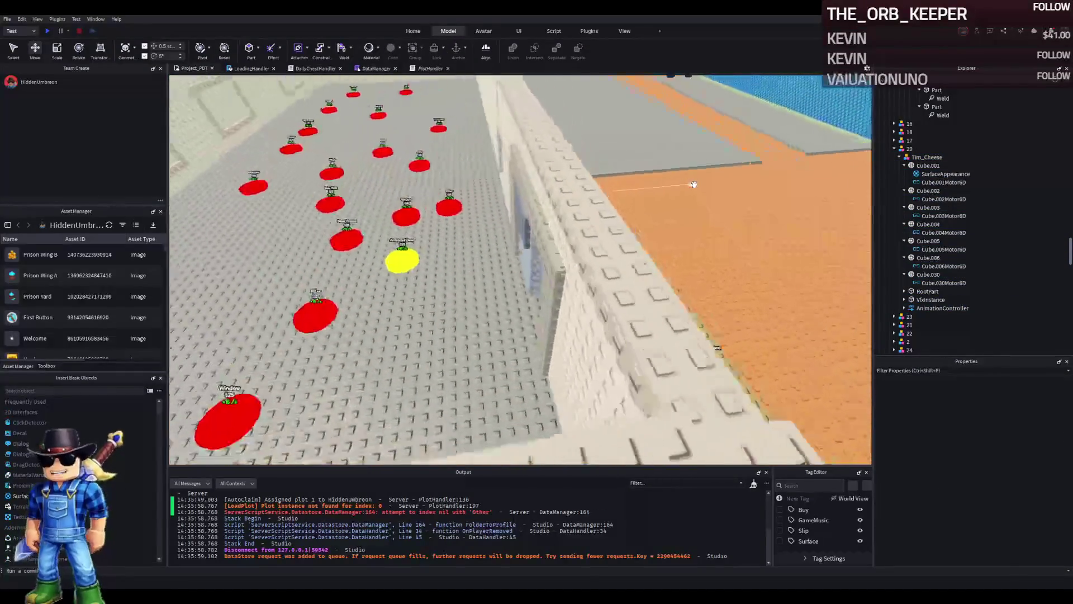
key("w")
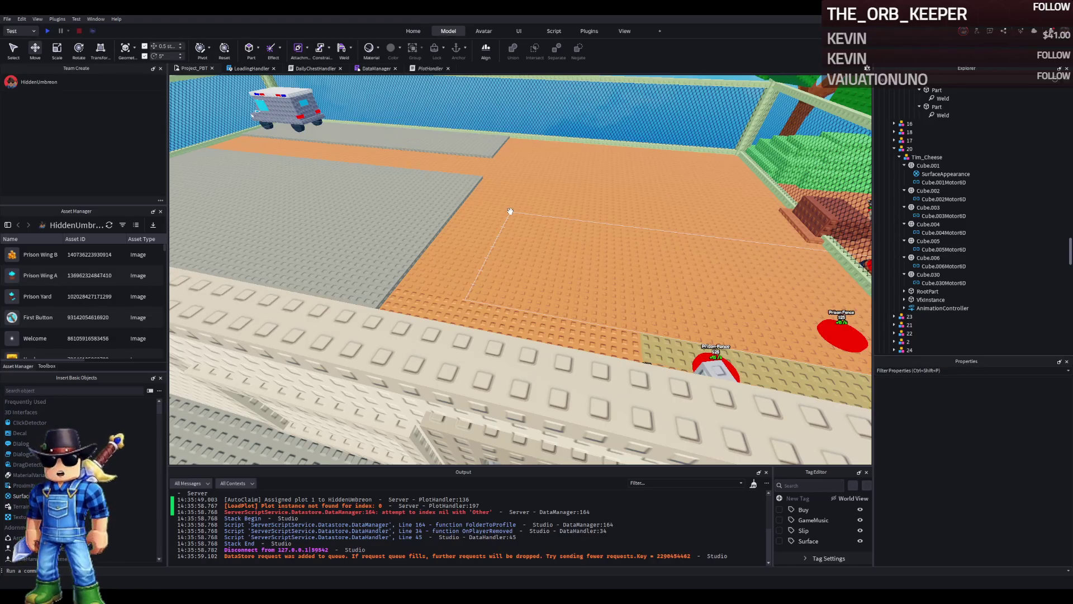
Step: Drag the flat part on the orange baseplate slightly up and left
left_click_drag(510, 210, 492, 203)
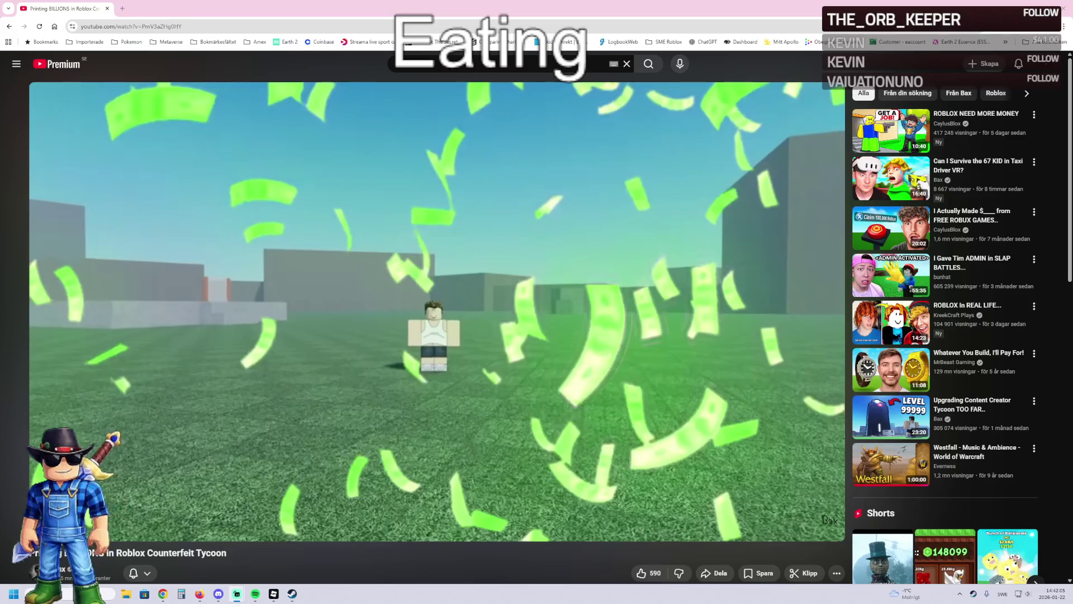
Step: Play the Counterfeit Tycoon video fullscreen at 1080p60 quality
double_click(557, 339)
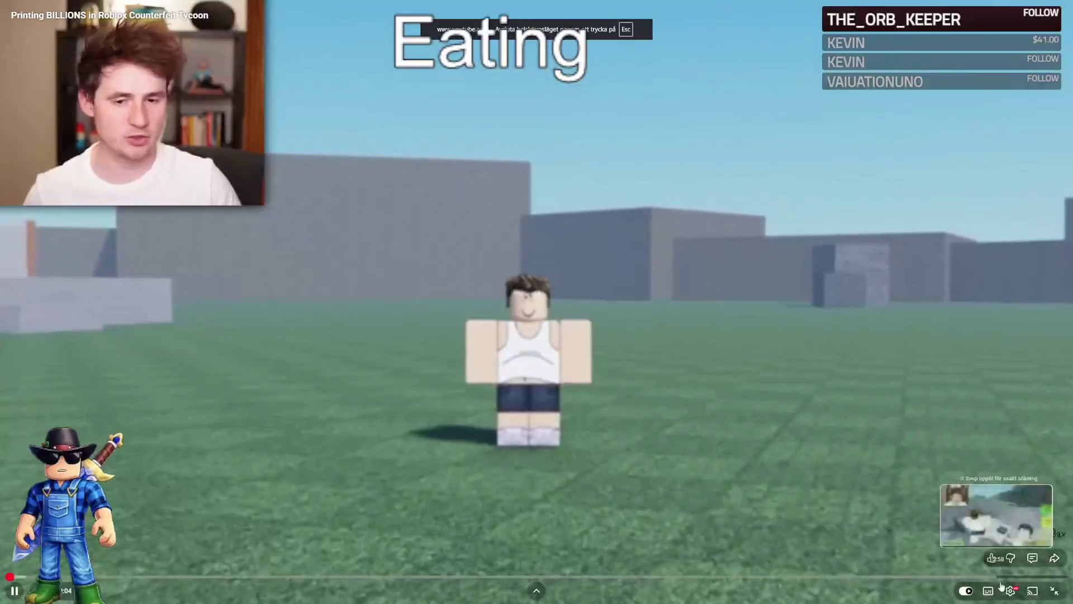
left_click(1010, 590)
left_click(996, 562)
left_click(998, 428)
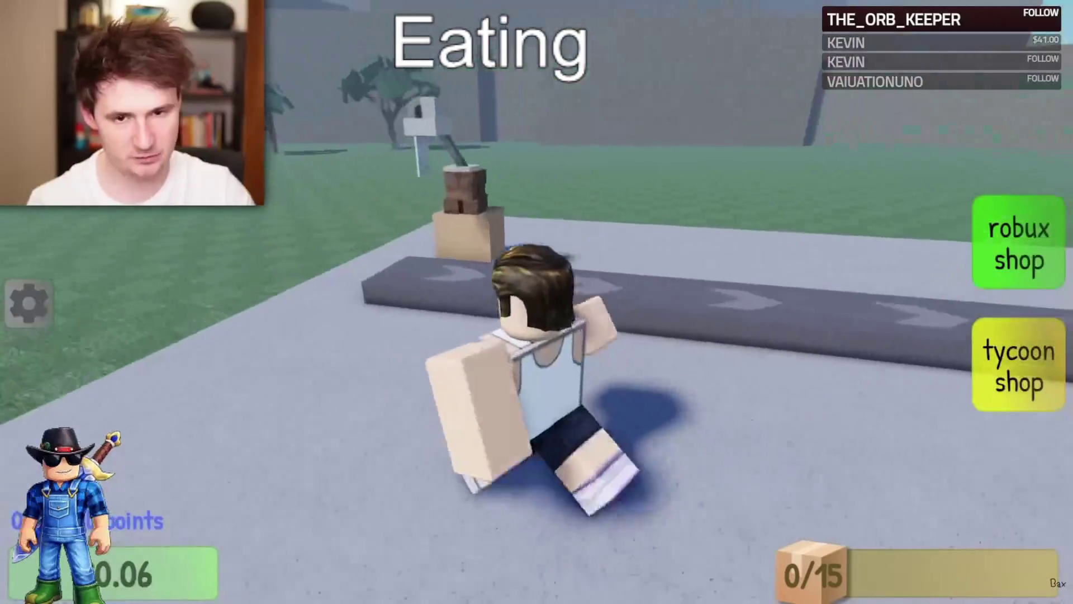
mouse_move(19, 593)
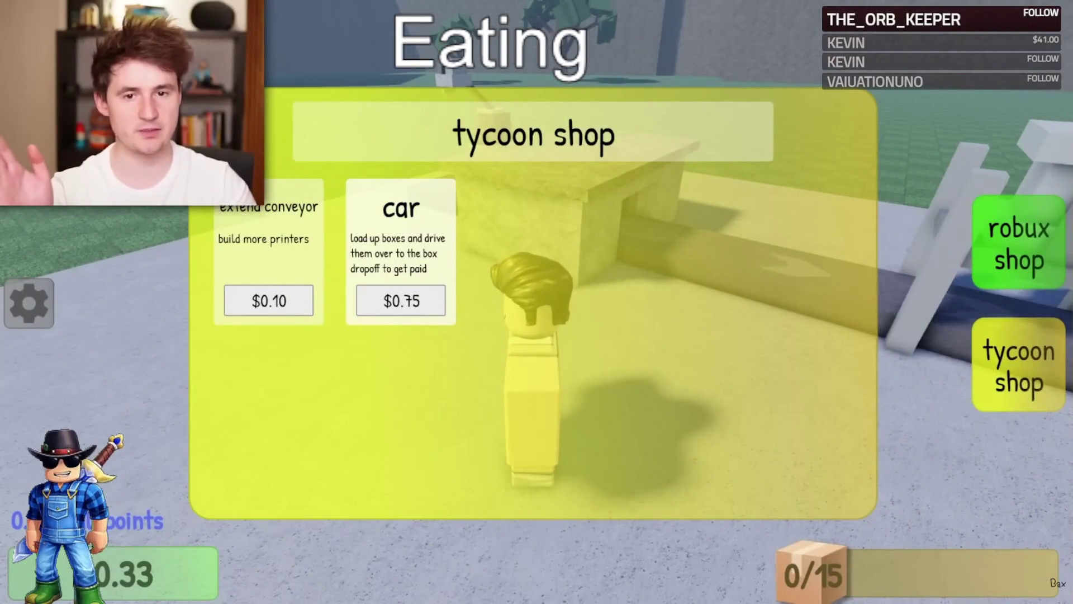
left_click(269, 300)
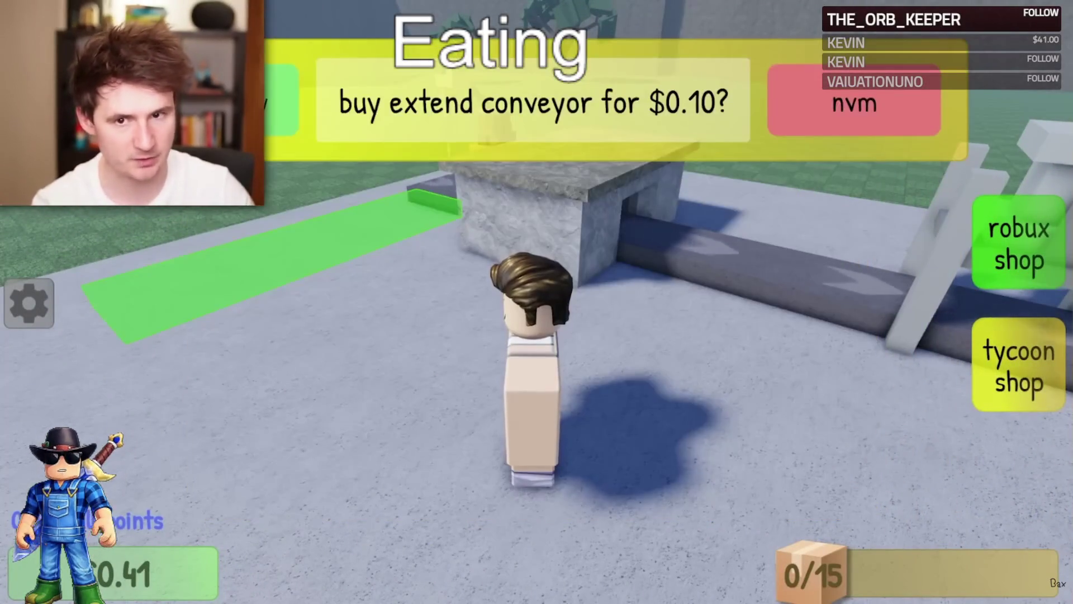
left_click(156, 299)
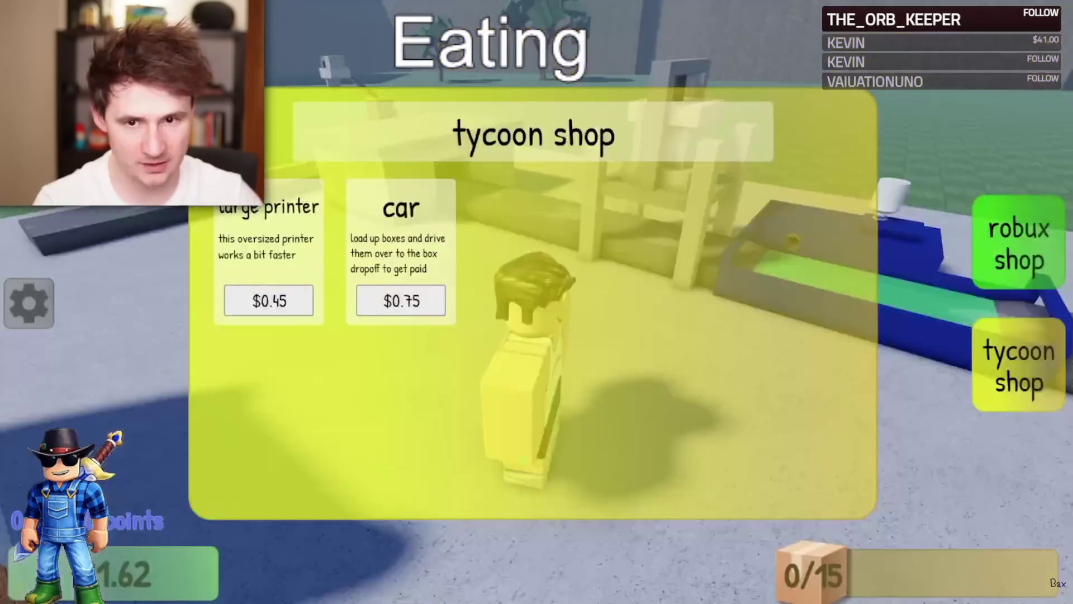
left_click(269, 301)
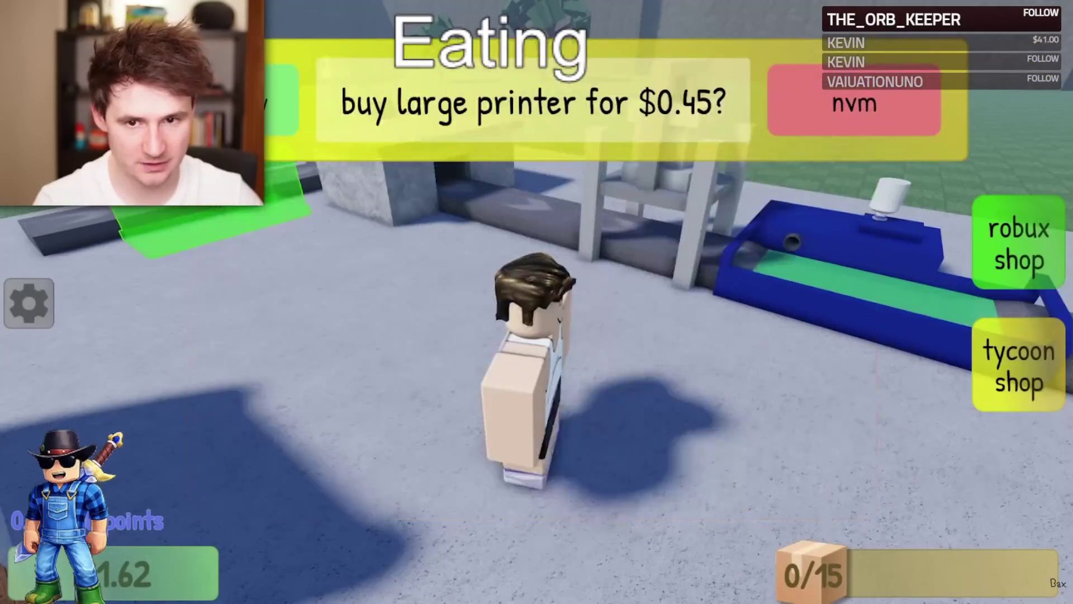
left_click(224, 100)
left_click(400, 301)
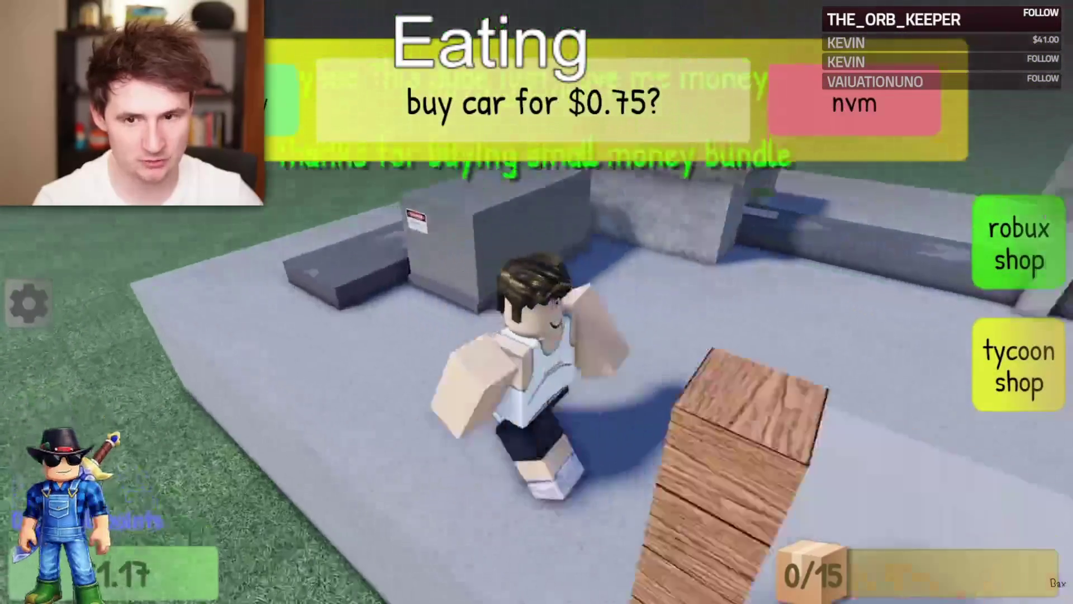
left_click(1018, 366)
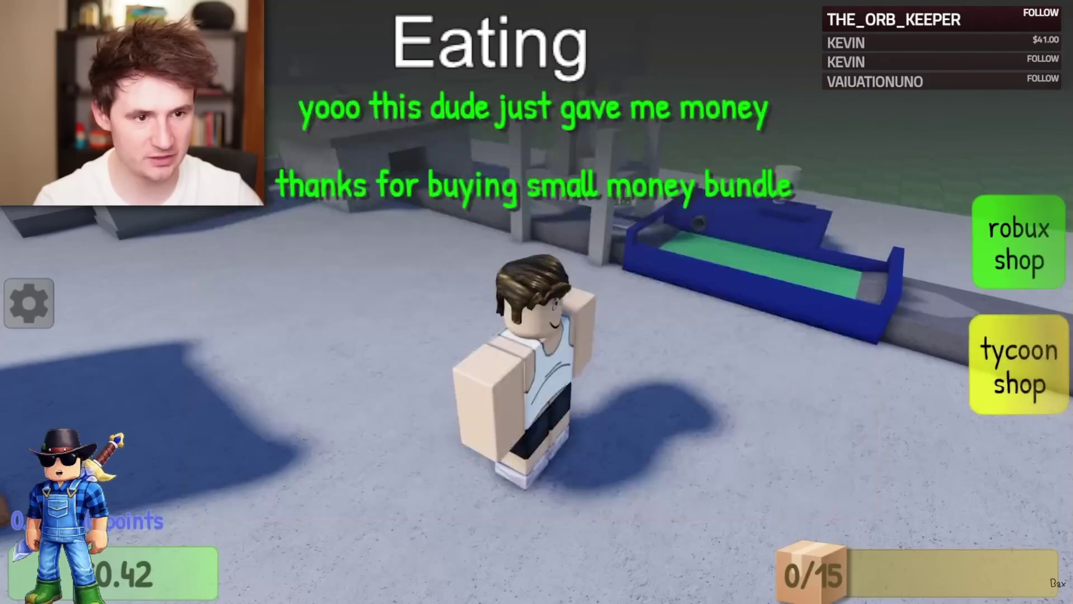
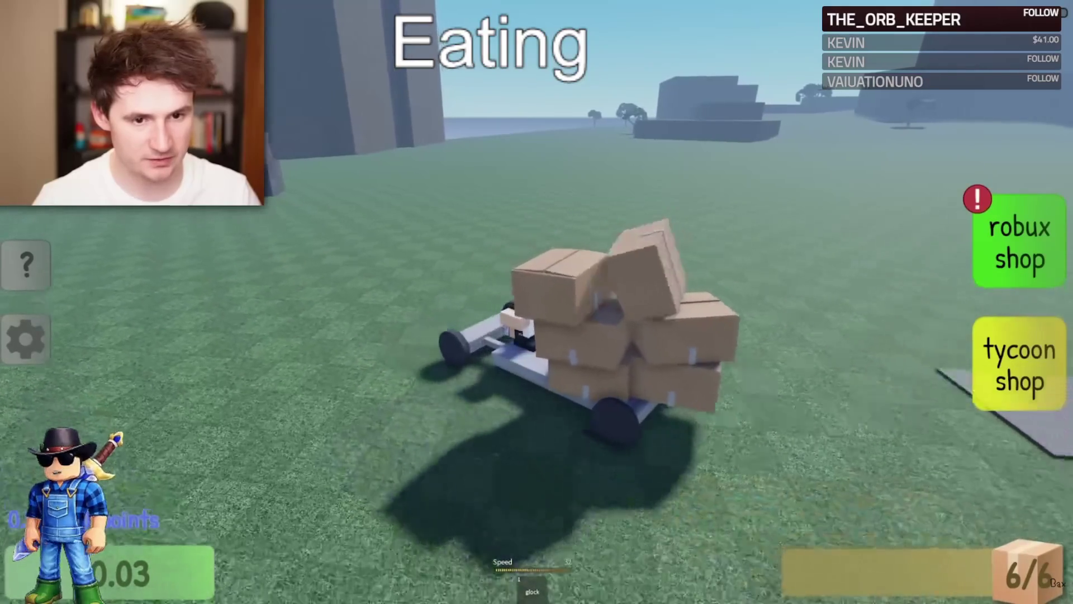
Step: Drive the box-loaded cart, walk to the boxes, climb back onto the seat, then hop off
key("w")
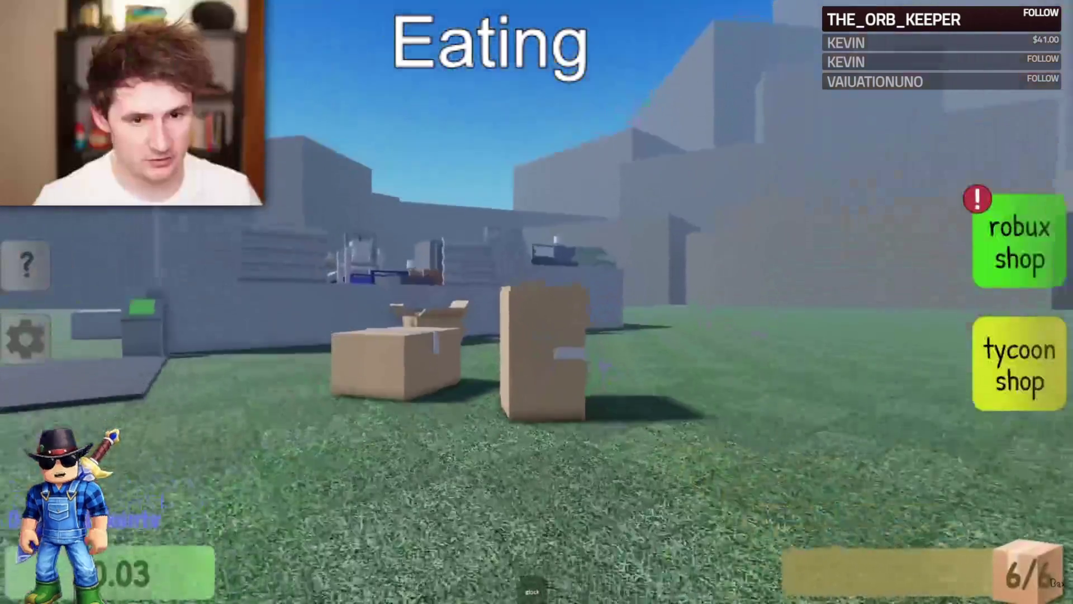
key("w")
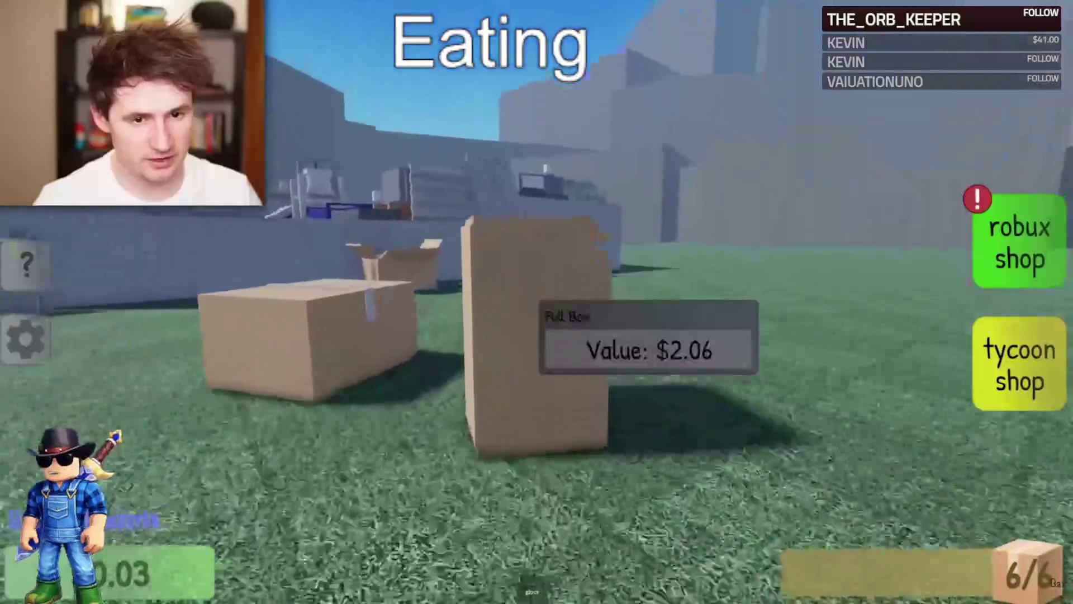
key("w")
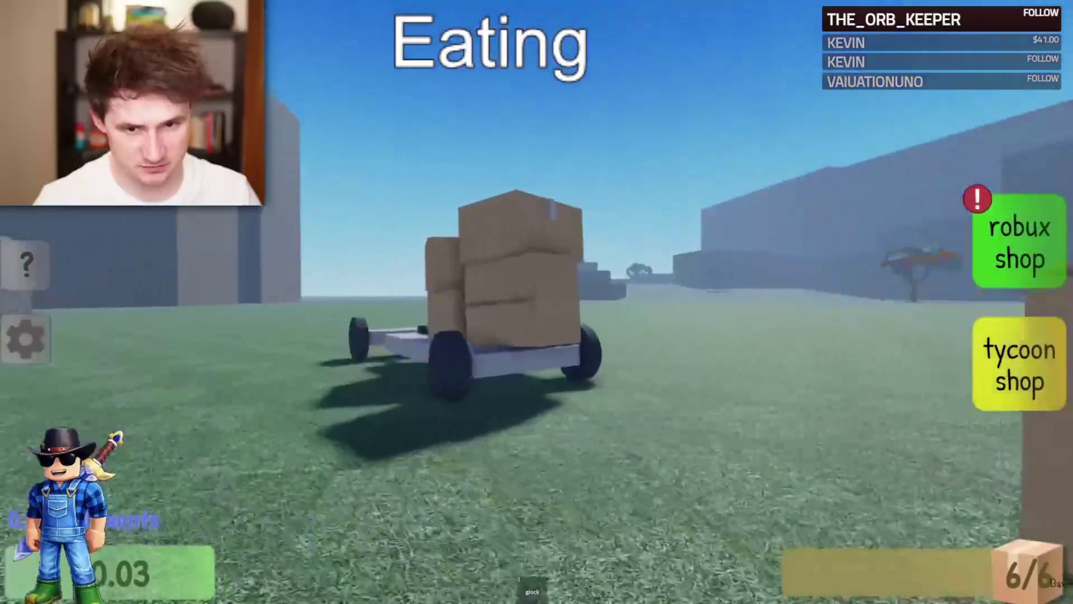
scroll(537, 302, "down", 5)
key("w")
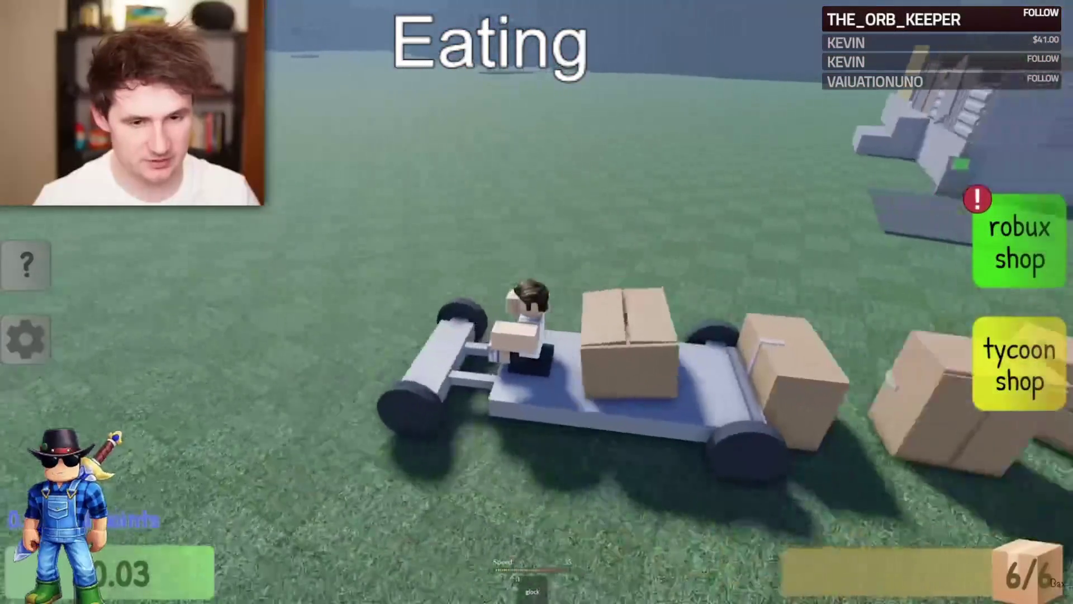
key("space")
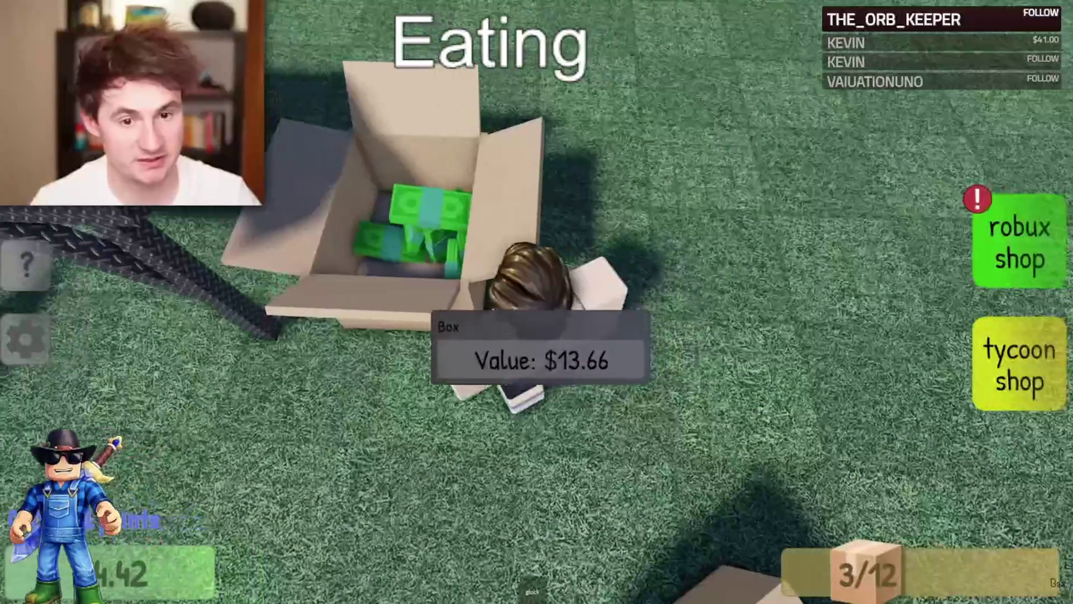
Step: Switch to the Roblox Studio window showing the prison tycoon map
mouse_move(66, 398)
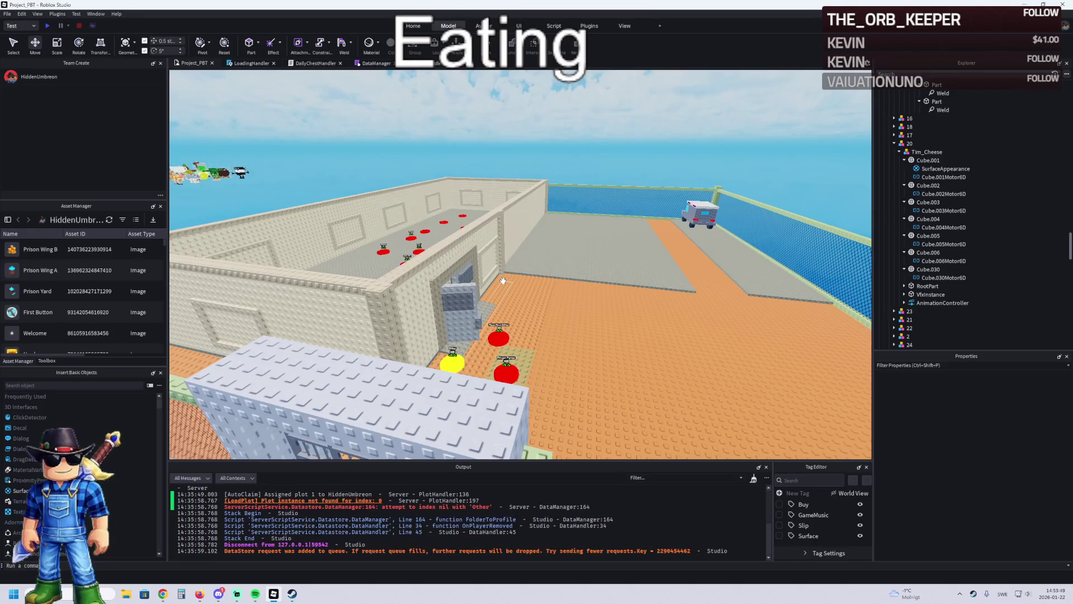
key("w")
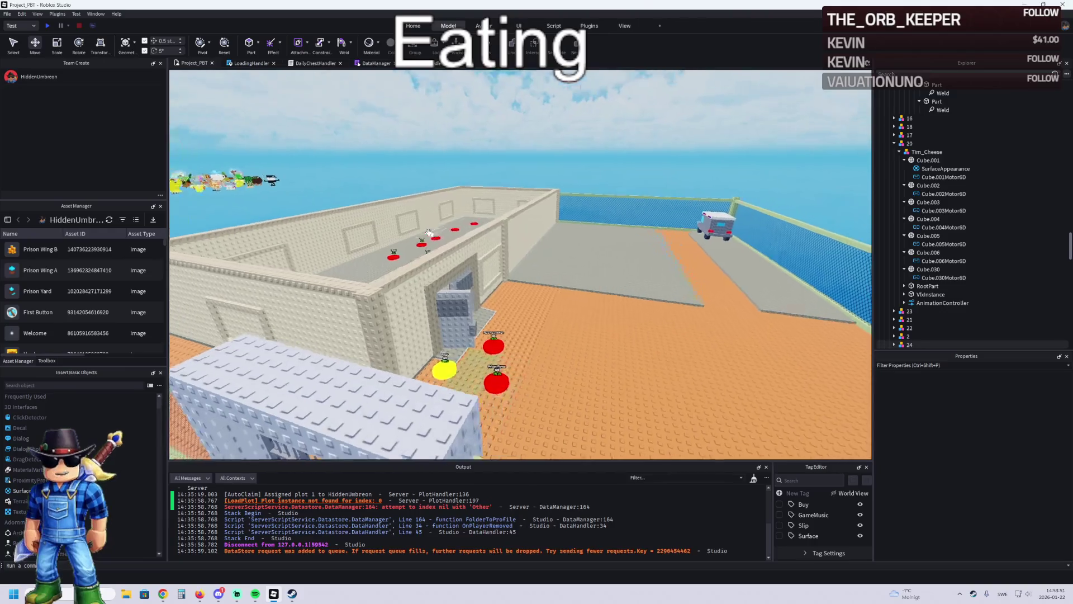
key("w")
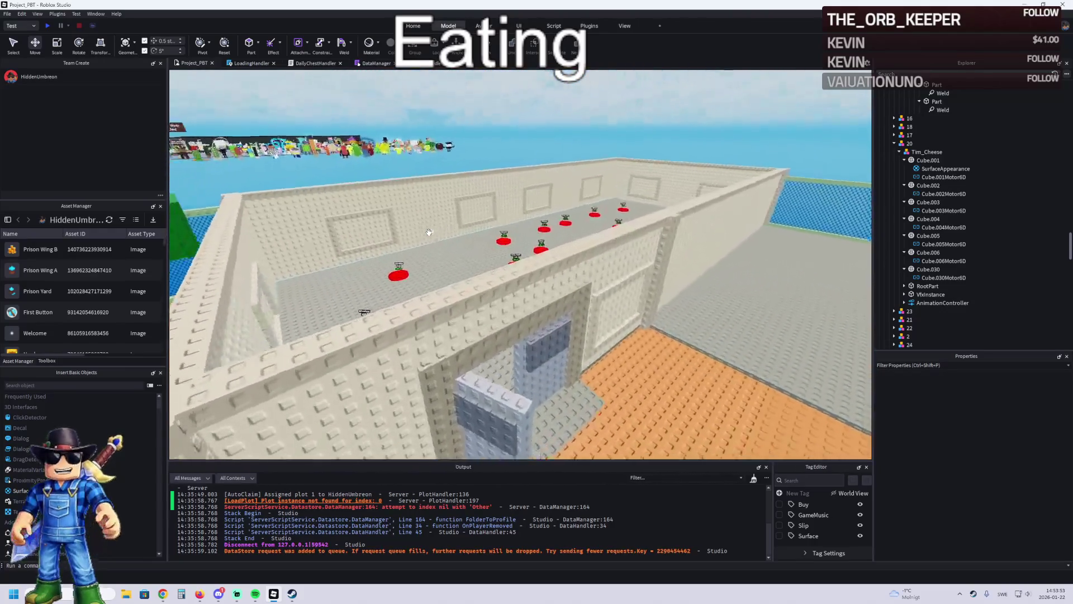
key("s")
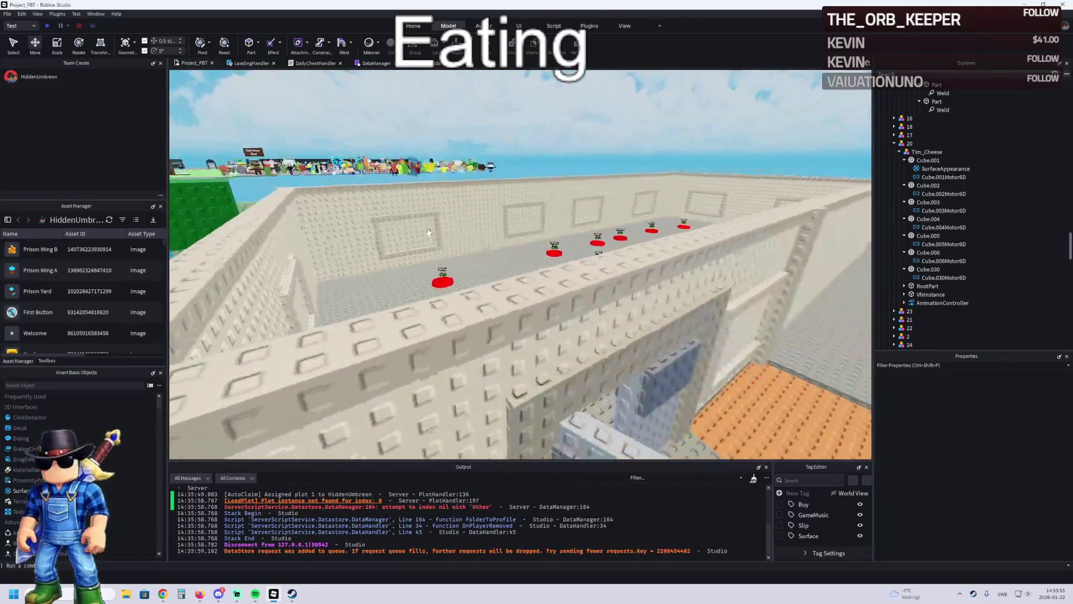
key("w")
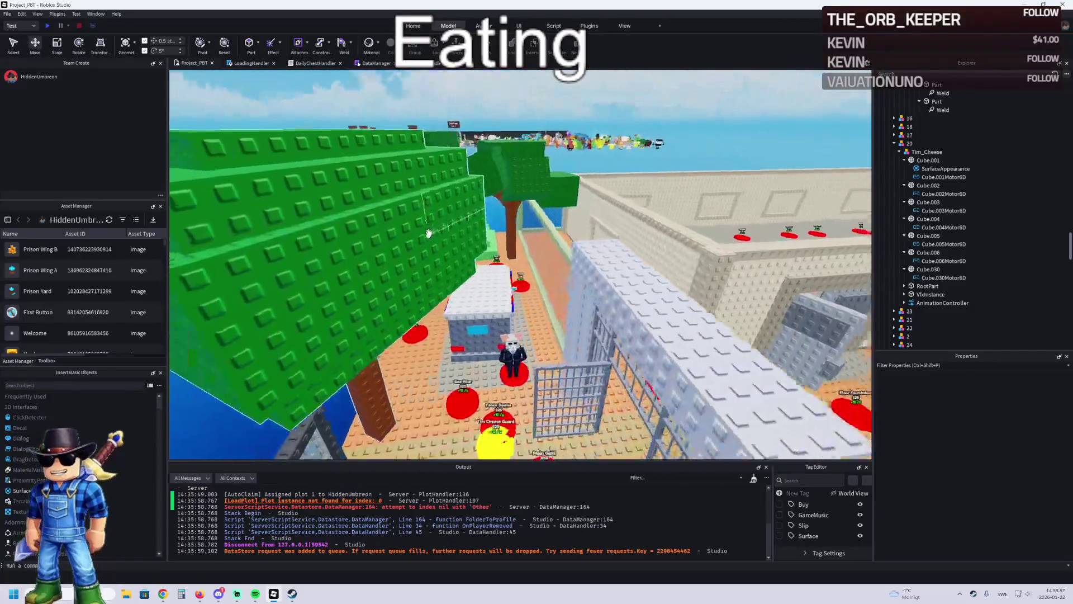
key("s")
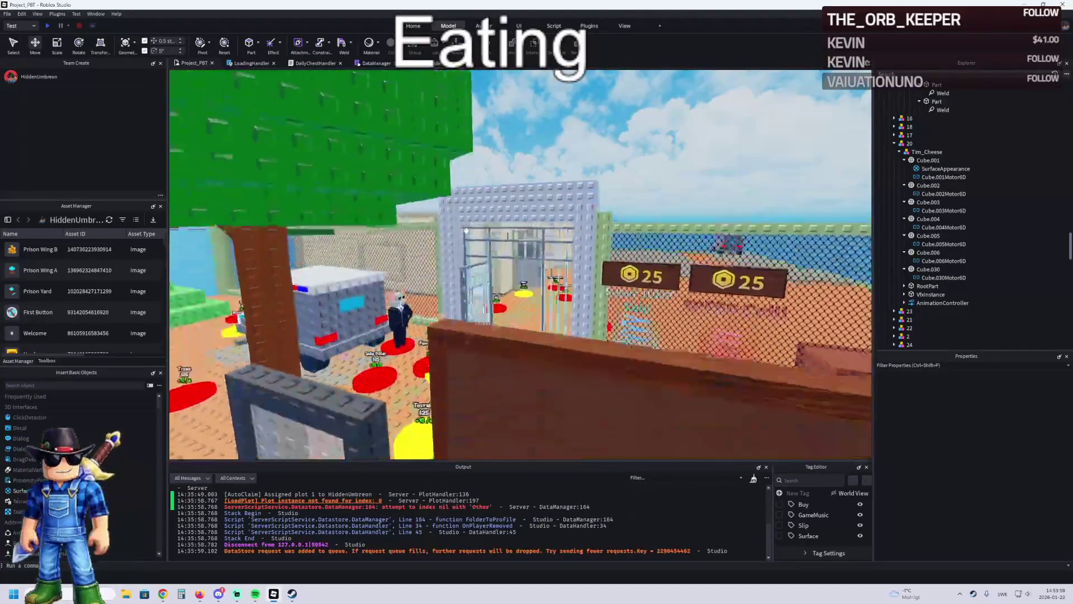
key("w")
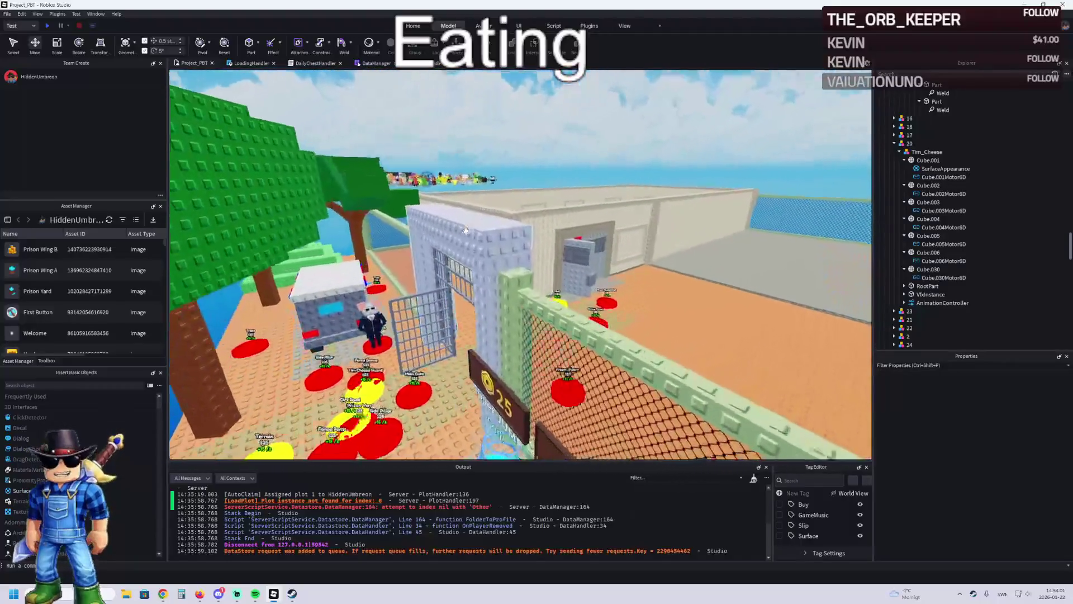
key("d")
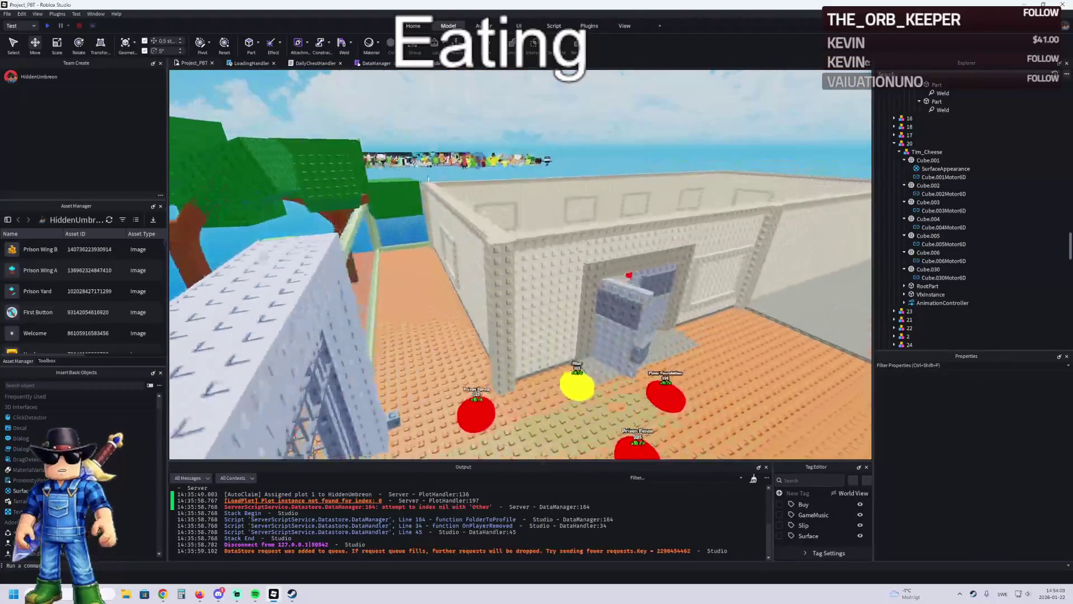
key("a")
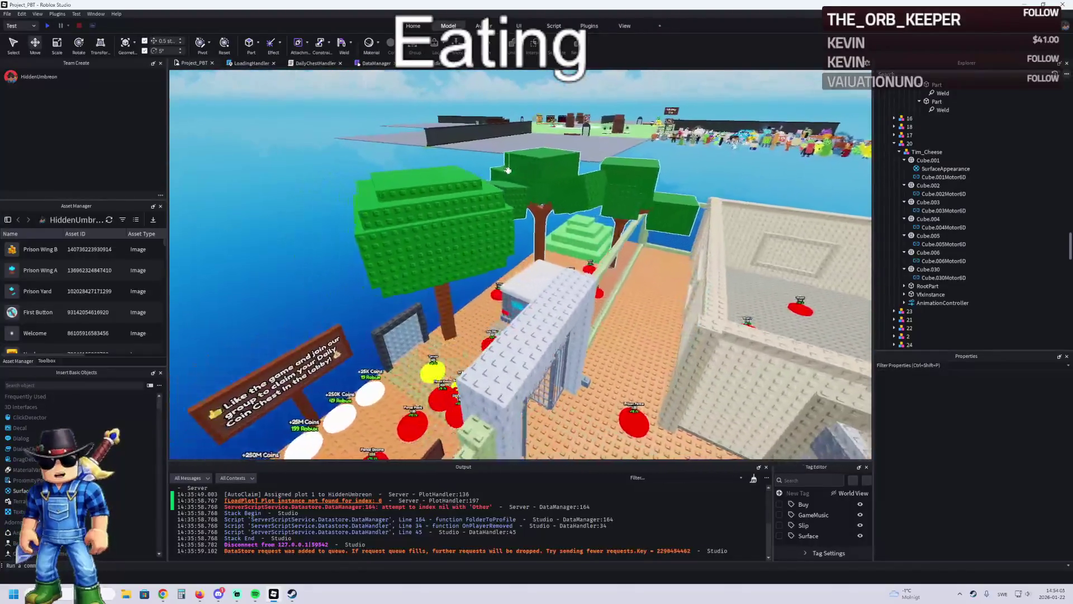
key("d")
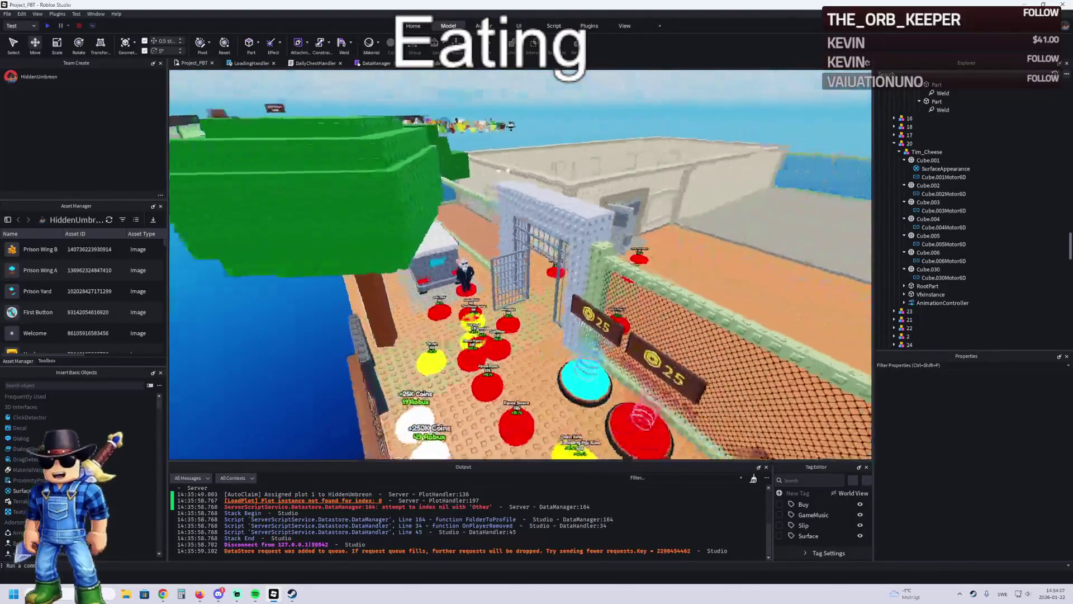
key("d")
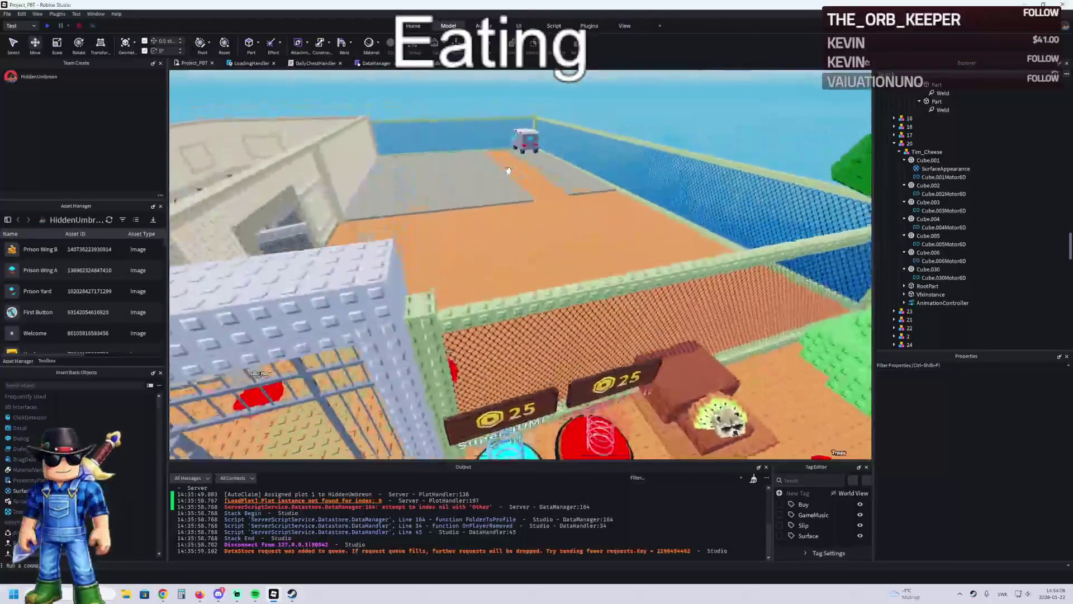
key("s")
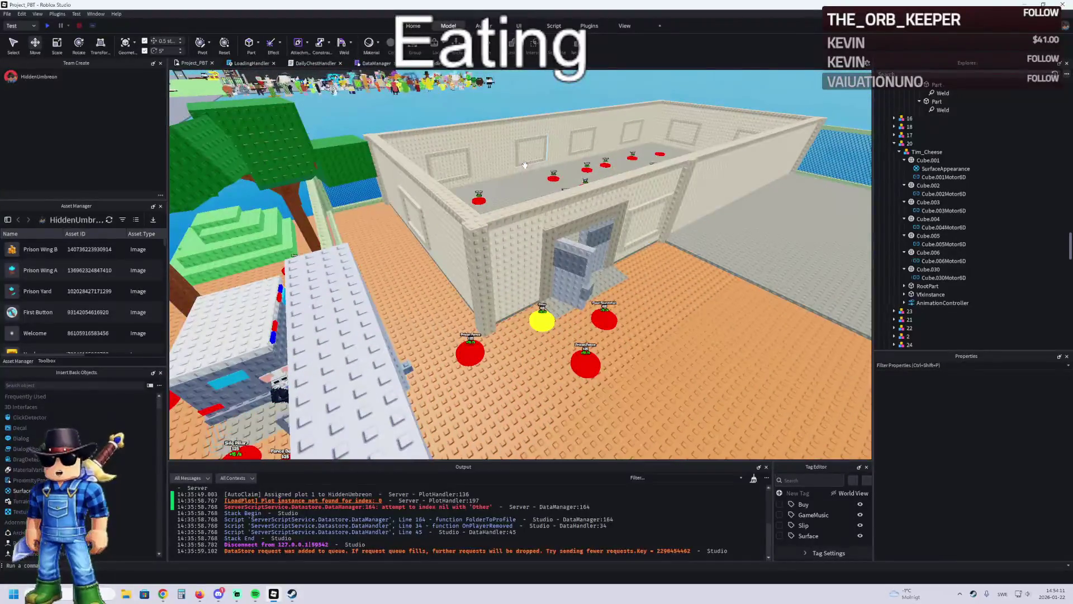
key("a")
scroll(524, 164, "down", 10)
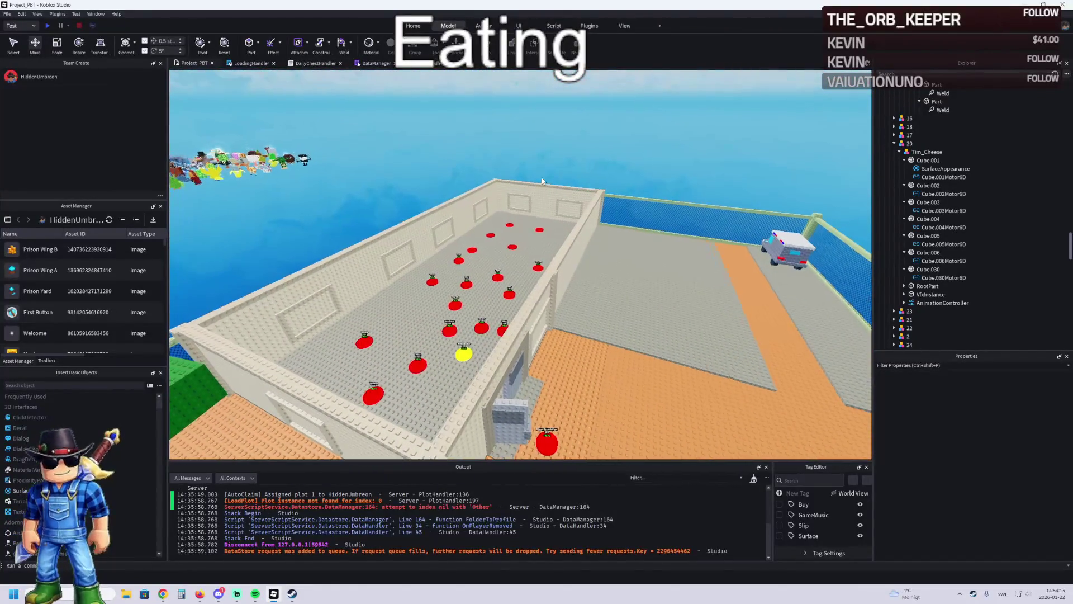
key("q")
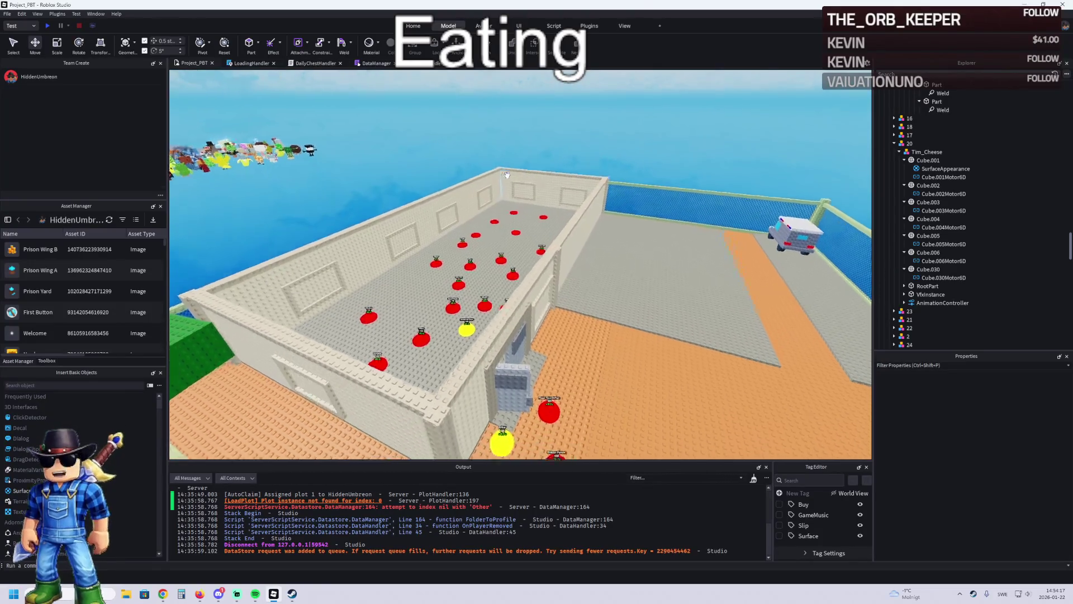
key("w")
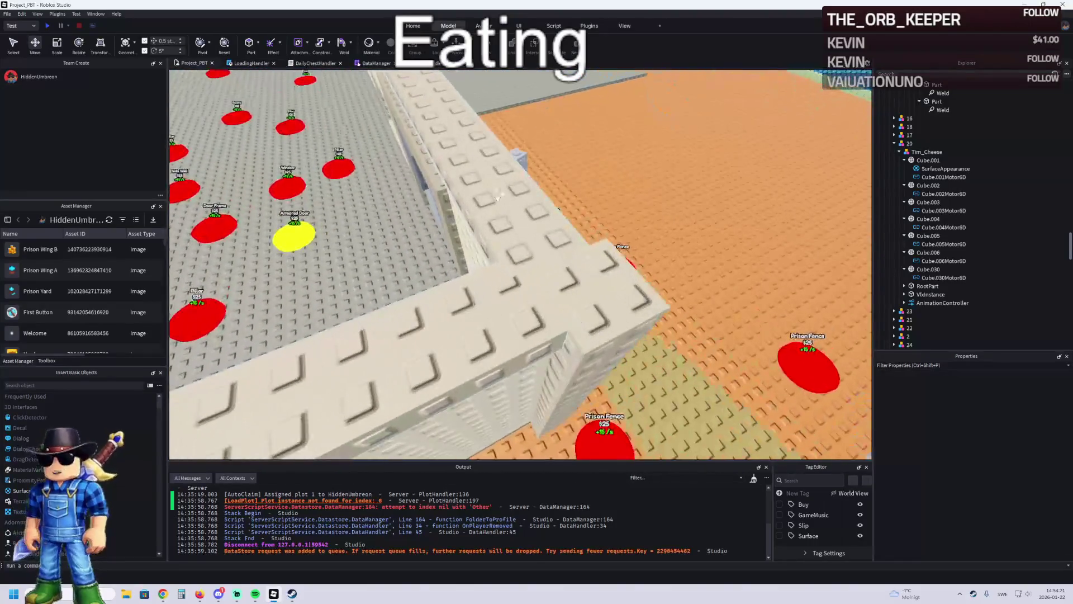
left_click(508, 291)
key("s")
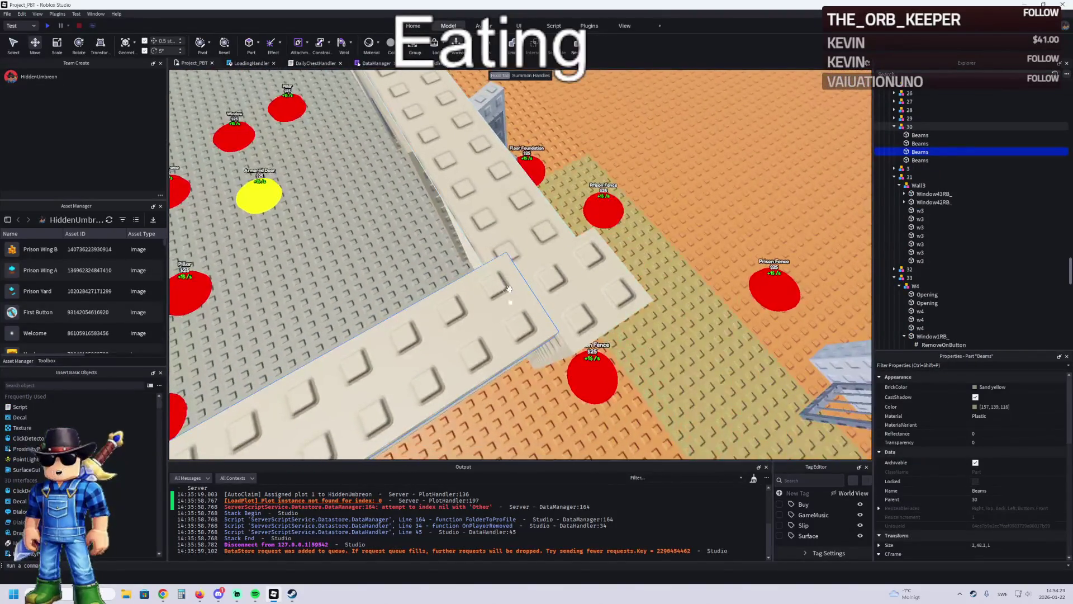
key("s")
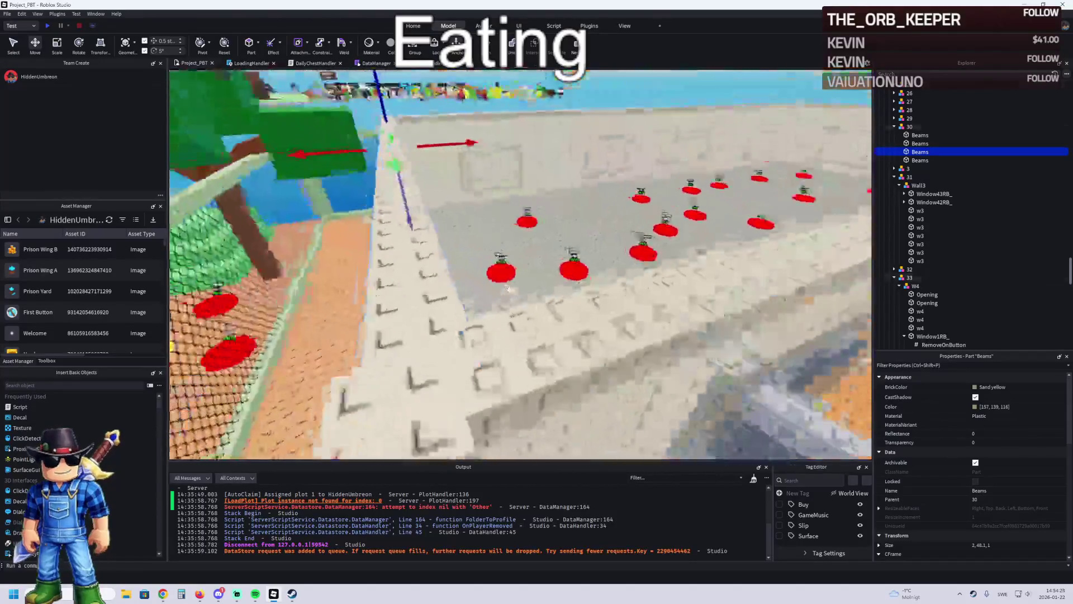
key("Left")
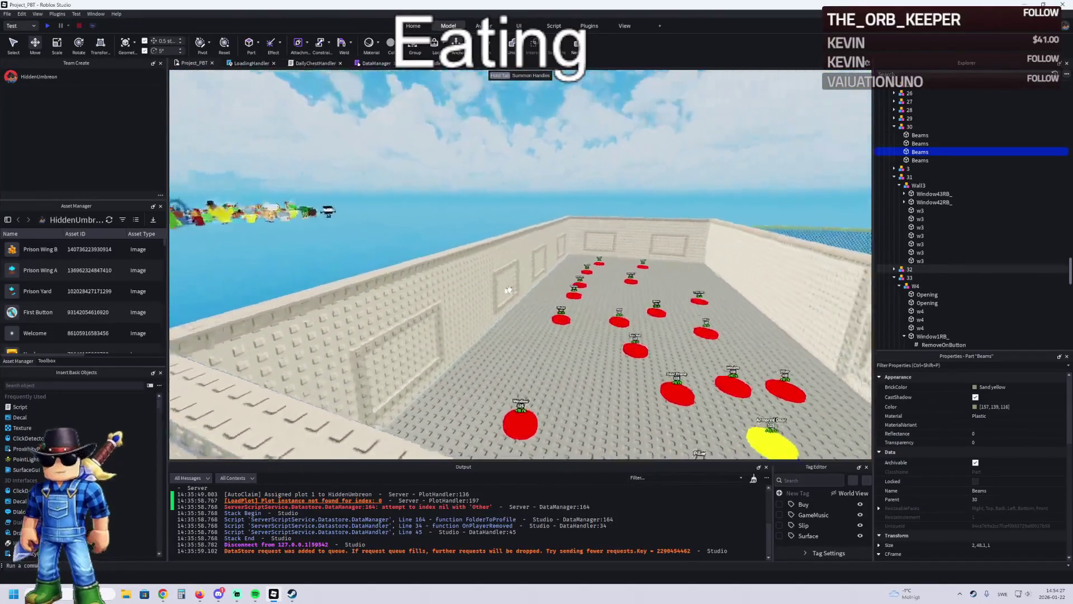
key("w")
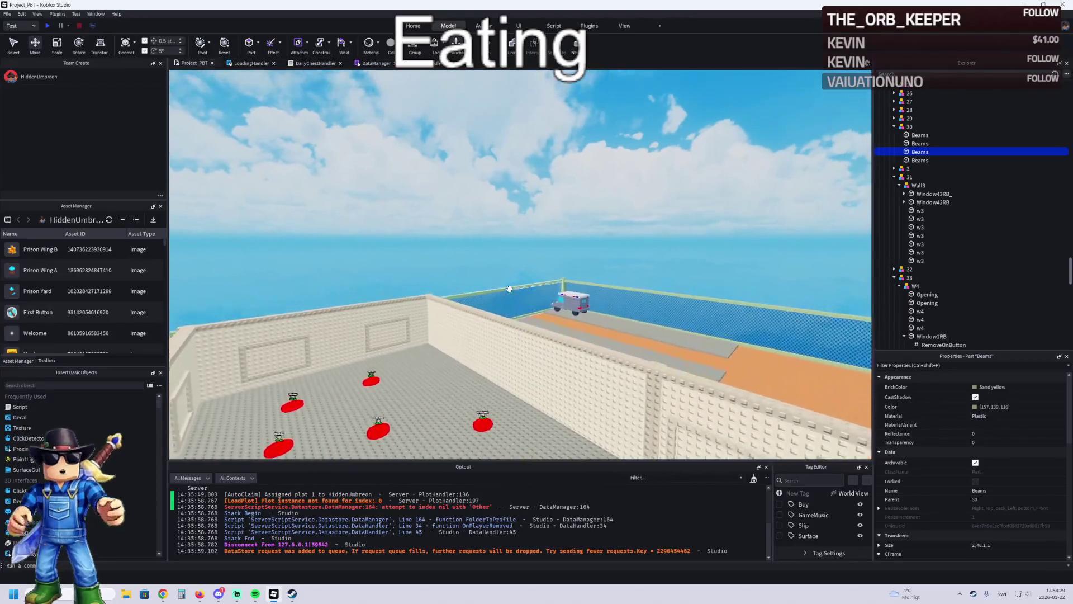
key("Right")
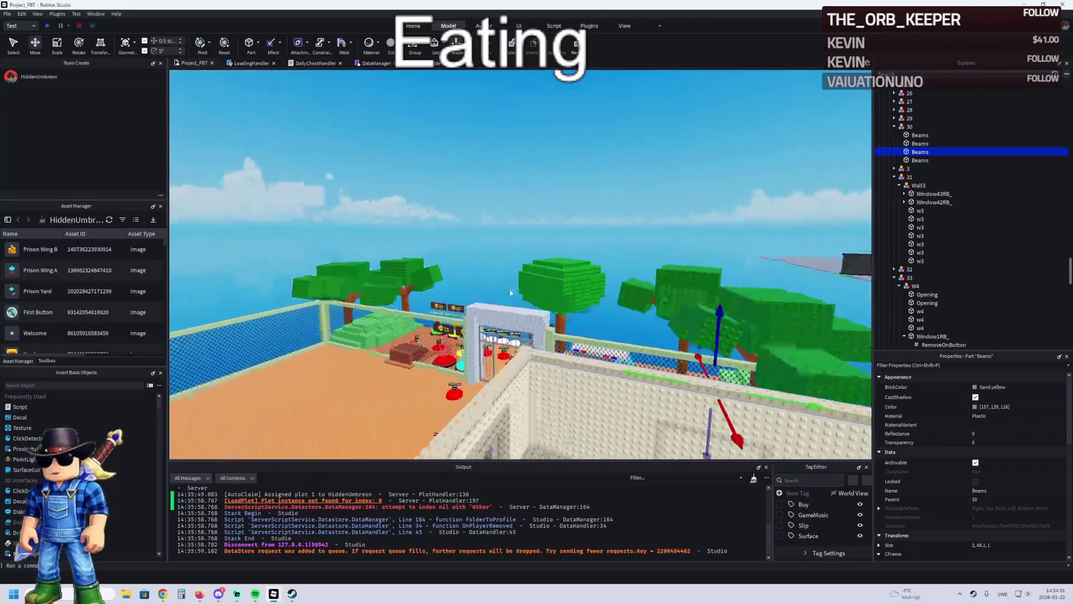
key("Right")
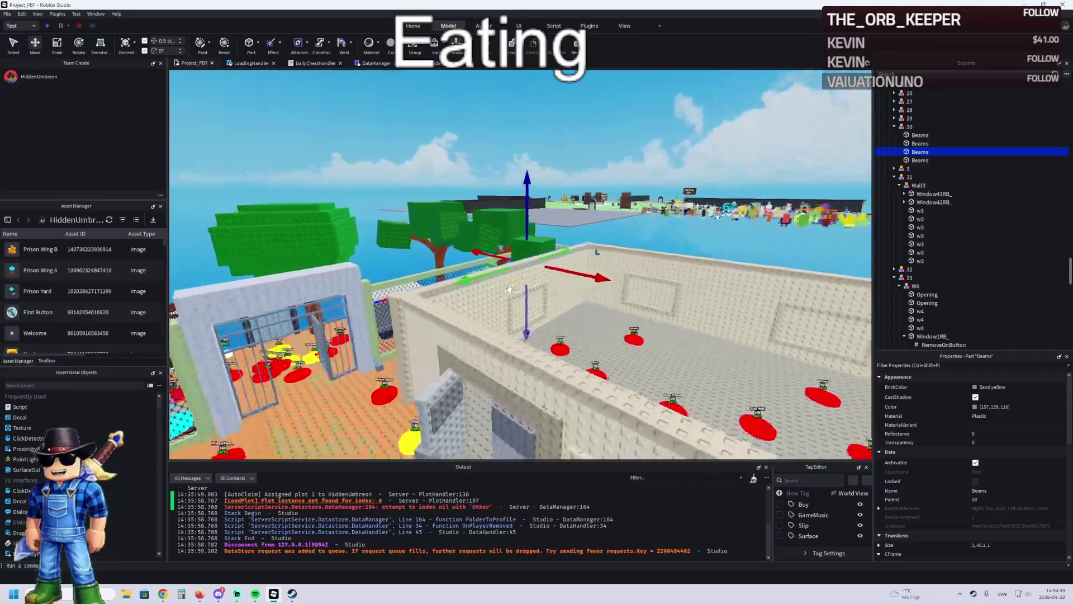
key("q")
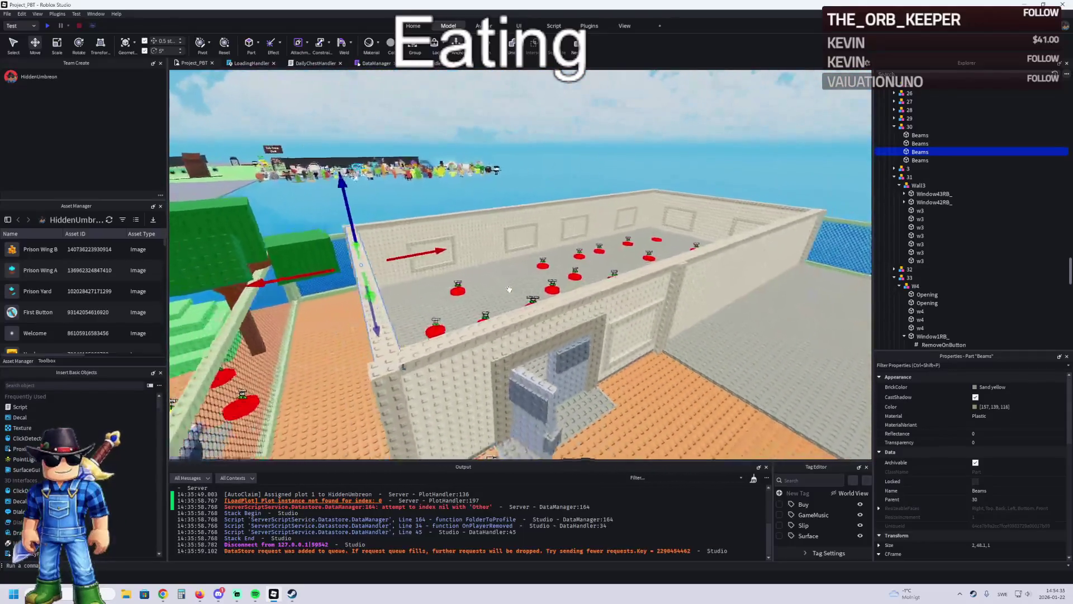
key("w")
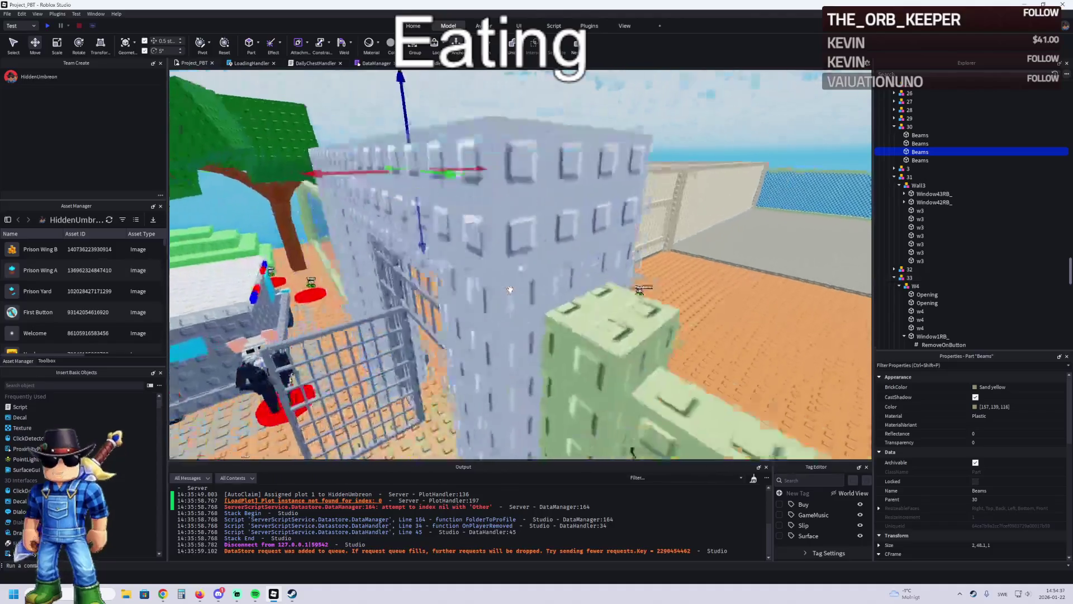
key("w")
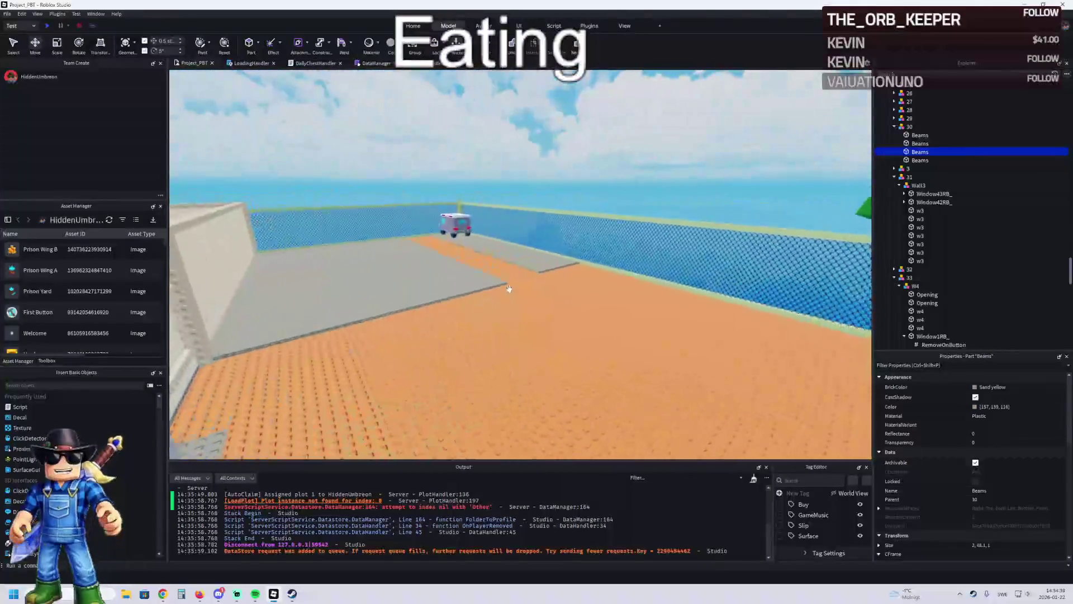
left_click(527, 239)
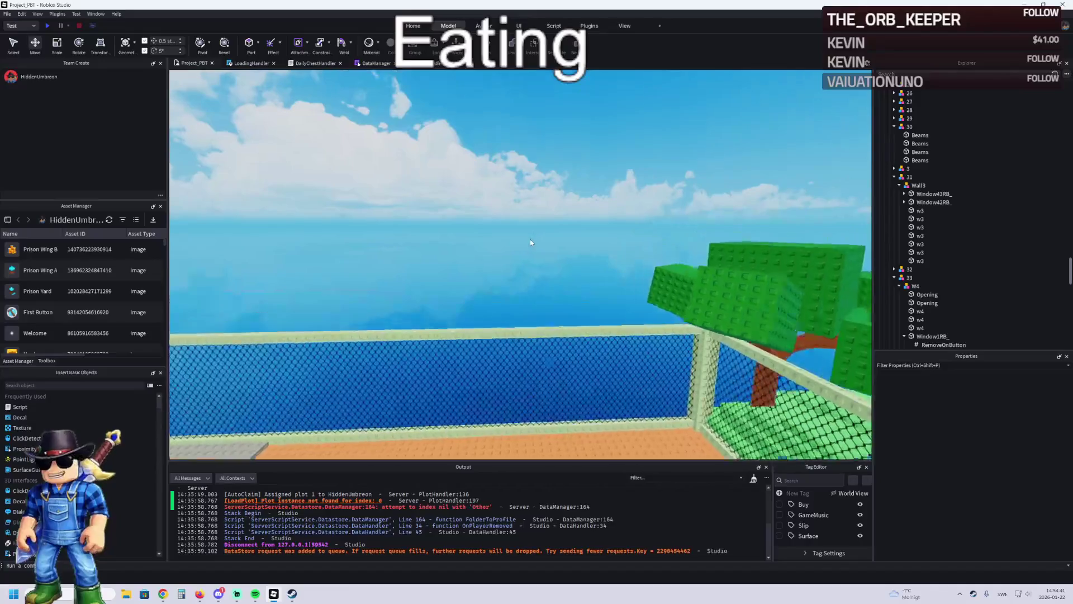
Step: Fly the camera up over the yard fence, past the gate, to the beige building's door
key("e")
key("Left")
key("Right")
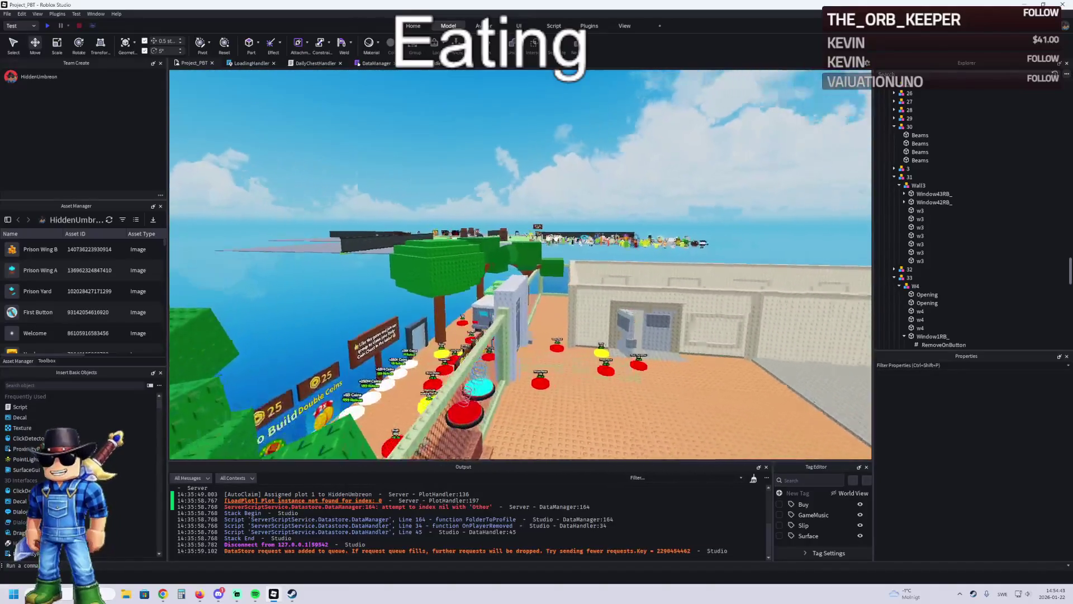
key("w")
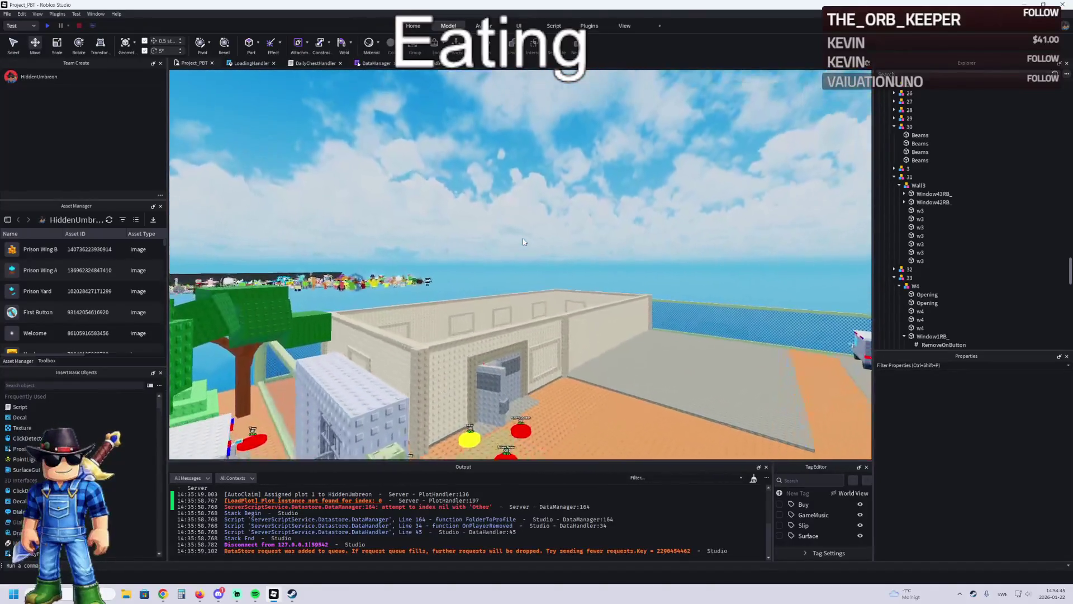
key("w")
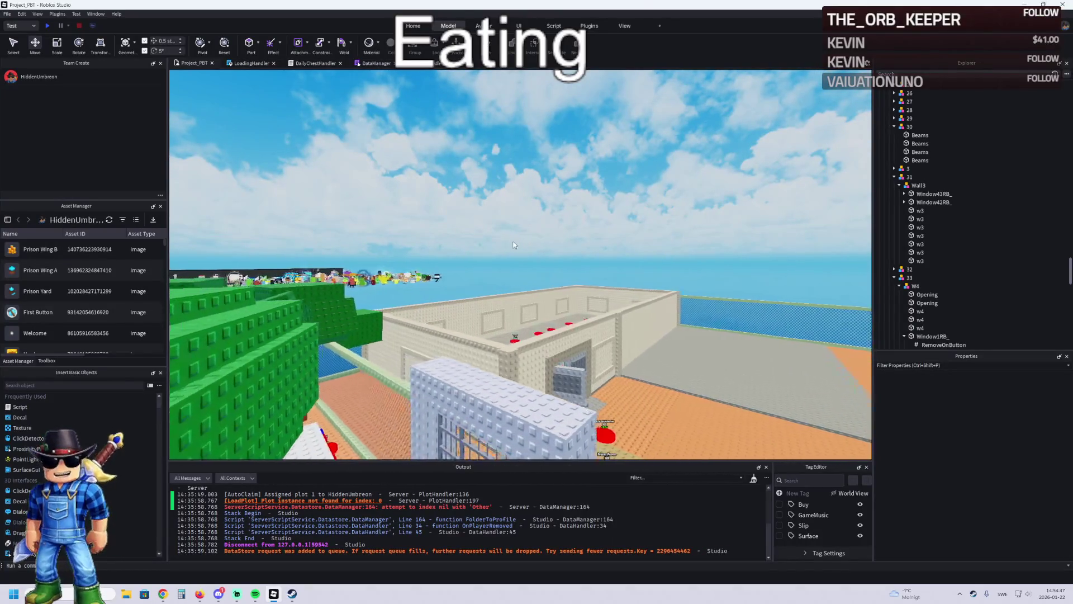
key("w")
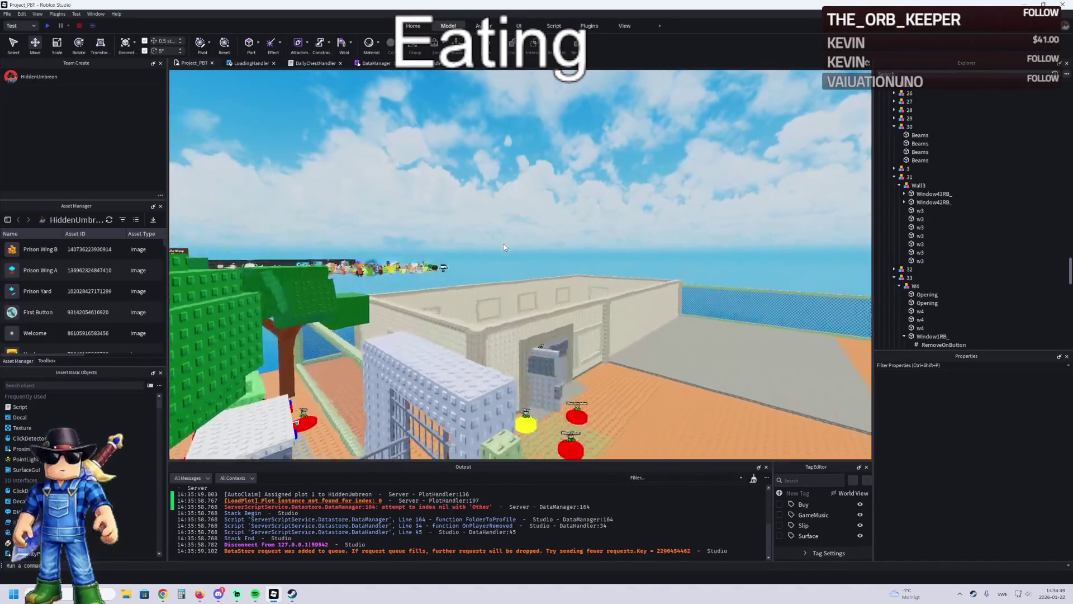
key("w")
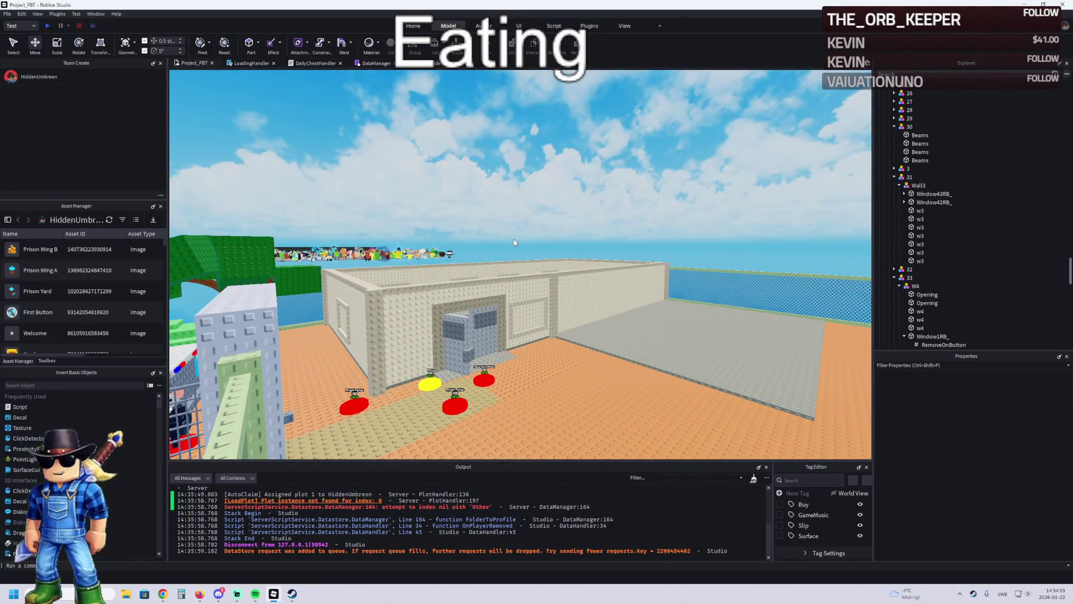
key("s")
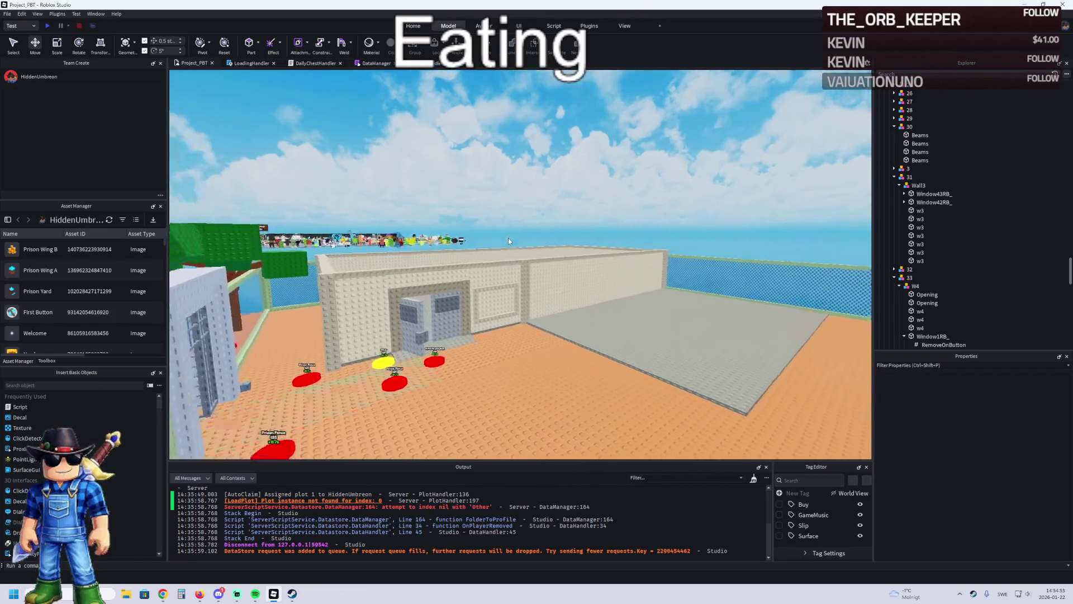
key("w")
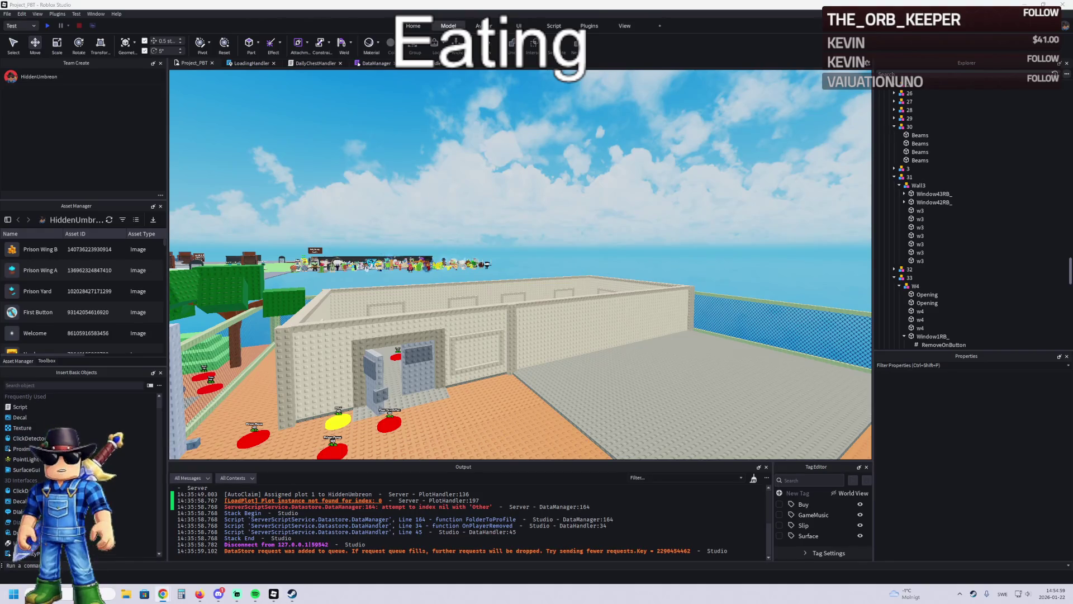
key("w")
key("a")
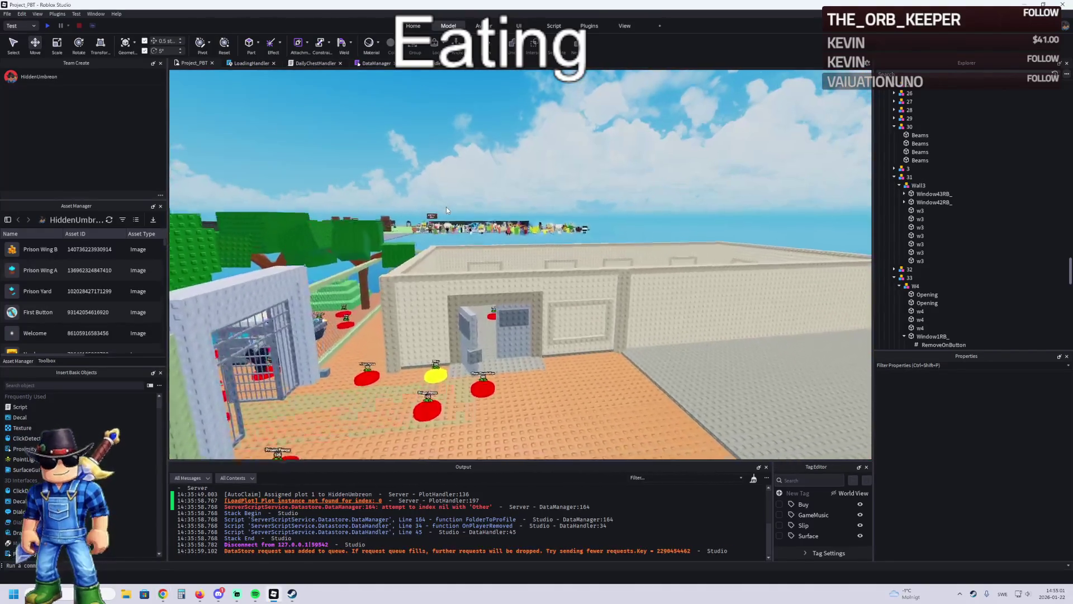
Step: Rise over the building wall and pan along the room toward the Armored Door pad
key("w")
key("e")
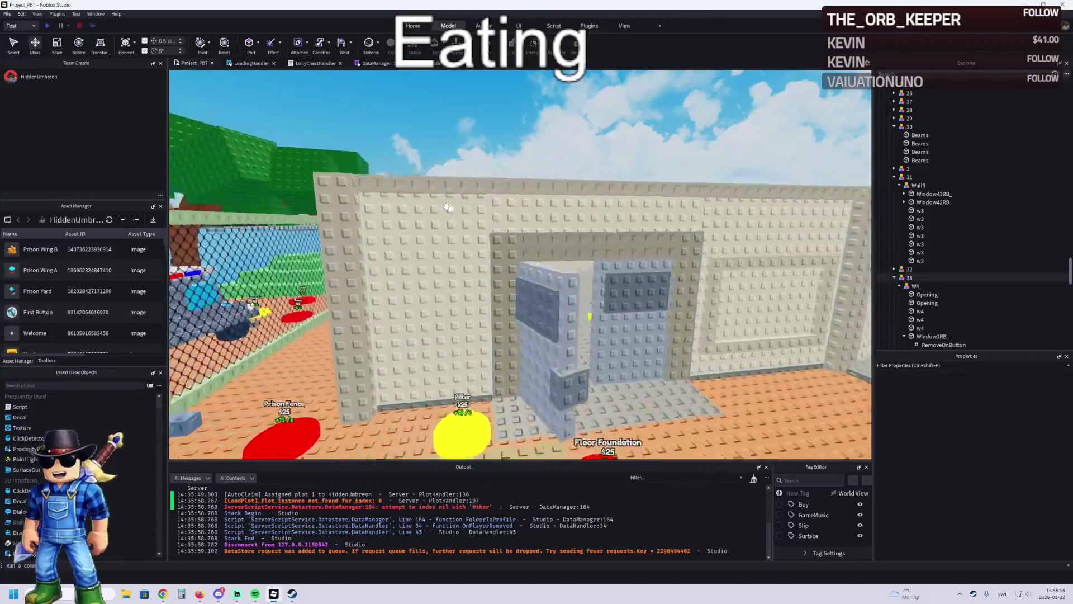
key("w")
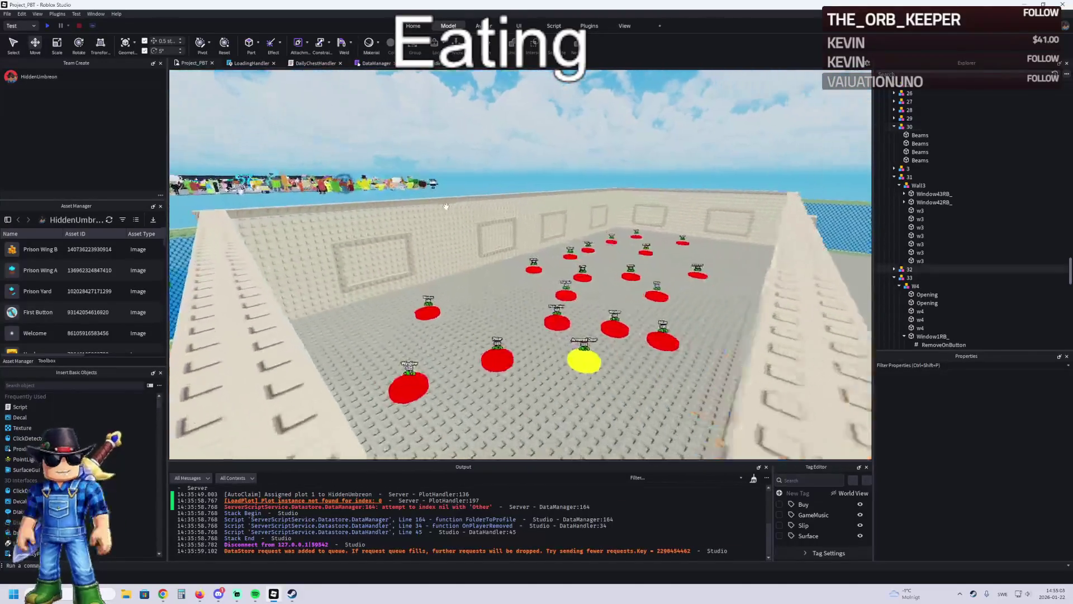
key("d")
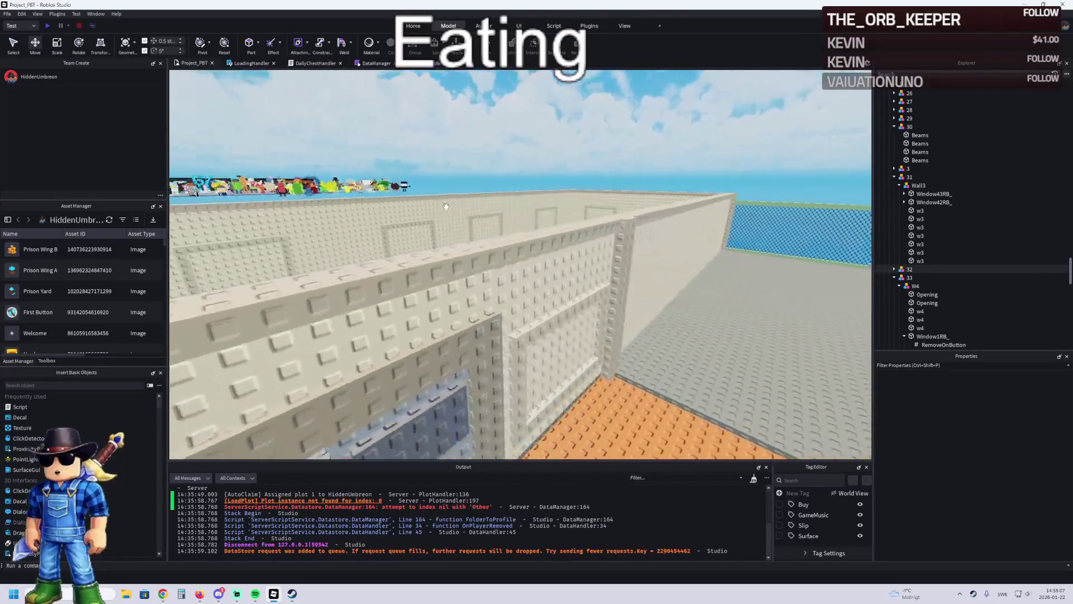
key("a")
key("a")
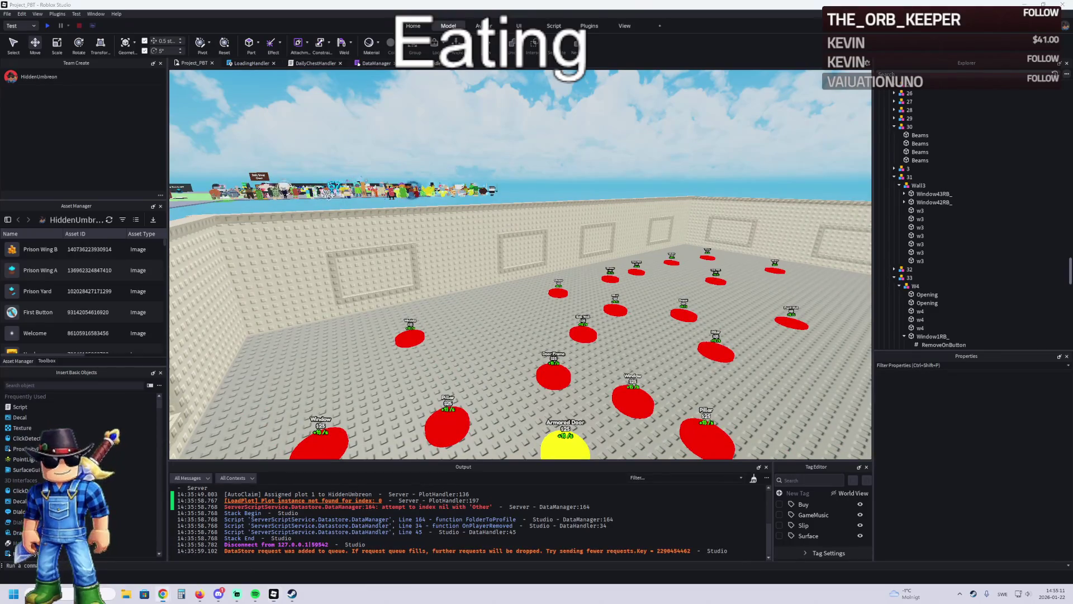
left_click_drag(200, 214, 200, 214)
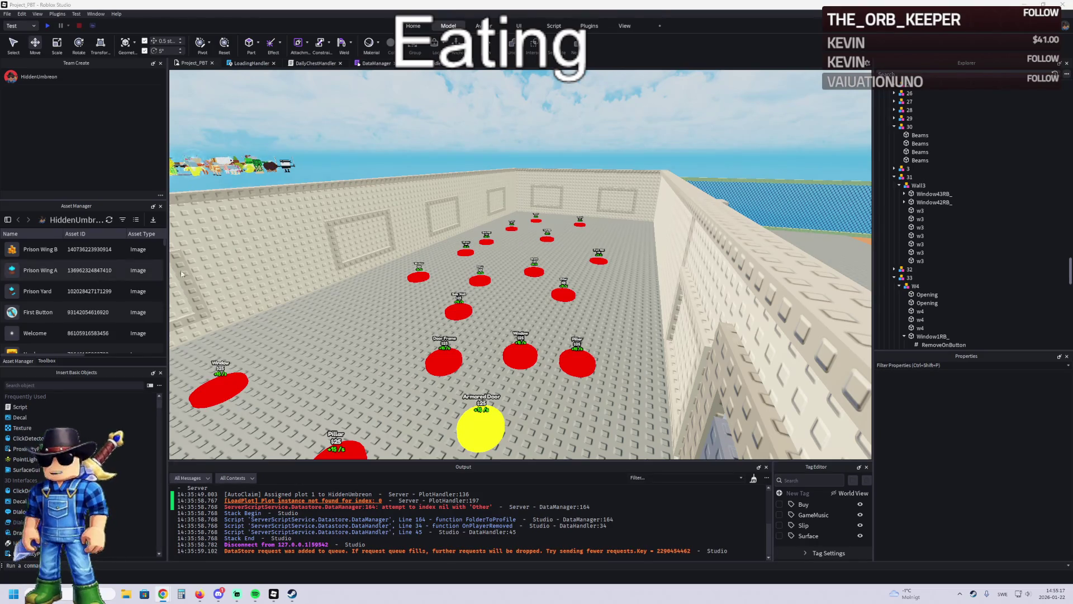
key("a")
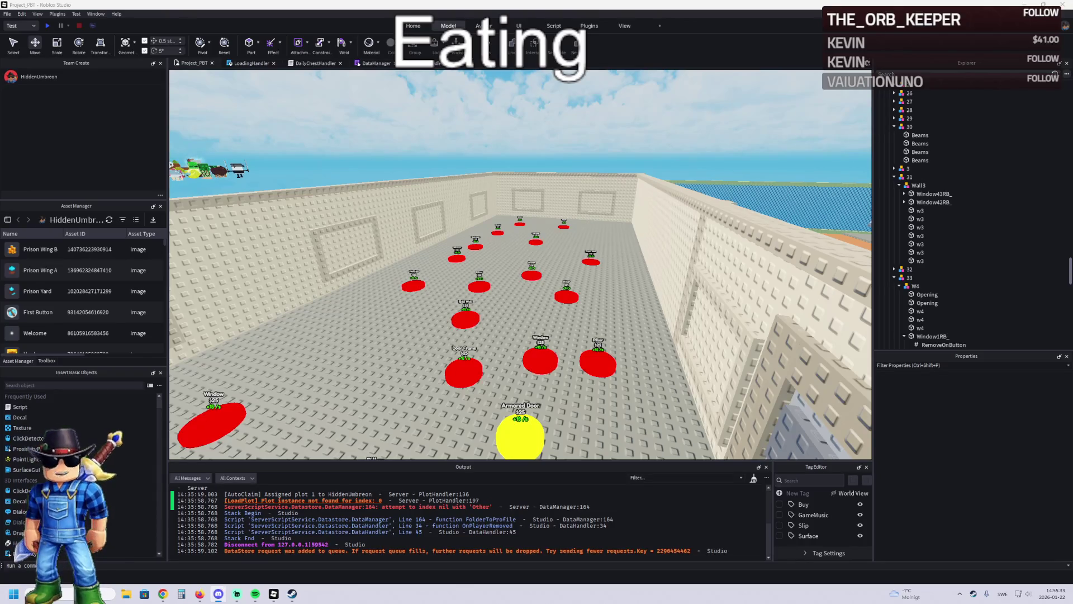
key("d")
key("e")
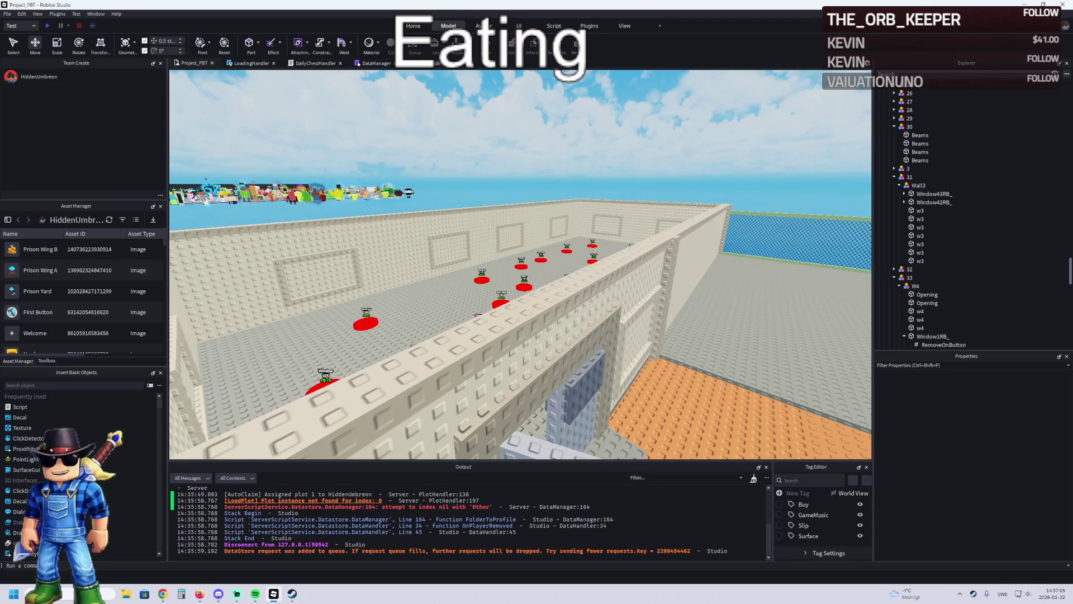
Step: Switch over to the Chrome browser window
key("alt+Tab")
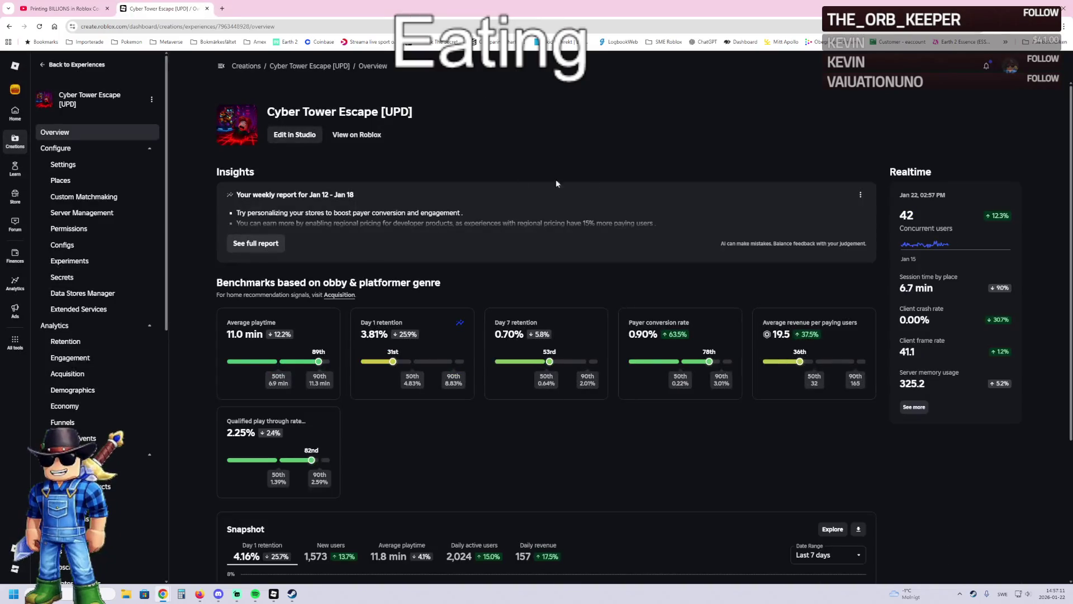
Step: Open the game's Roblox page in a new tab, scroll the Noob Studios Gaming page, return to YouTube
left_click(355, 139)
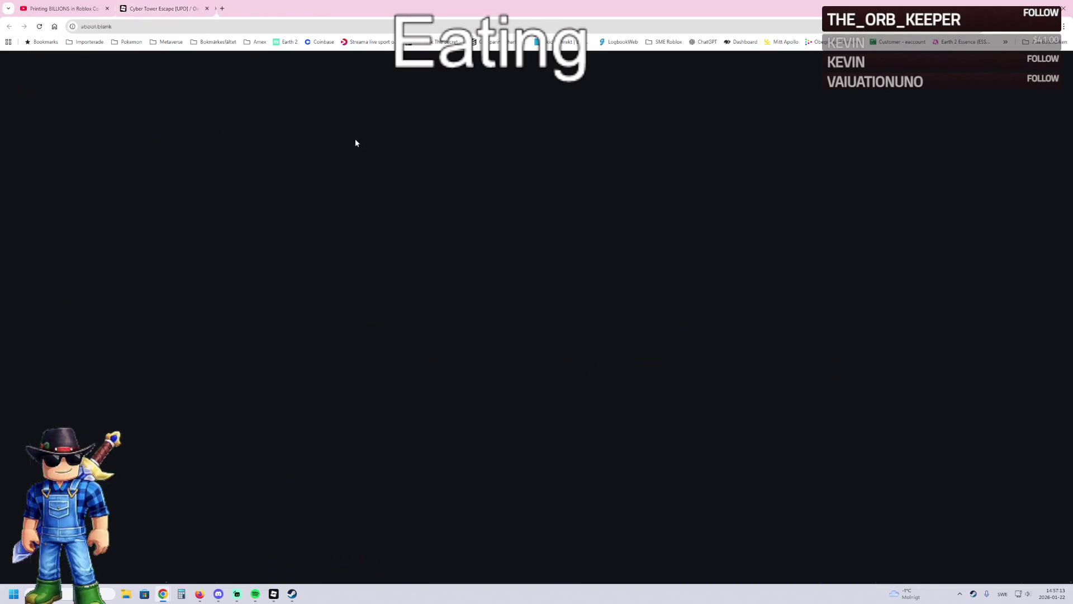
left_click(178, 8)
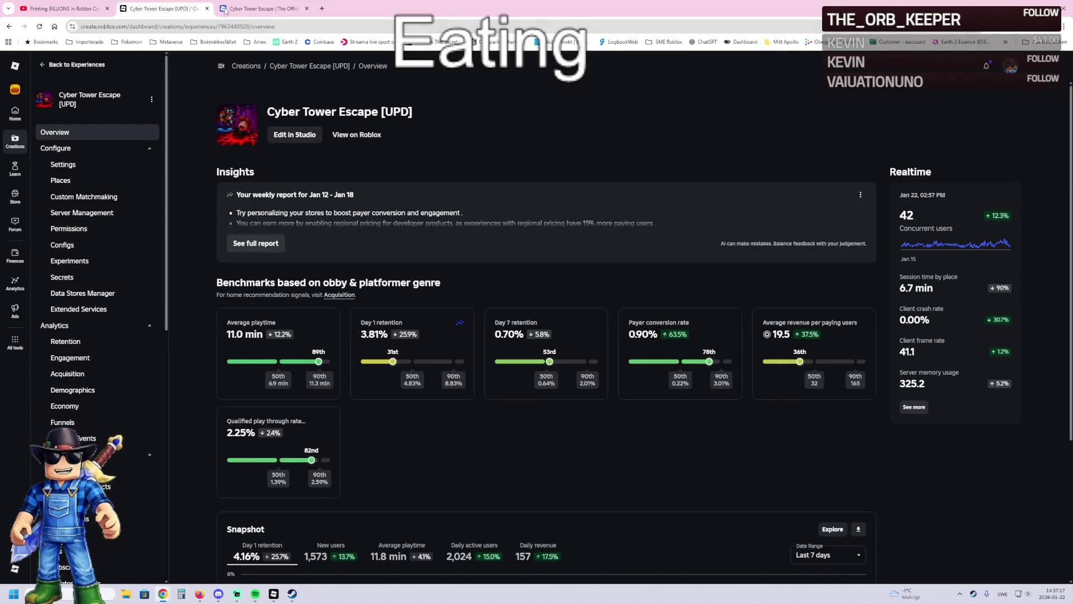
left_click(244, 7)
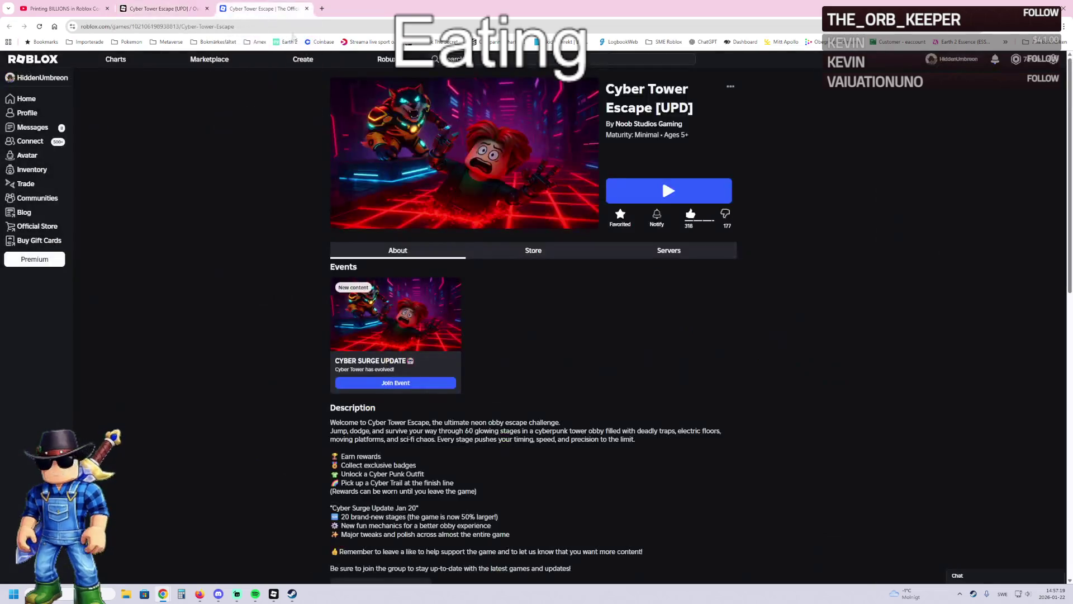
scroll(666, 194, "down", 3)
scroll(659, 173, "up", 3)
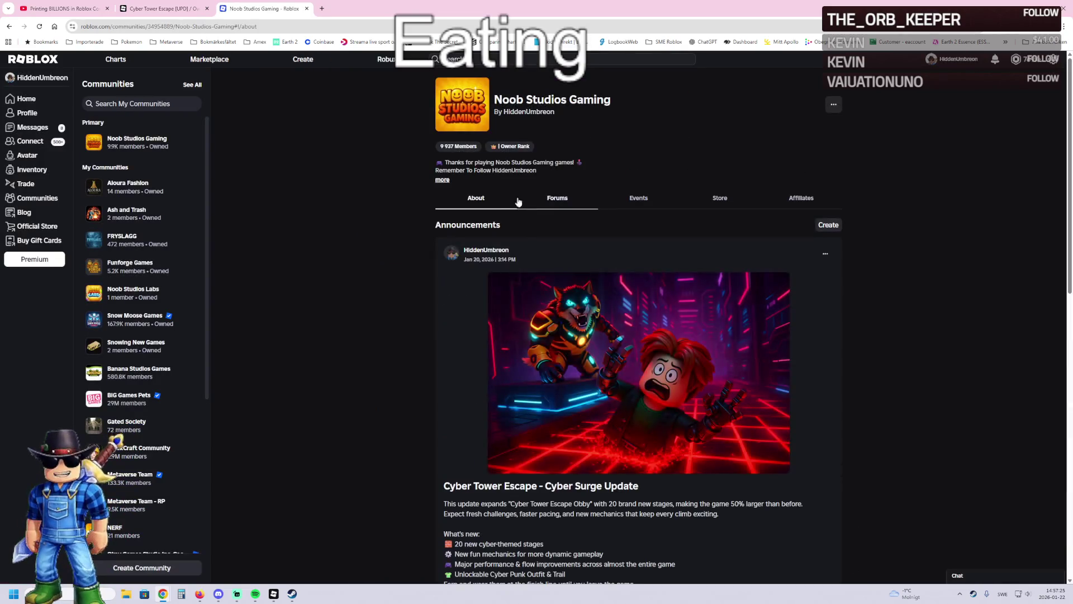
scroll(474, 195, "down", 6)
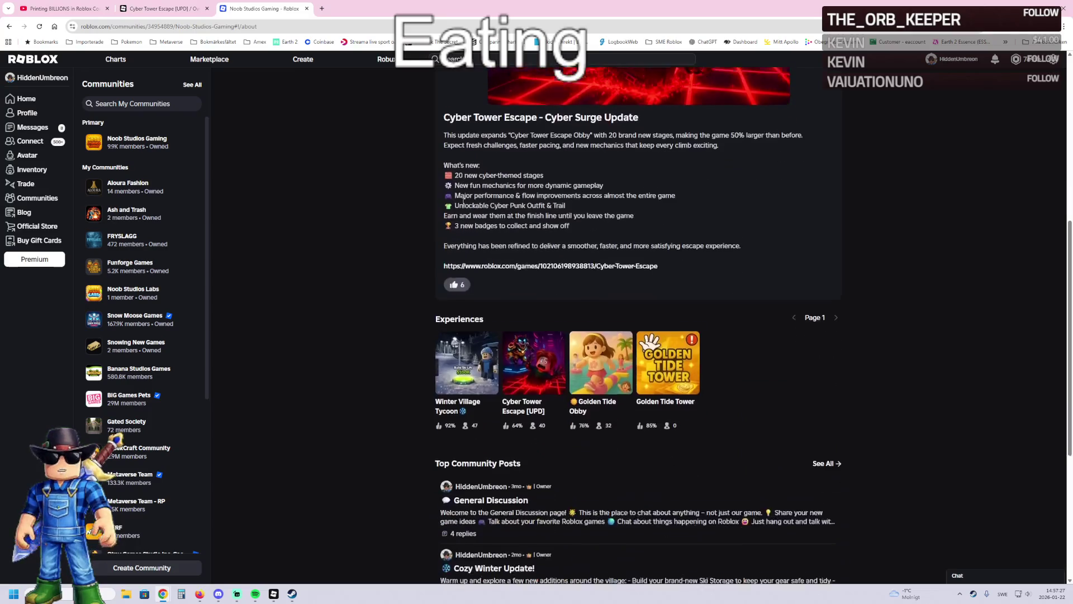
right_click(466, 201)
left_click(350, 231)
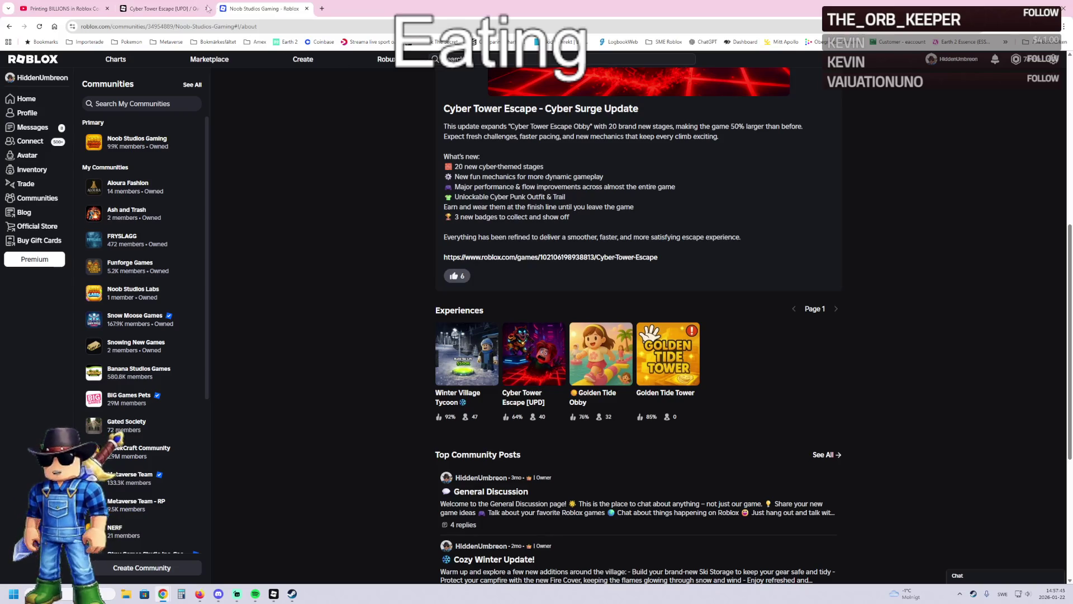
key("ctrl+1")
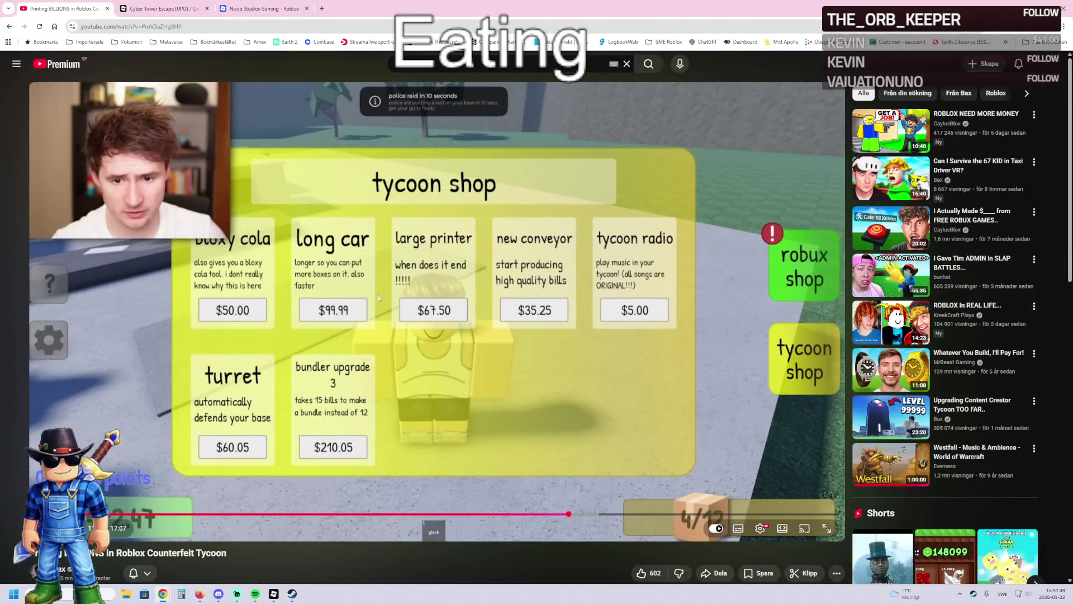
Step: Browse Roblox Charts and the Cyber Tower Escape [UPD] dashboard, then return to the Studio prison map
left_click(263, 9)
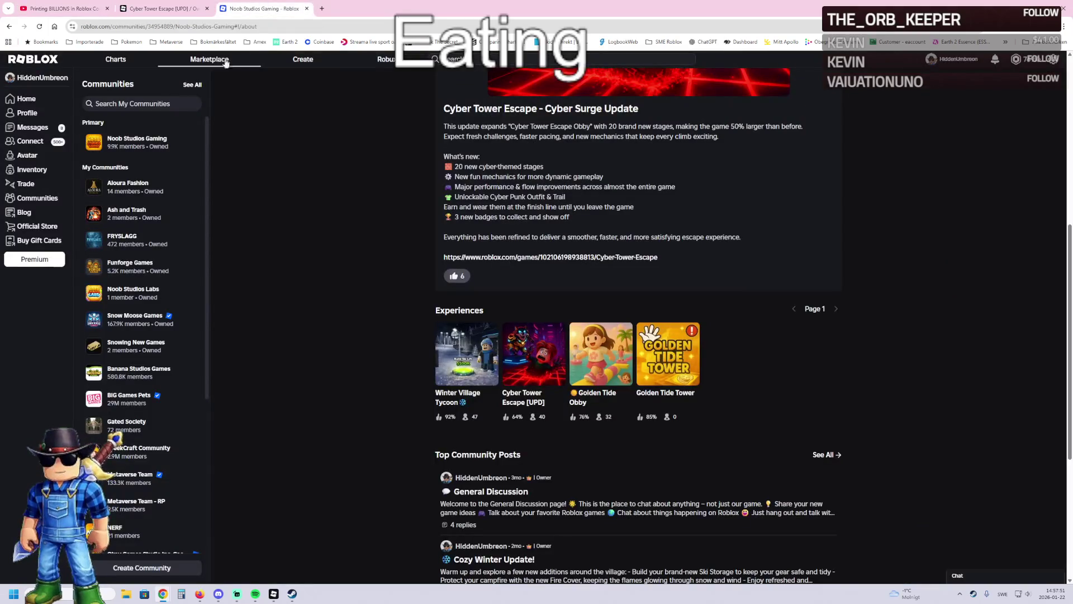
left_click(122, 58)
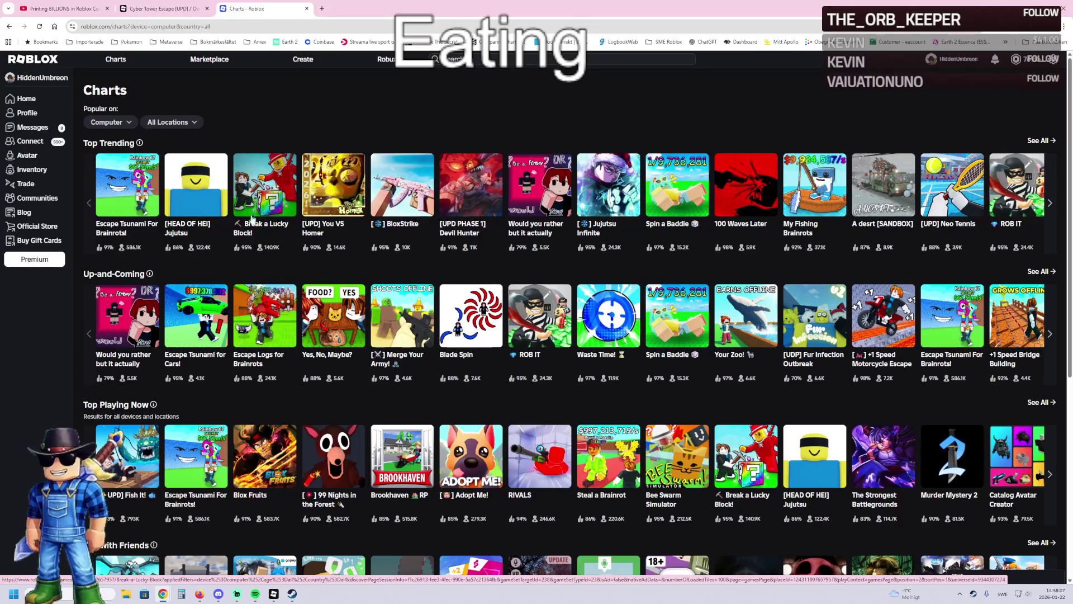
left_click(158, 9)
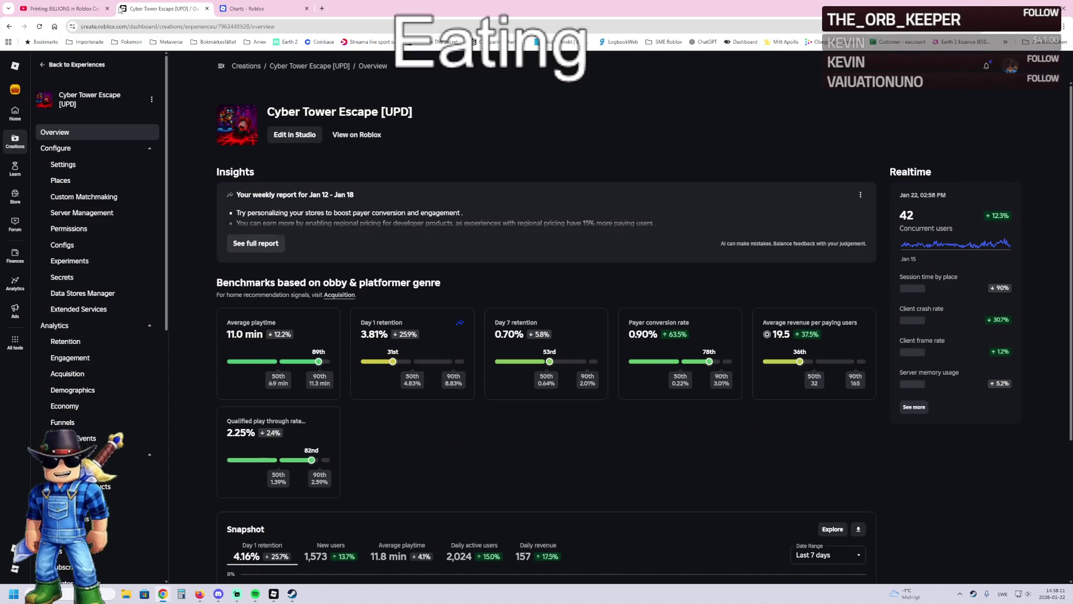
left_click(62, 9)
left_click(282, 593)
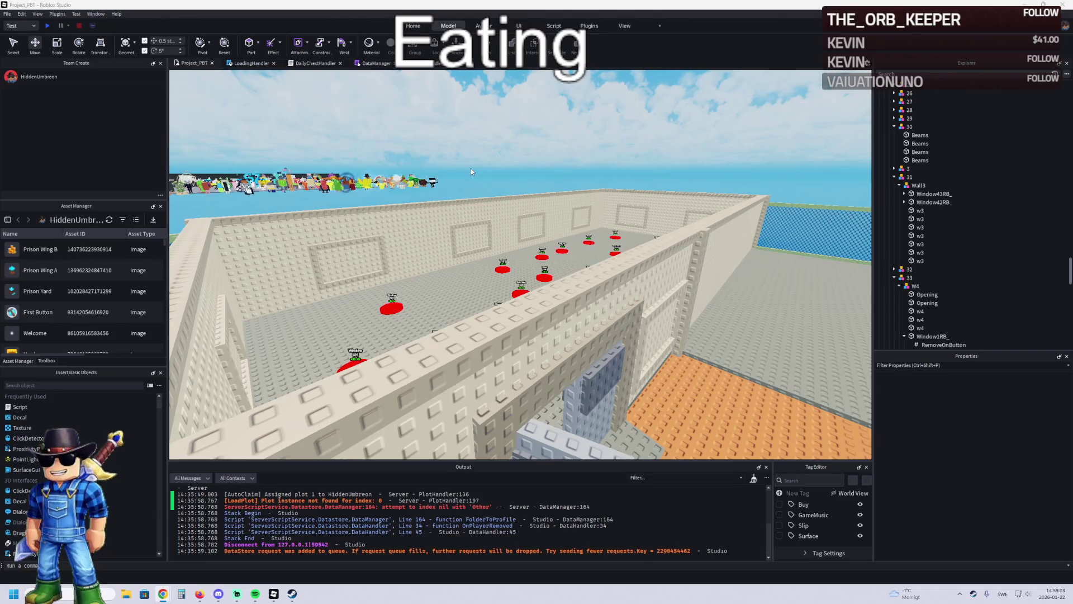
key("w")
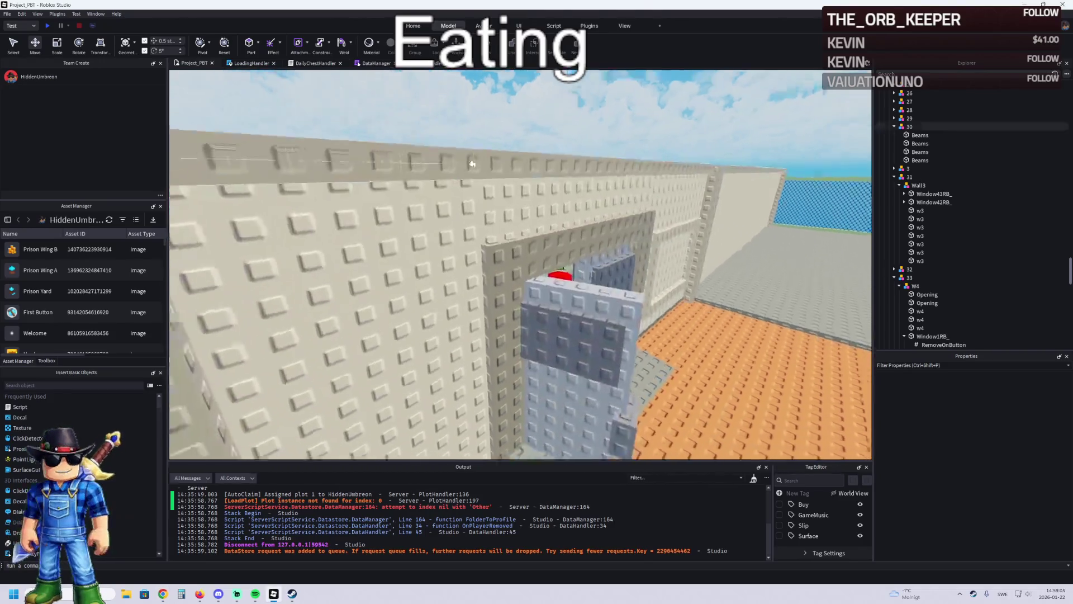
key("s")
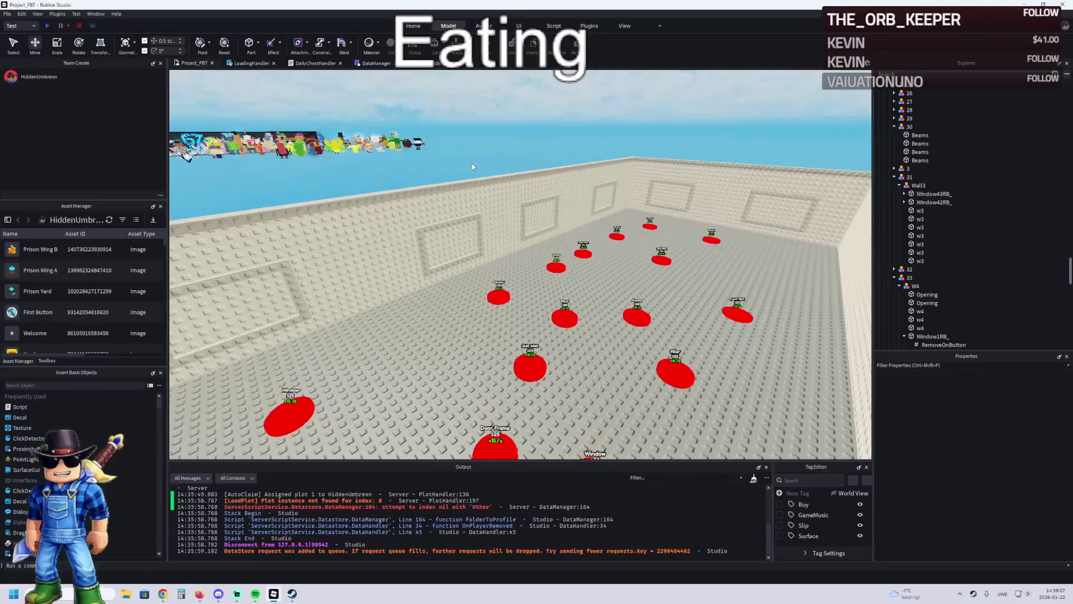
key("w")
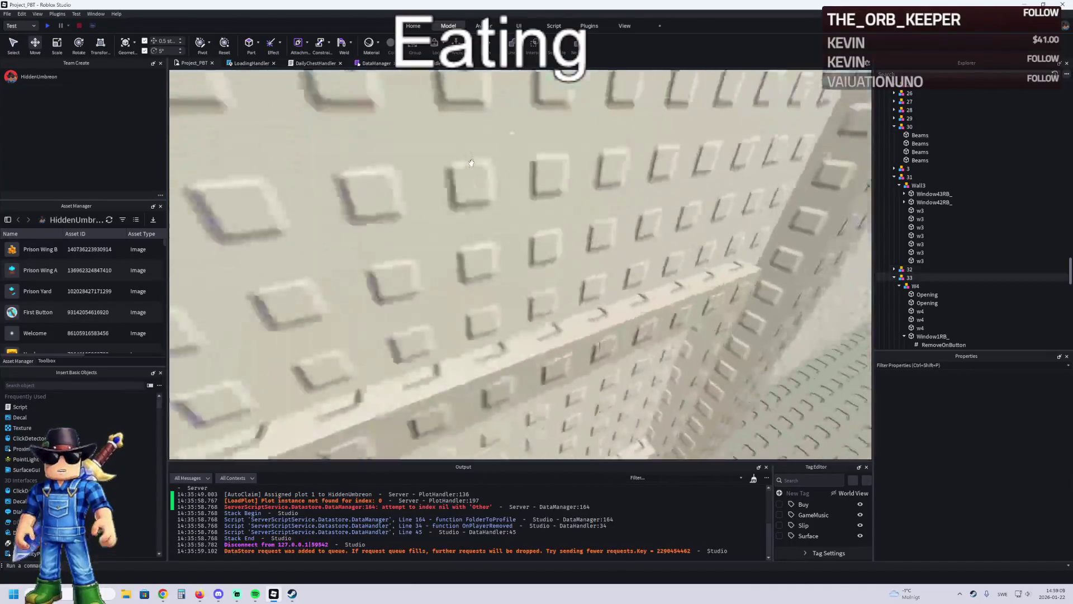
key("s")
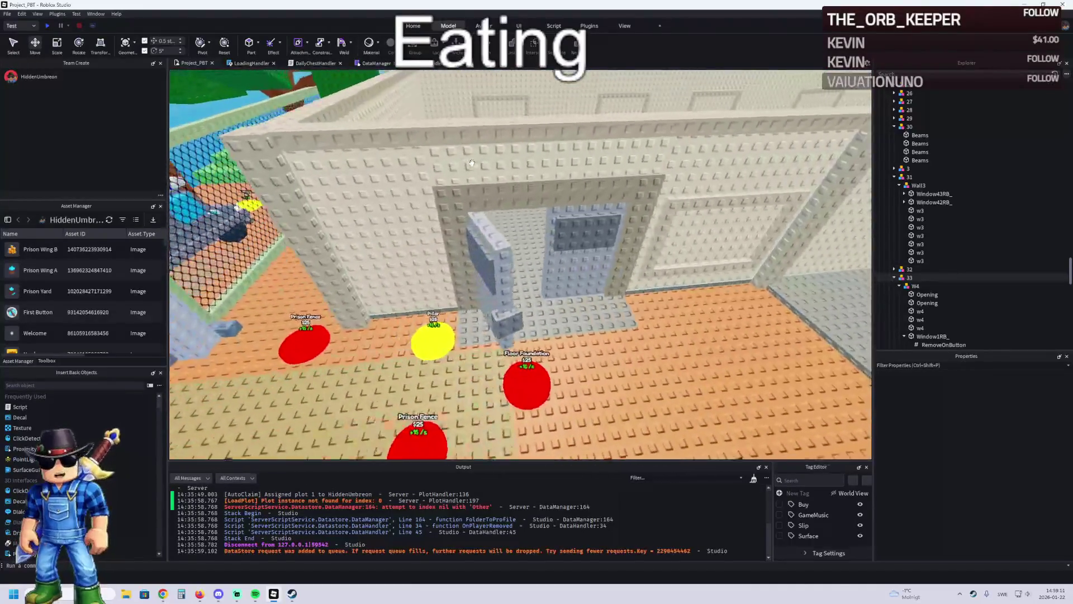
key("e")
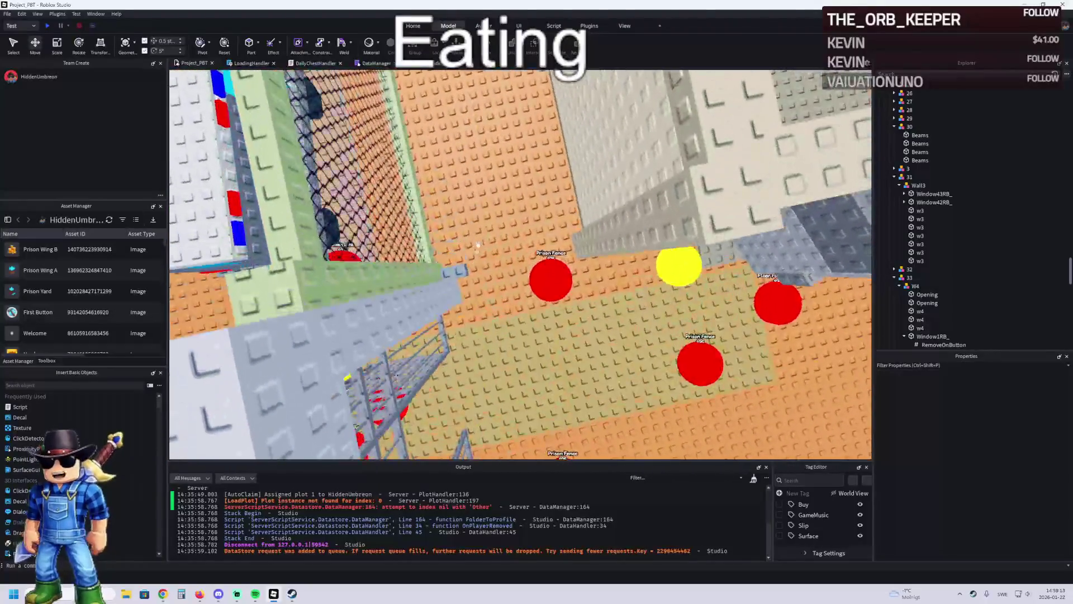
left_click(463, 271)
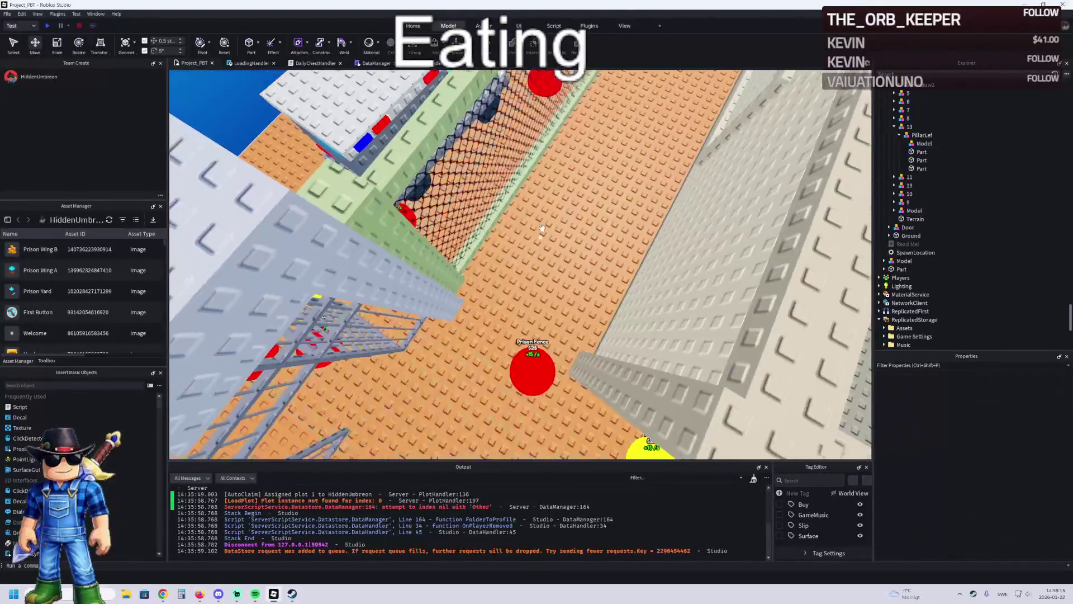
key("w")
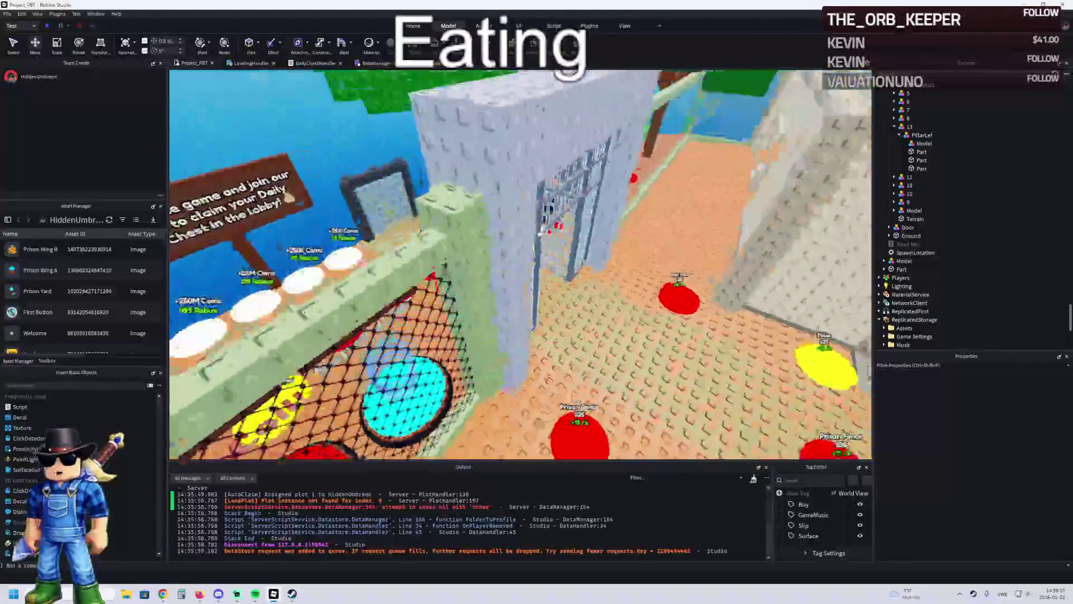
key("w")
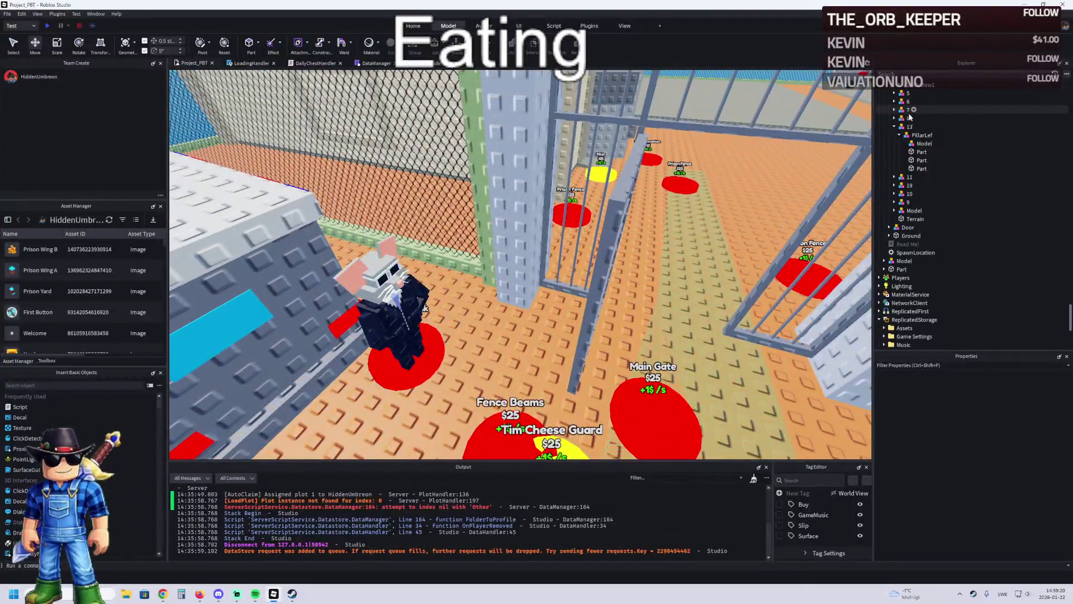
left_click(913, 151)
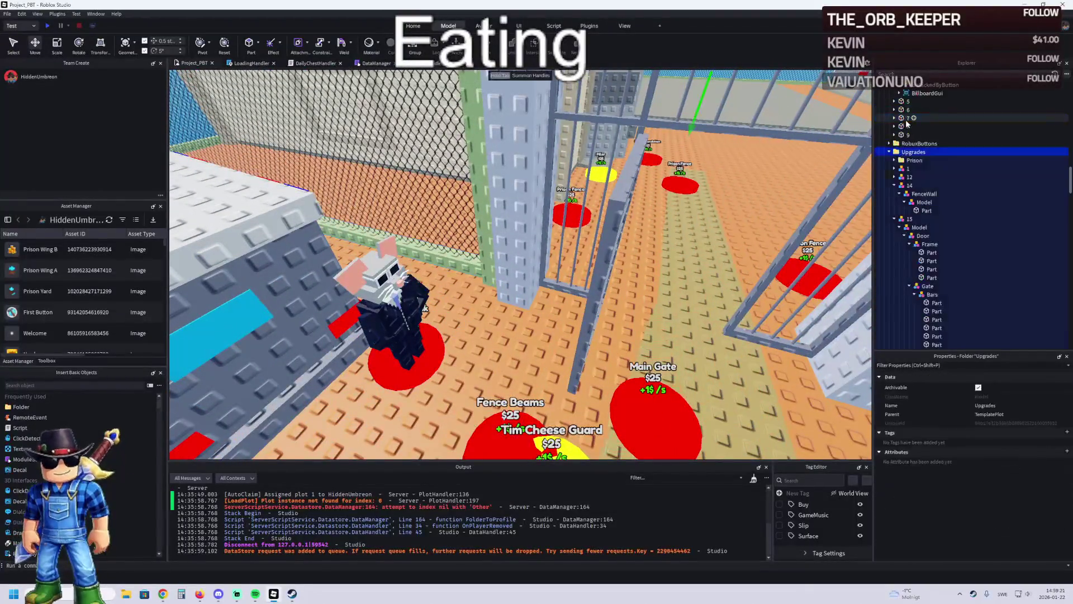
left_click(883, 151)
key("w")
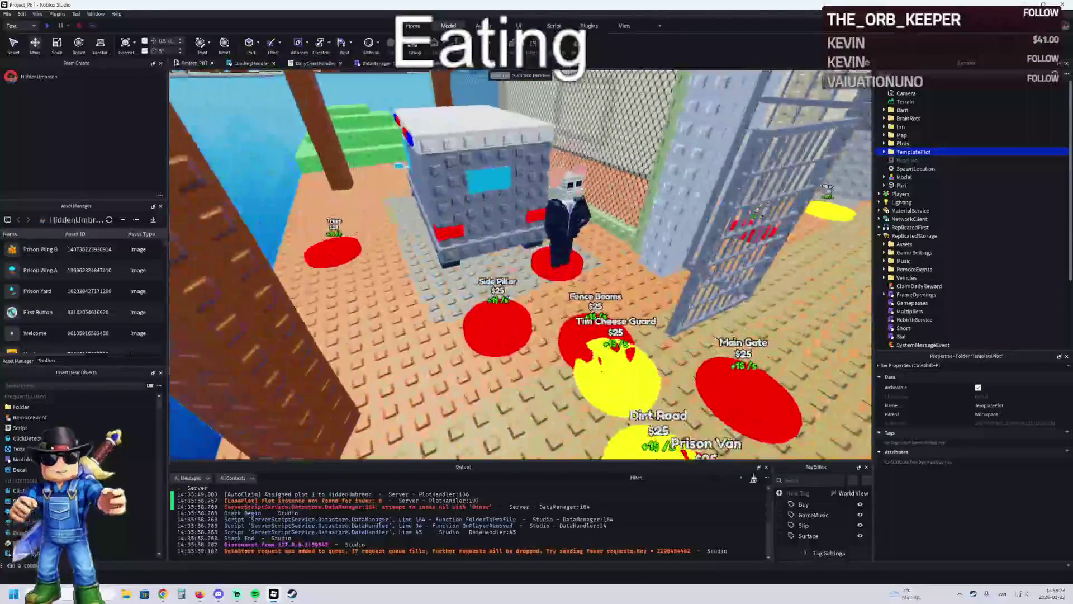
left_click_drag(908, 149, 915, 236)
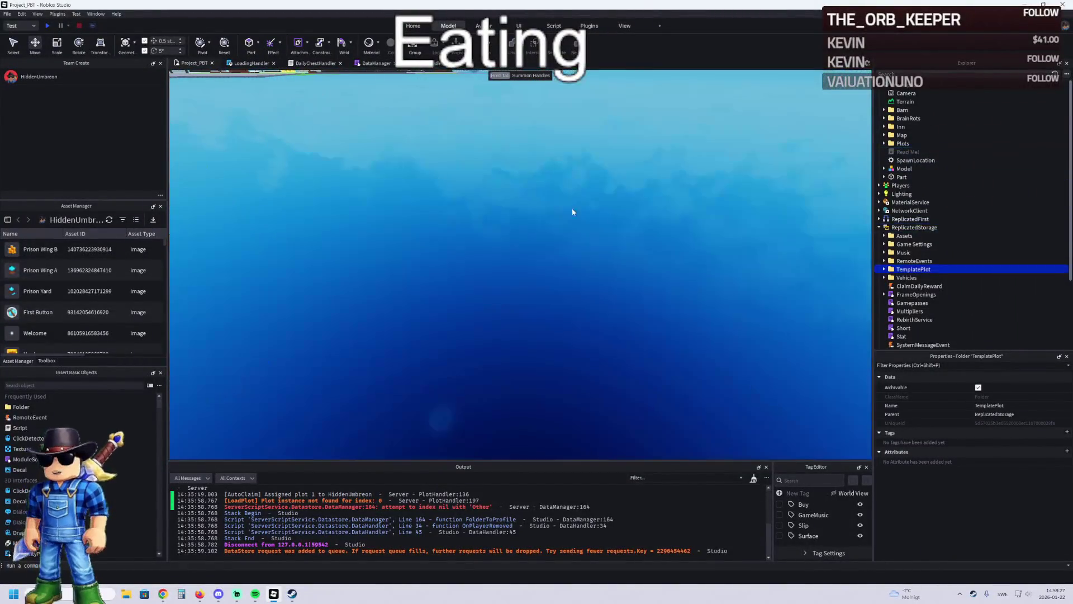
Step: Launch an F5 playtest of the tycoon game
key("F5")
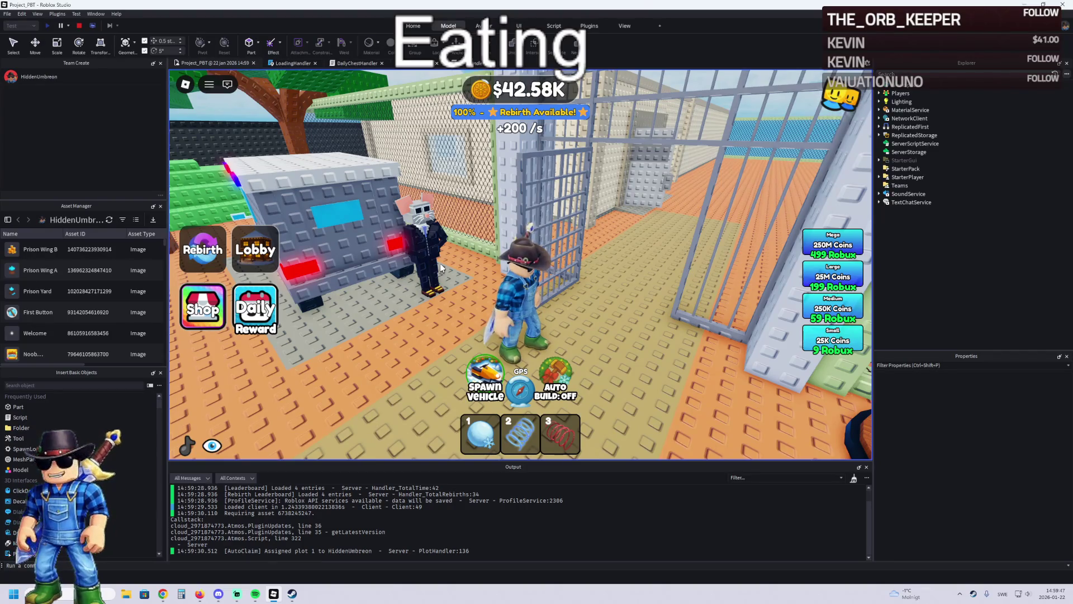
key("w")
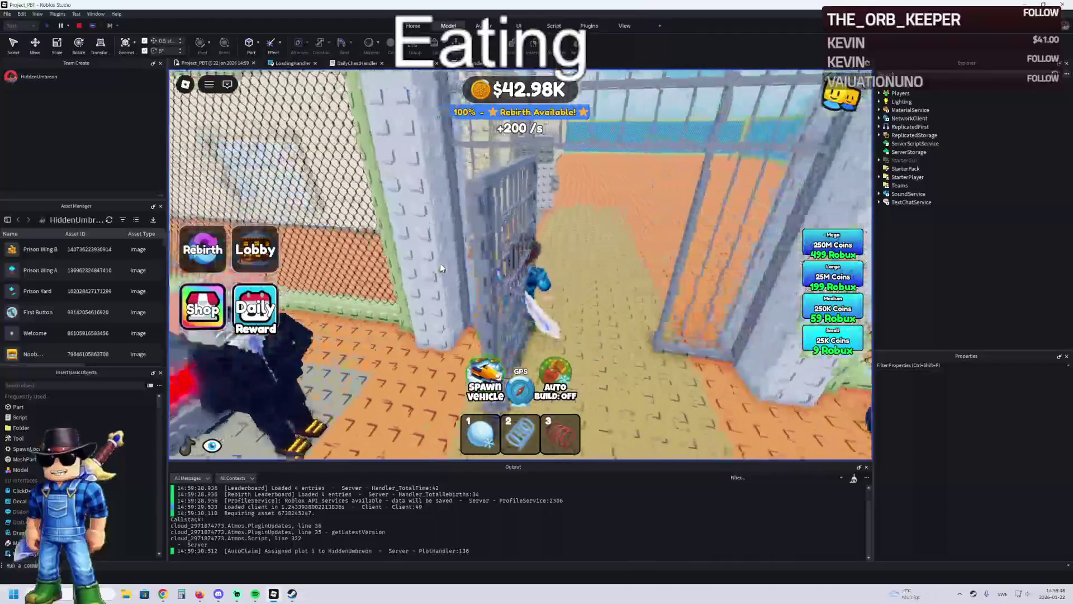
key("a")
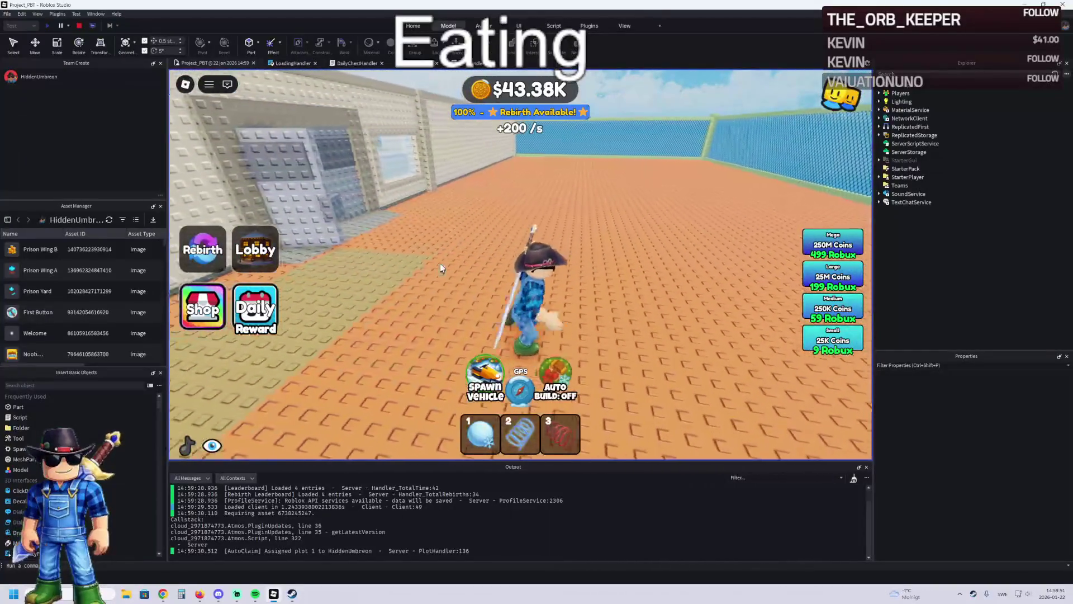
key("d")
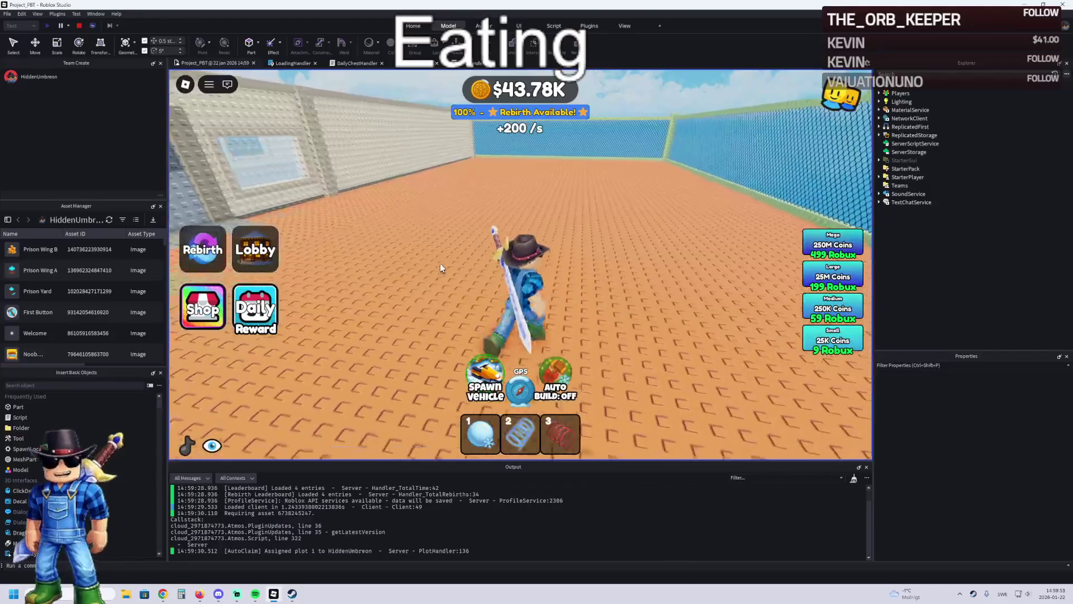
key("w")
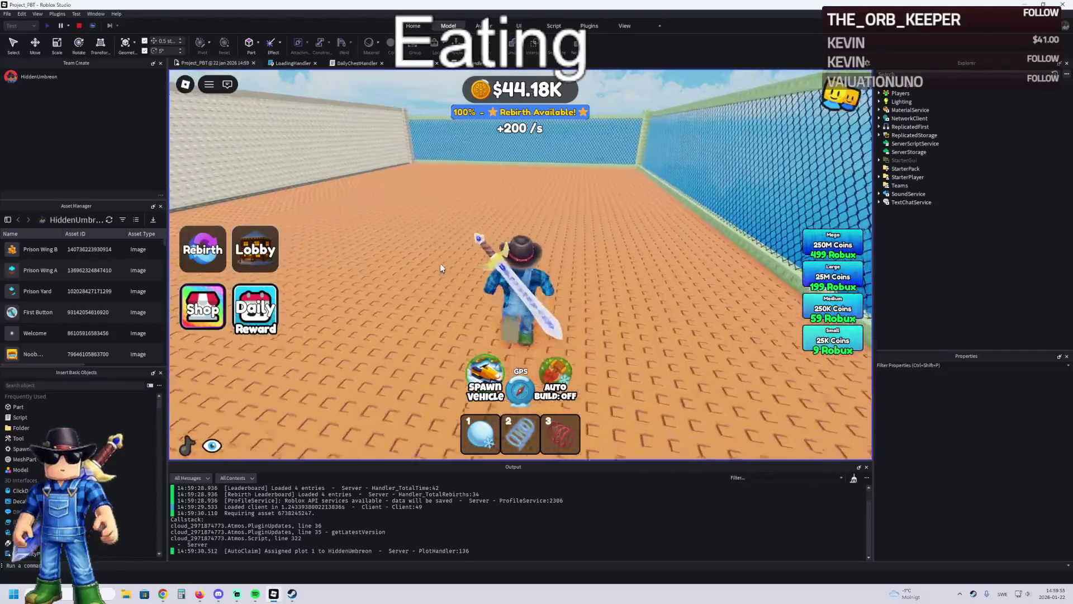
key("a")
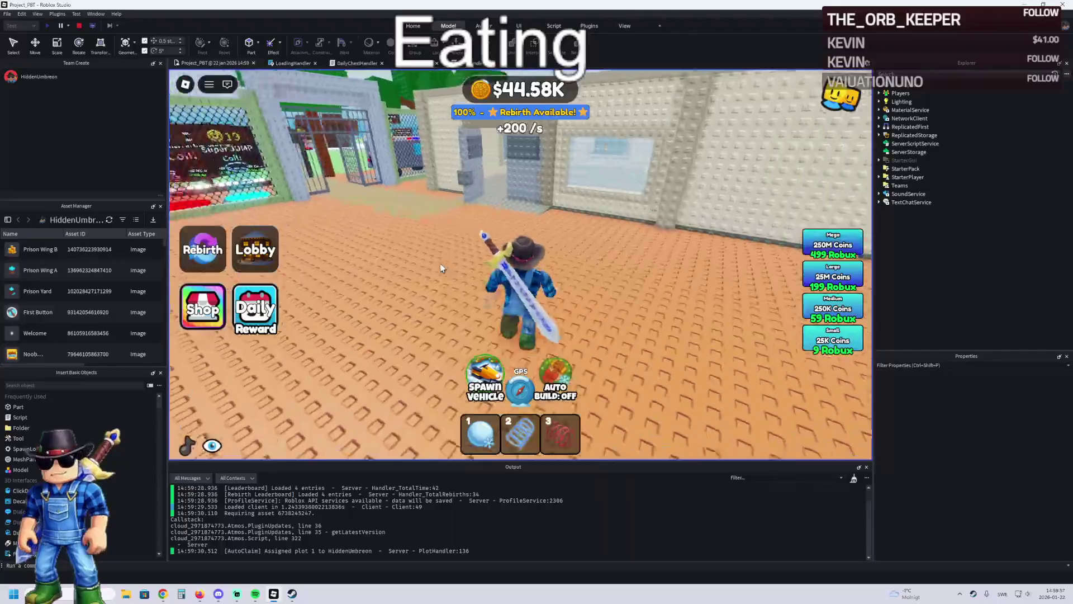
key("s")
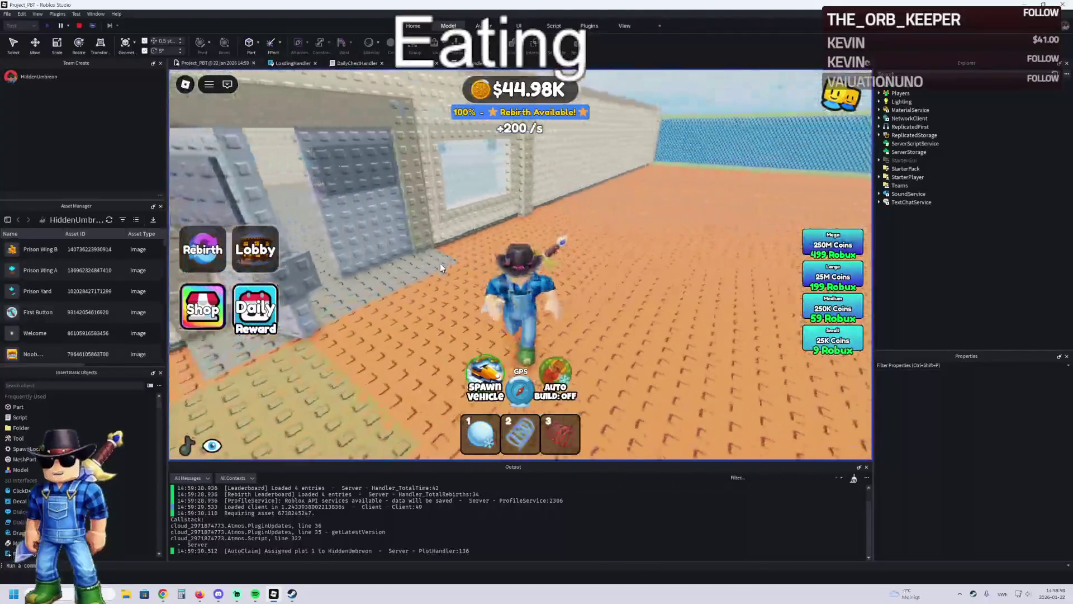
key("w")
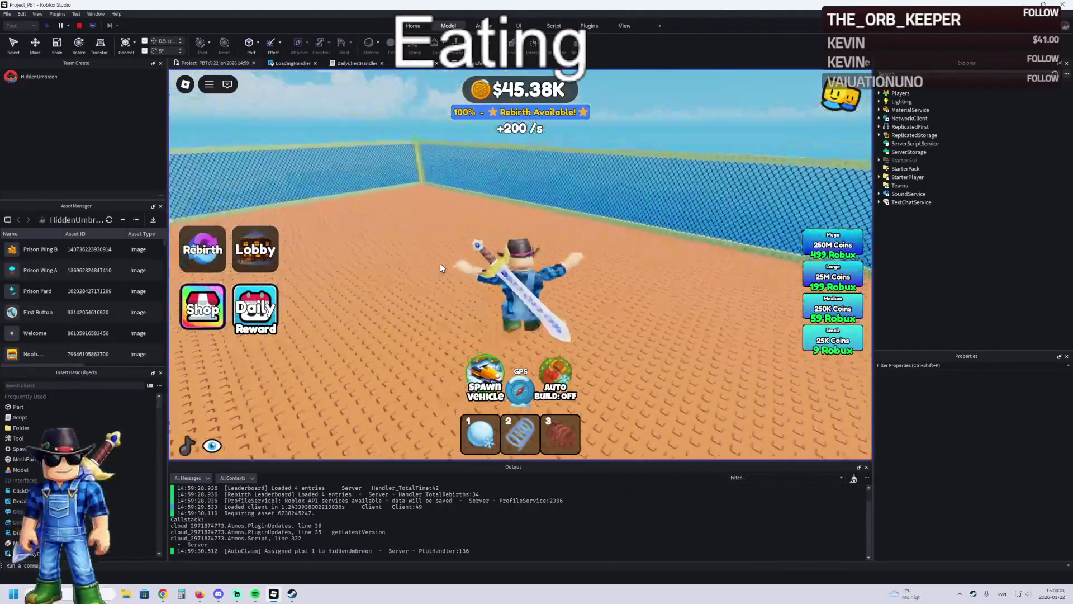
key("a")
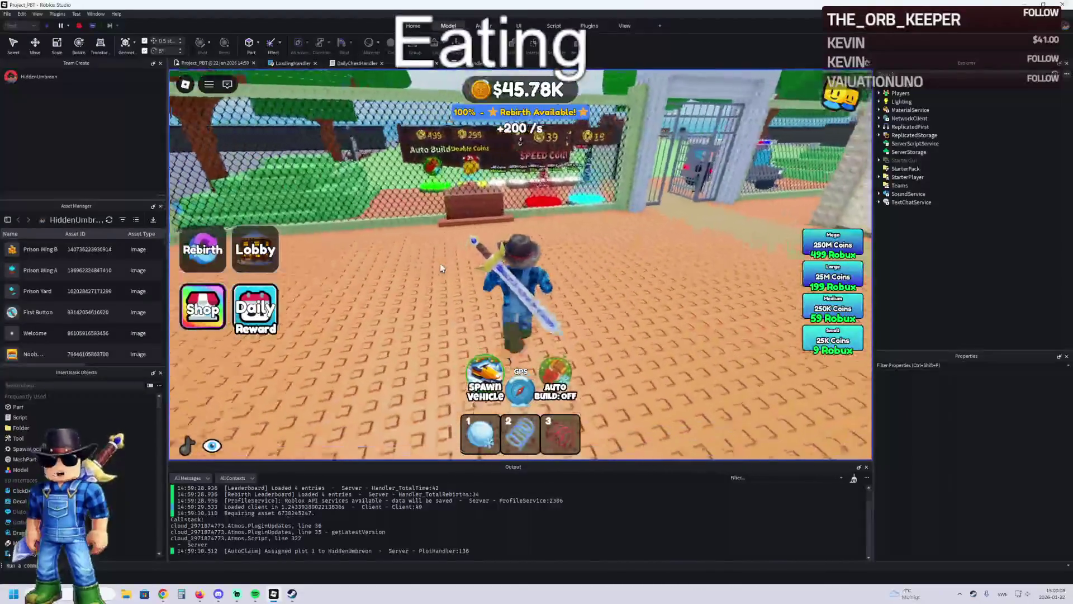
key("d")
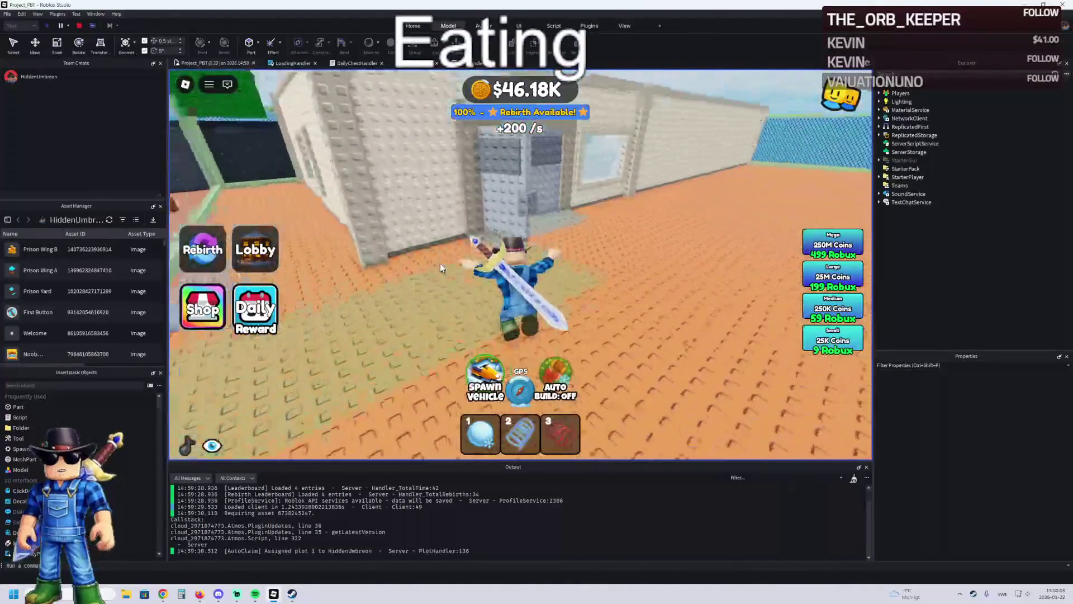
key("w")
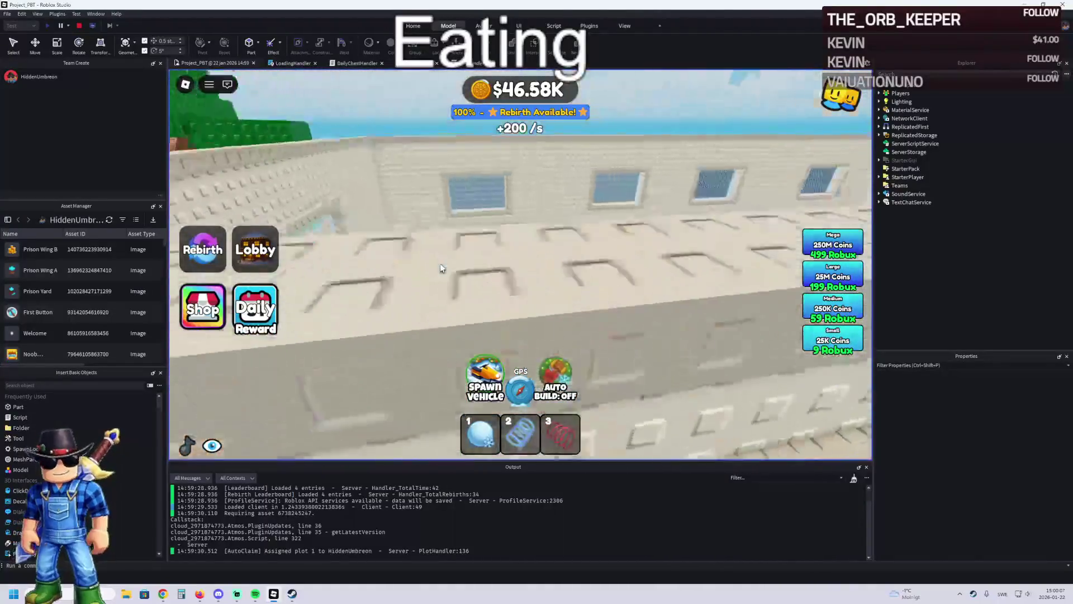
key("w")
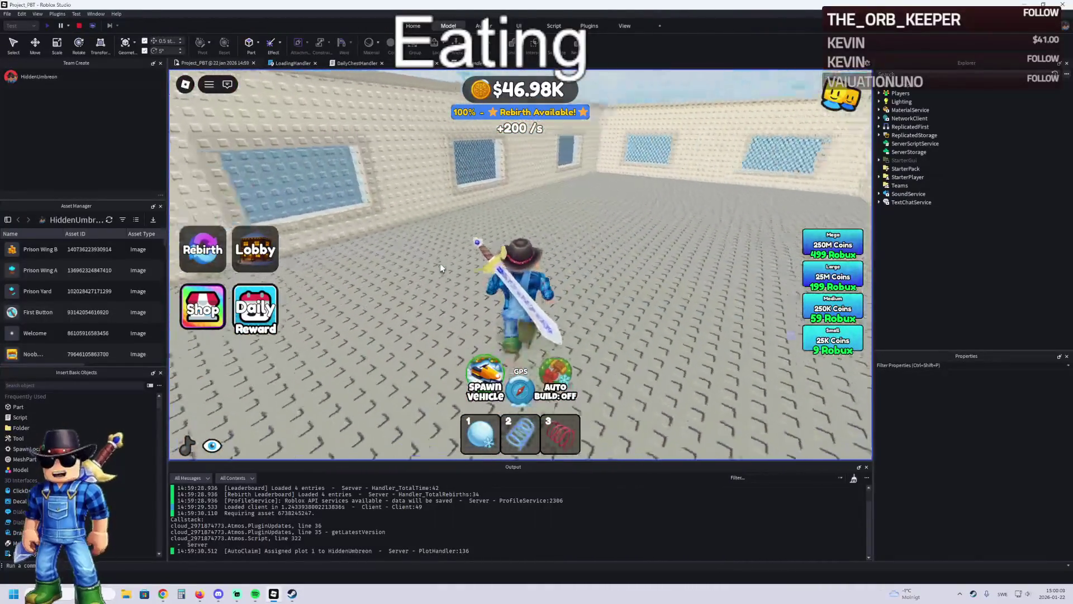
key("w")
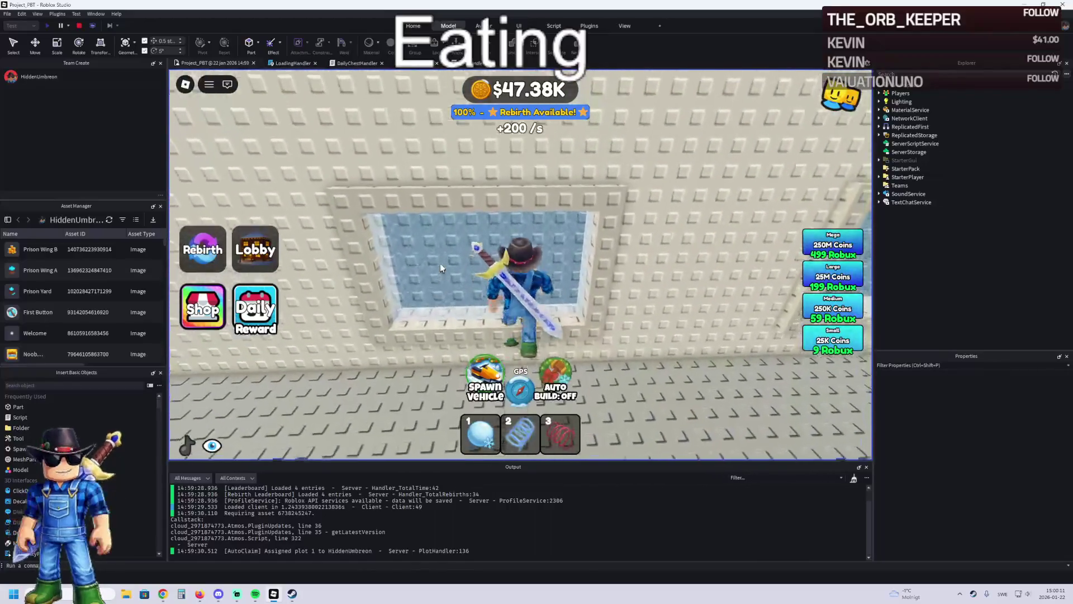
key("d")
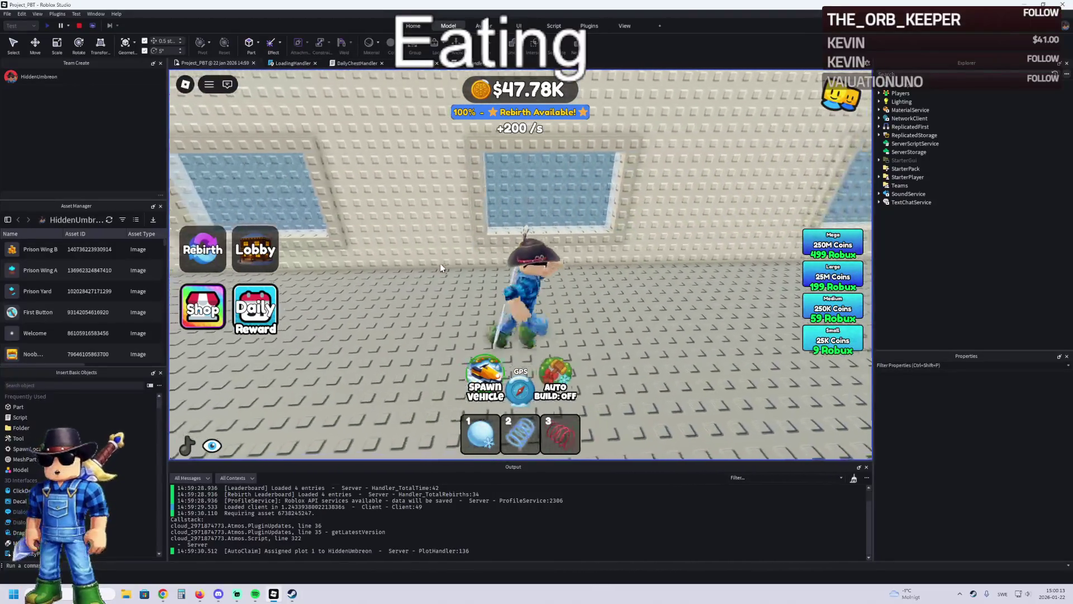
key("w")
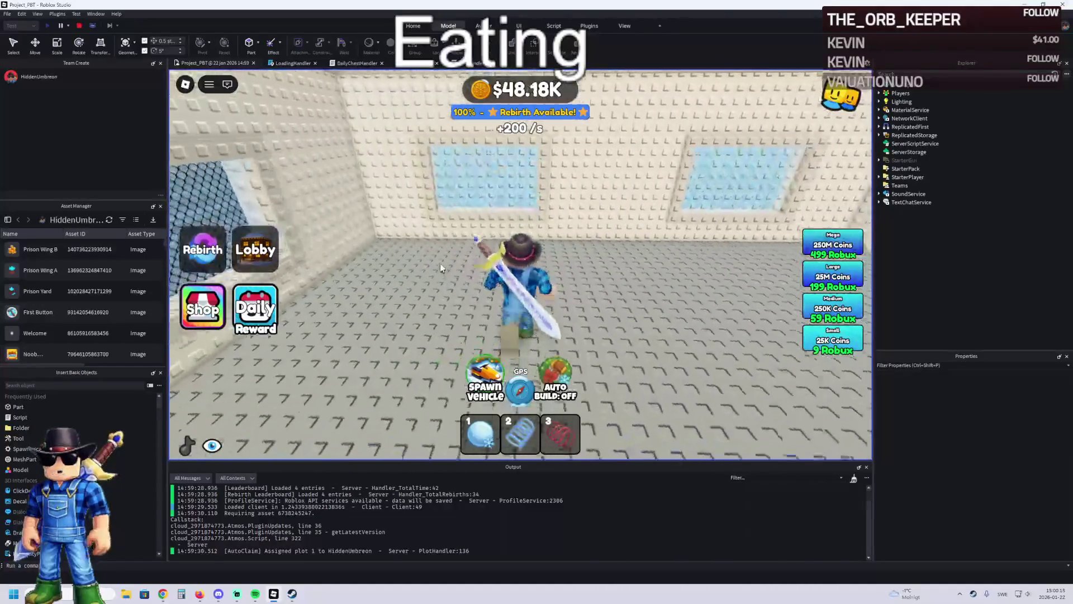
key("a")
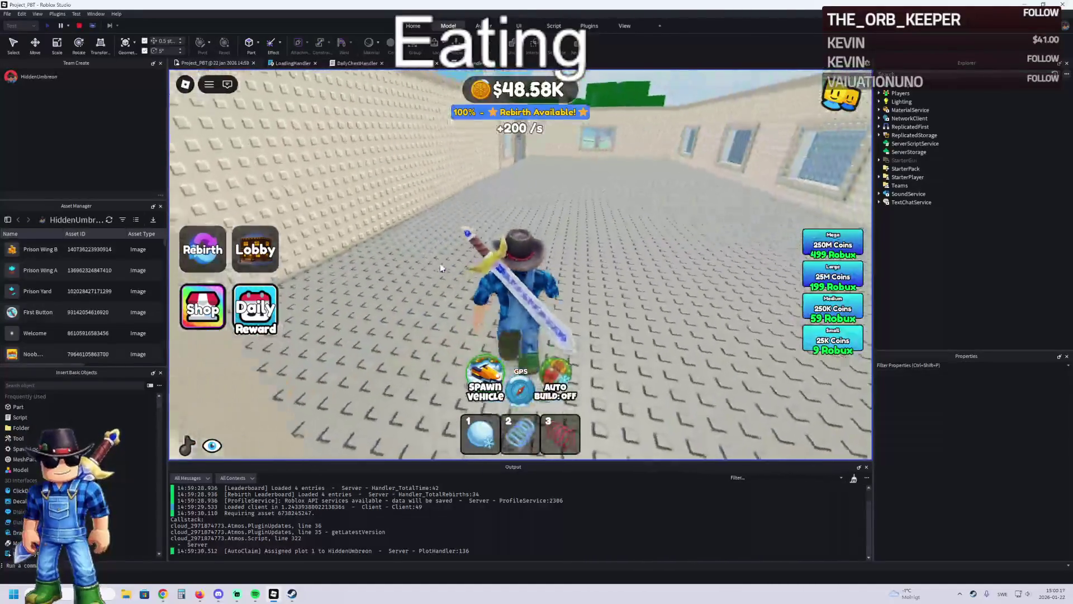
key("w")
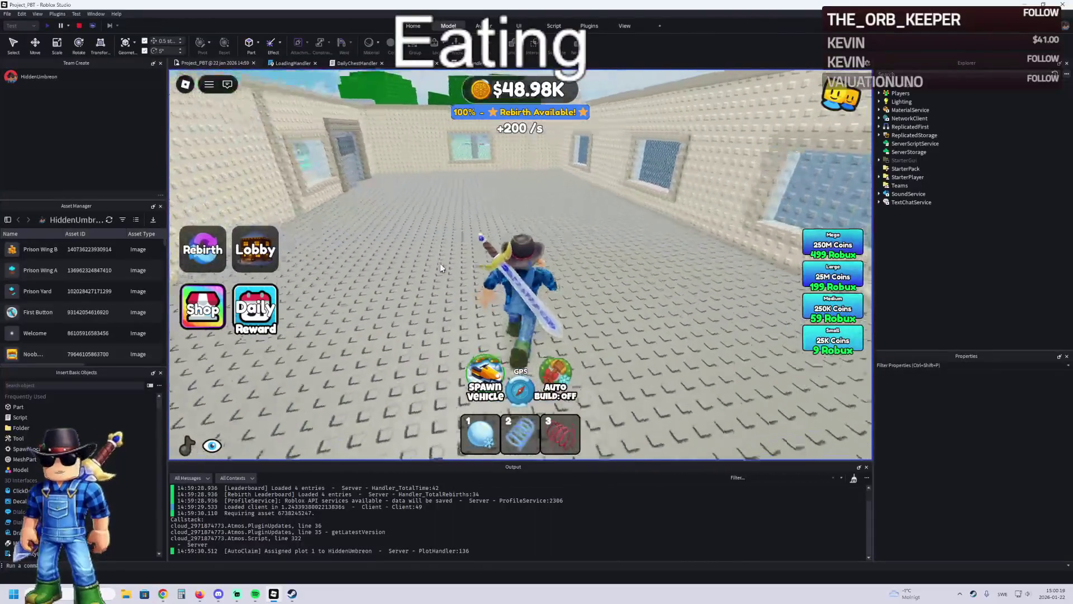
key("a")
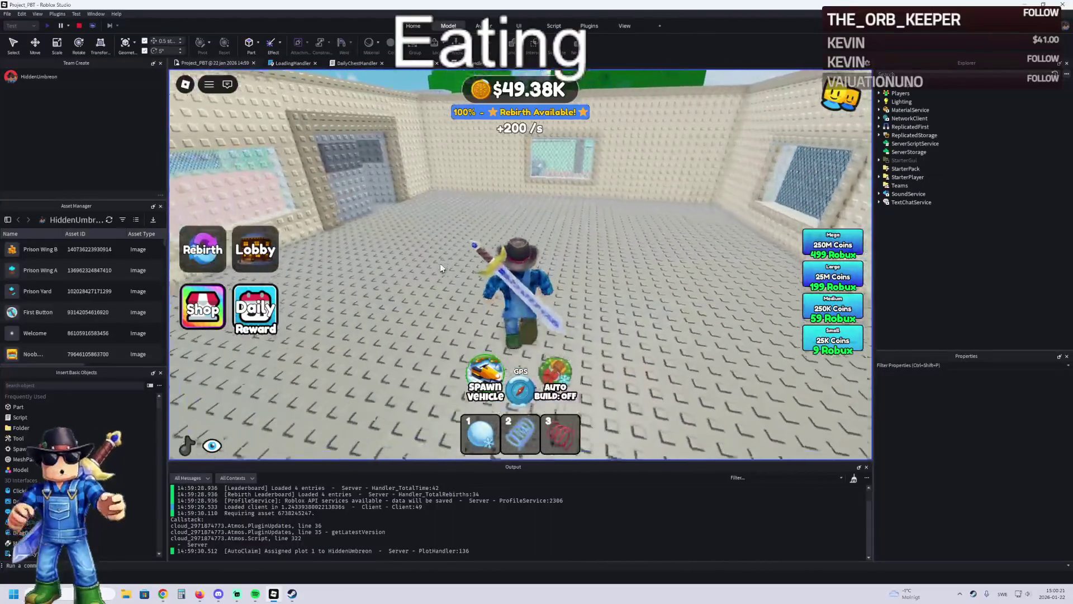
key("w")
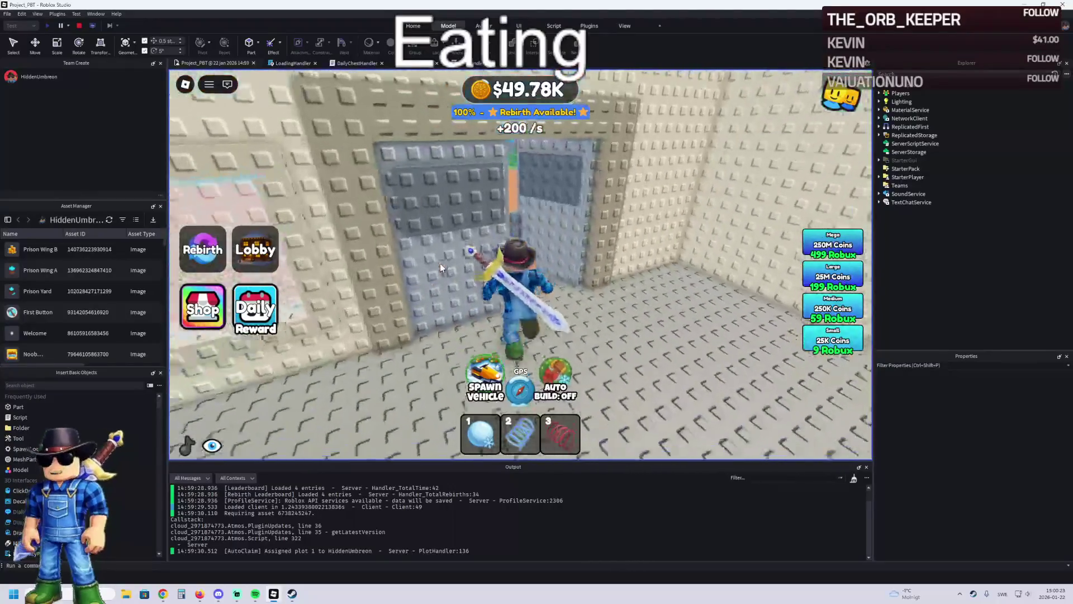
key("w")
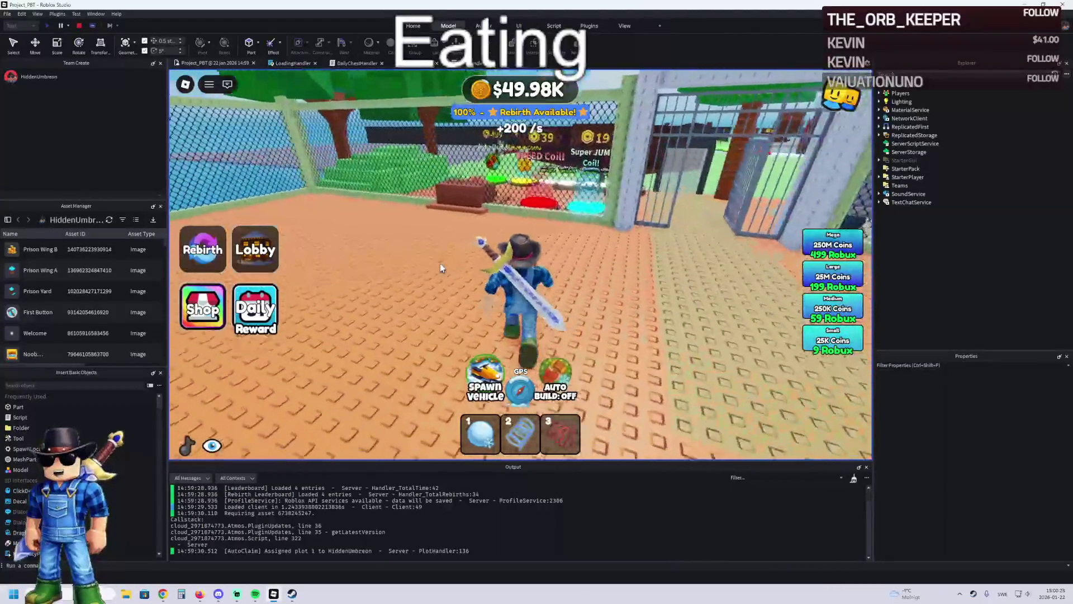
key("d")
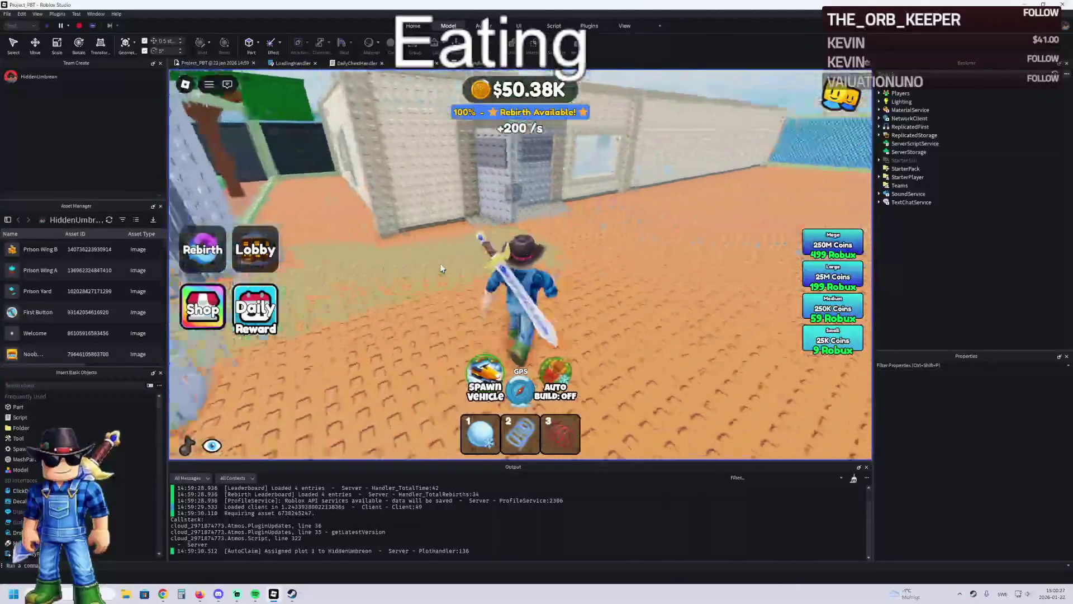
key("s")
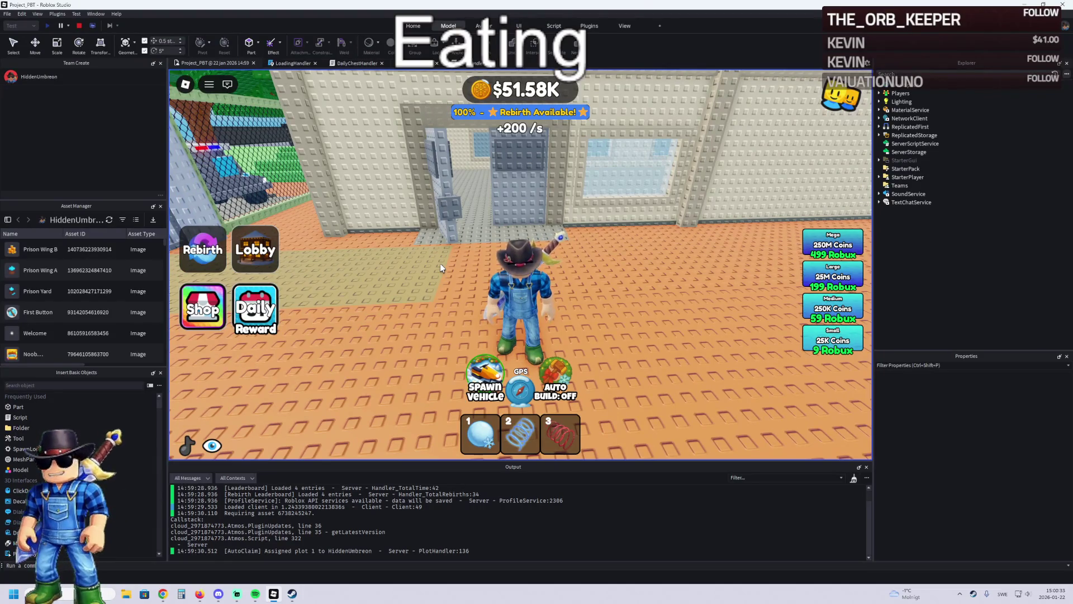
key("s")
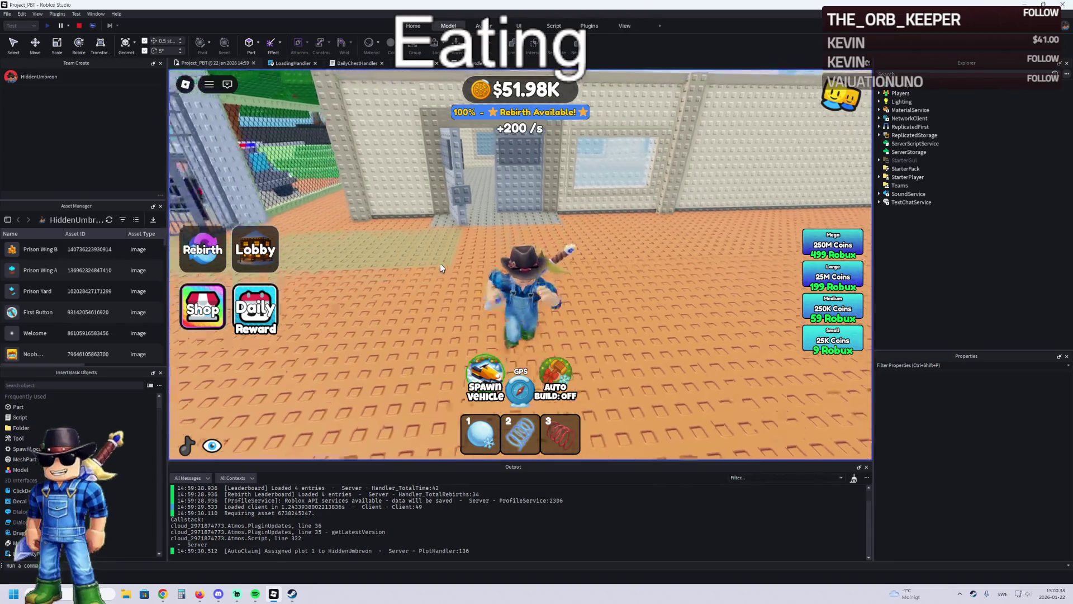
key("s")
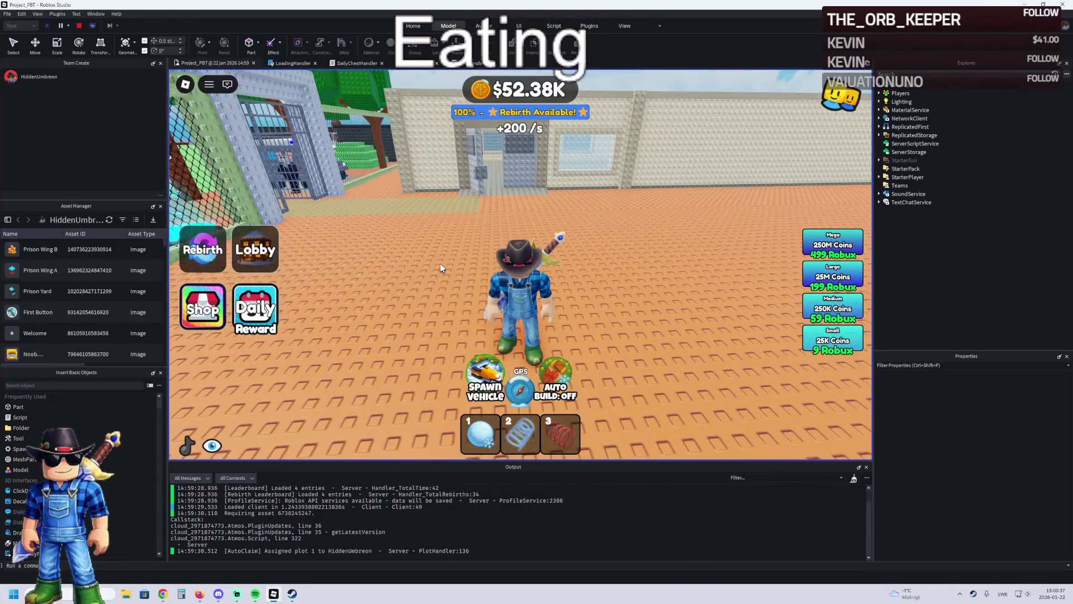
key("w")
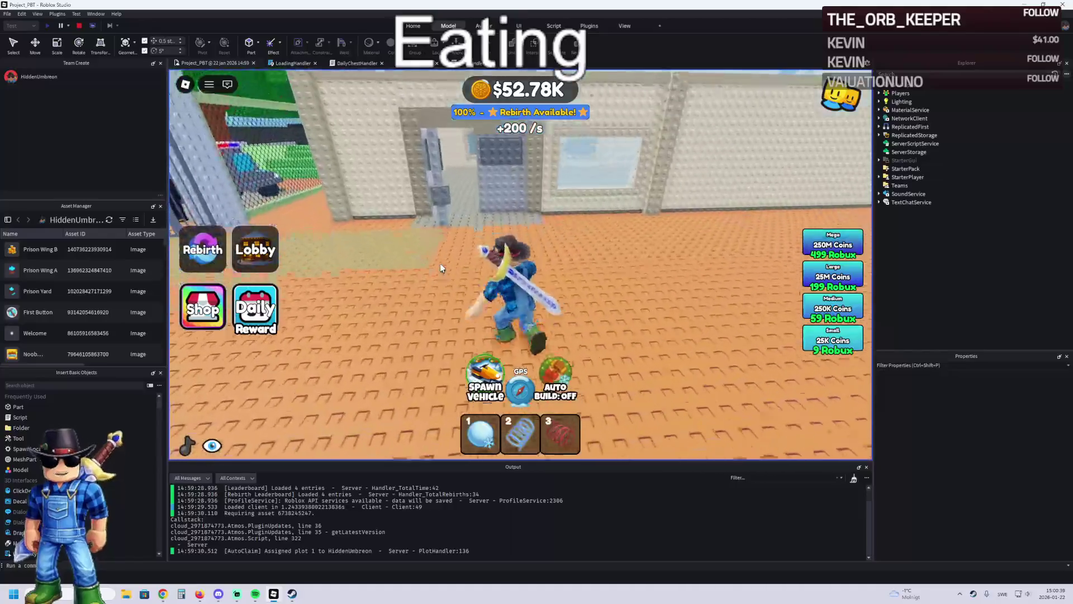
key("a")
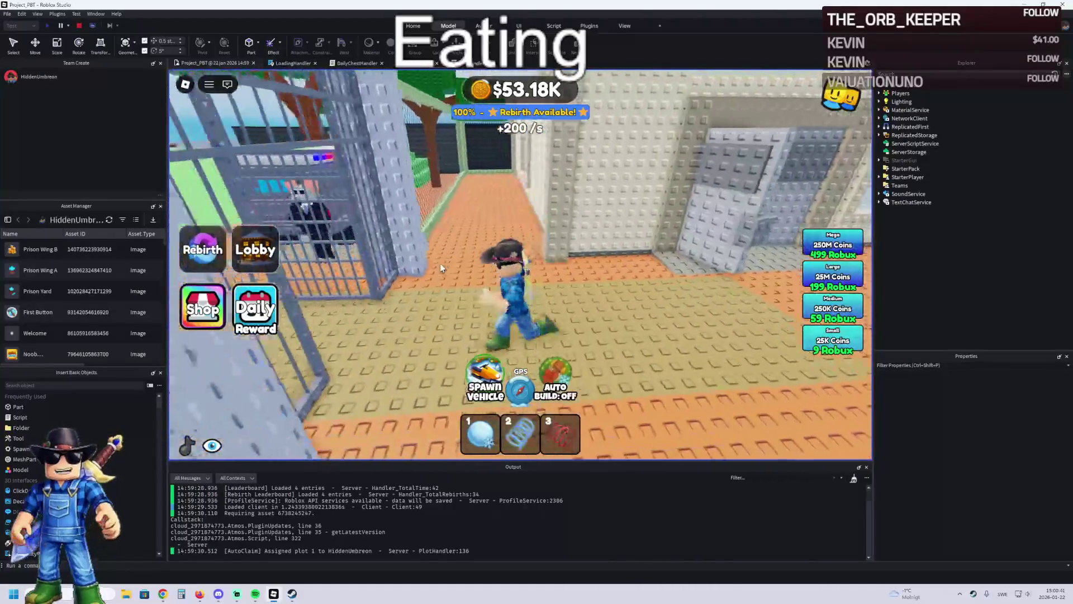
key("w")
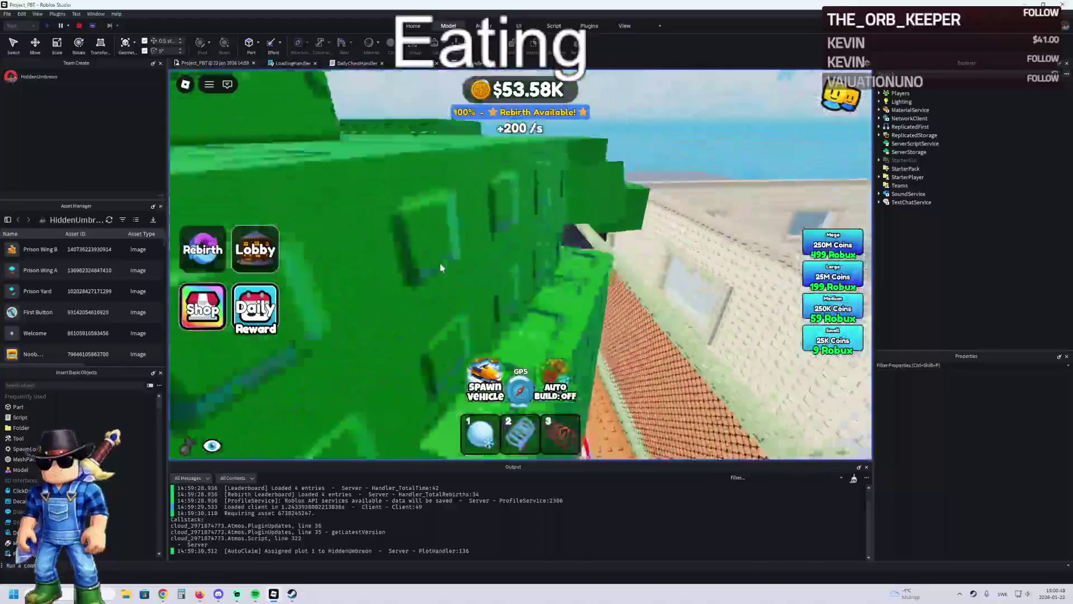
key("s")
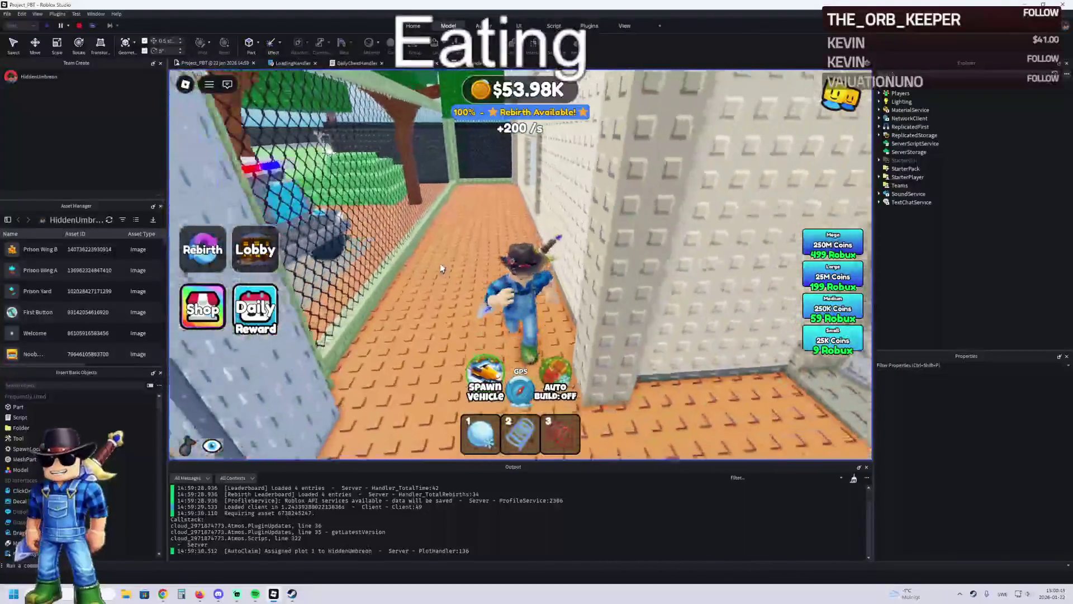
key("d")
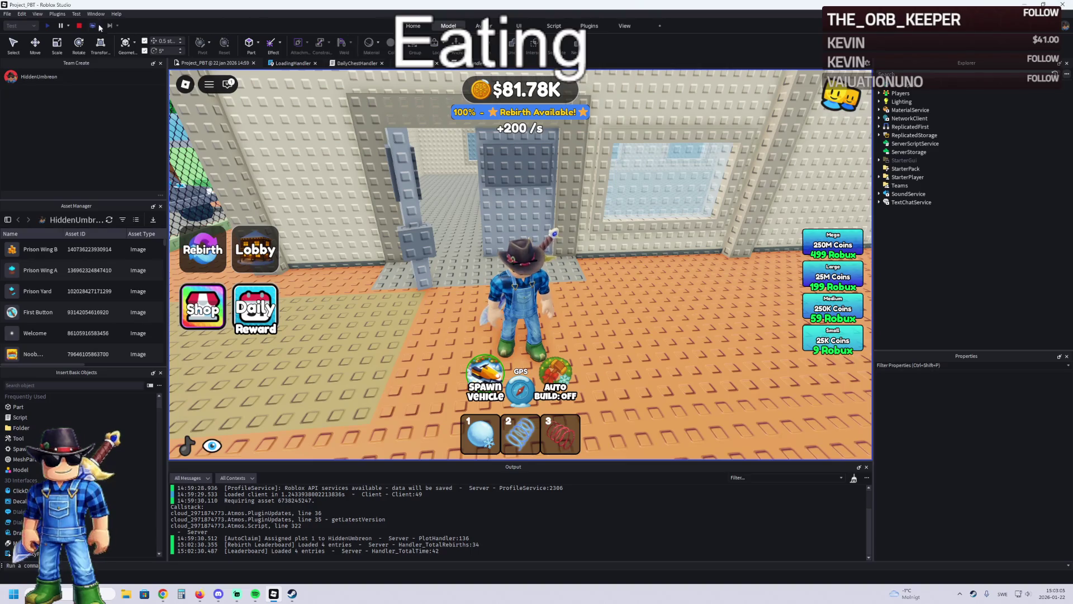
left_click(79, 26)
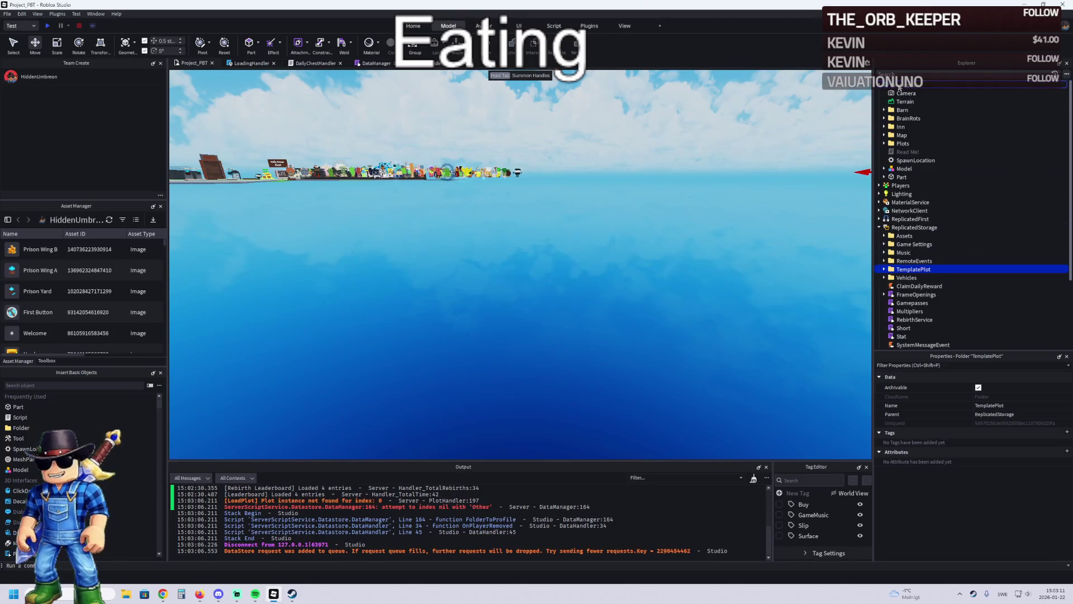
Step: Drag TemplatePlot from ReplicatedStorage into Workspace so the prison plot reappears
left_click_drag(899, 88, 900, 84)
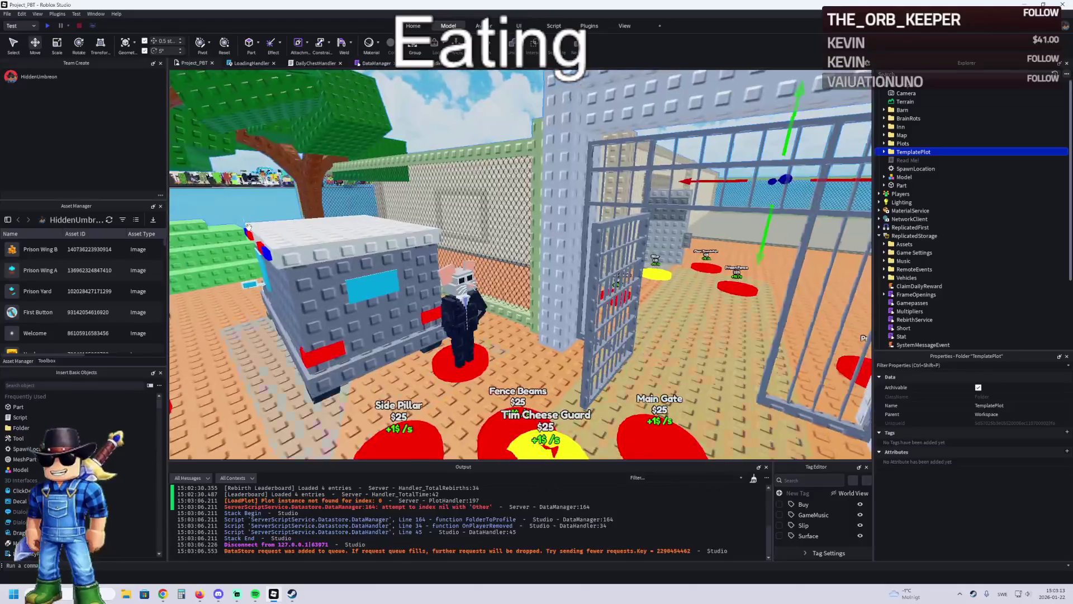
key("a")
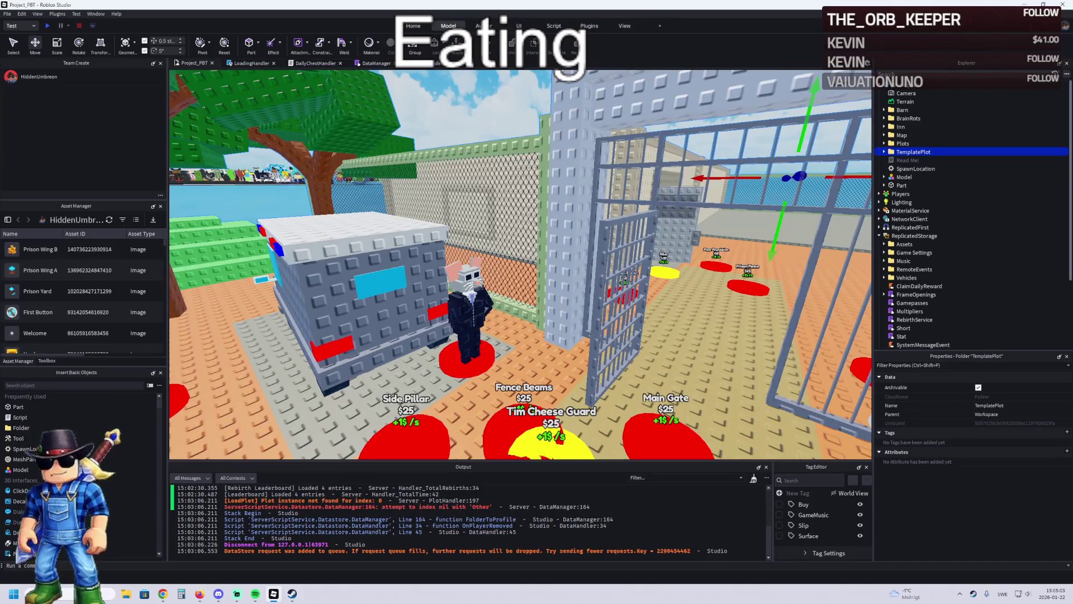
Step: Fly through the prison gate over the orange baseplate to the wall corner and red pads
key("w")
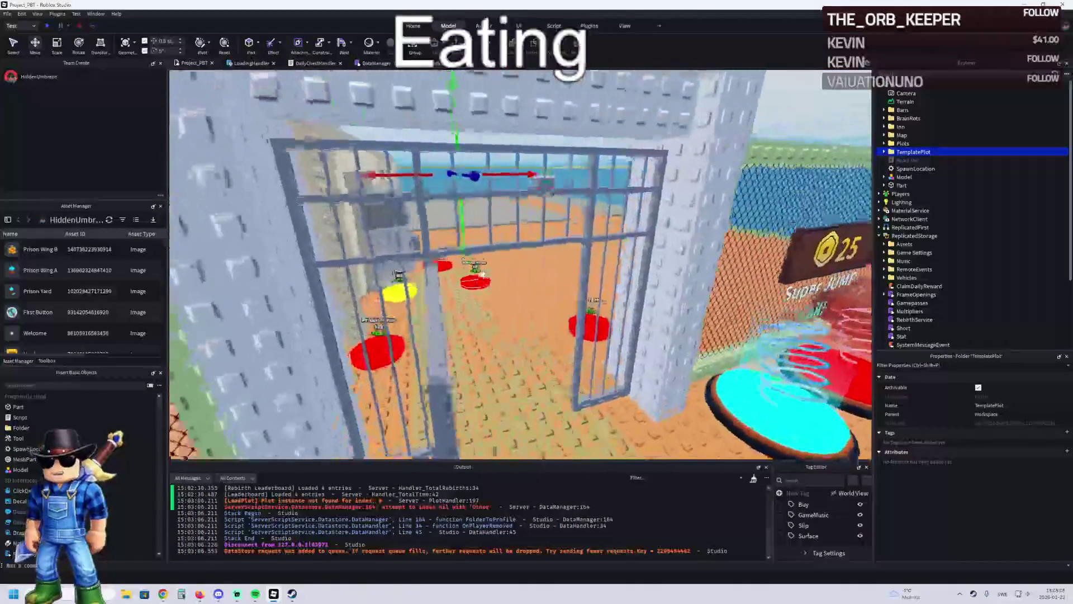
key("w")
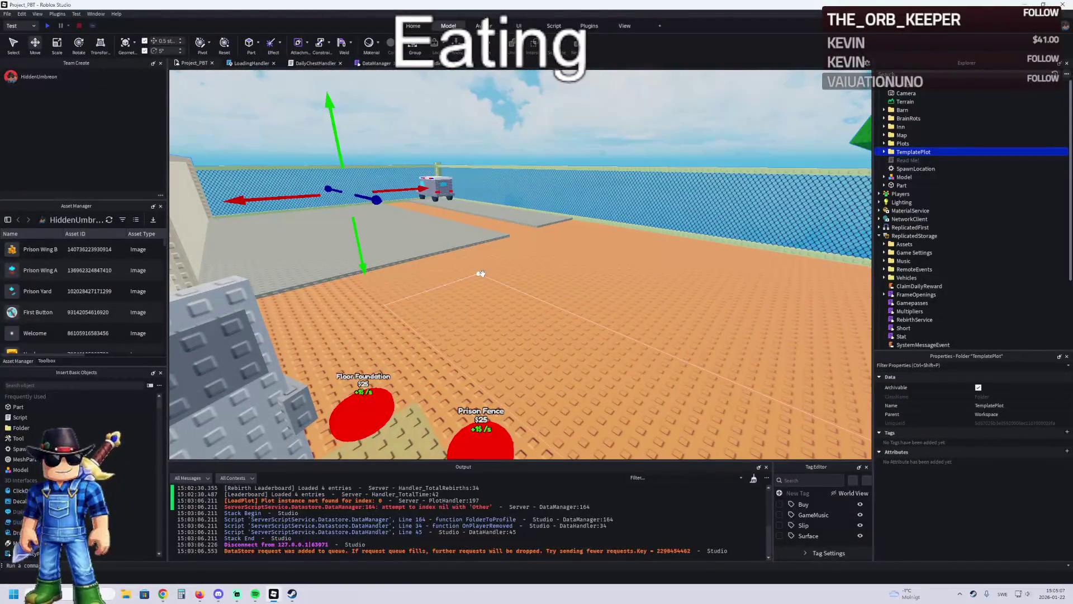
key("w")
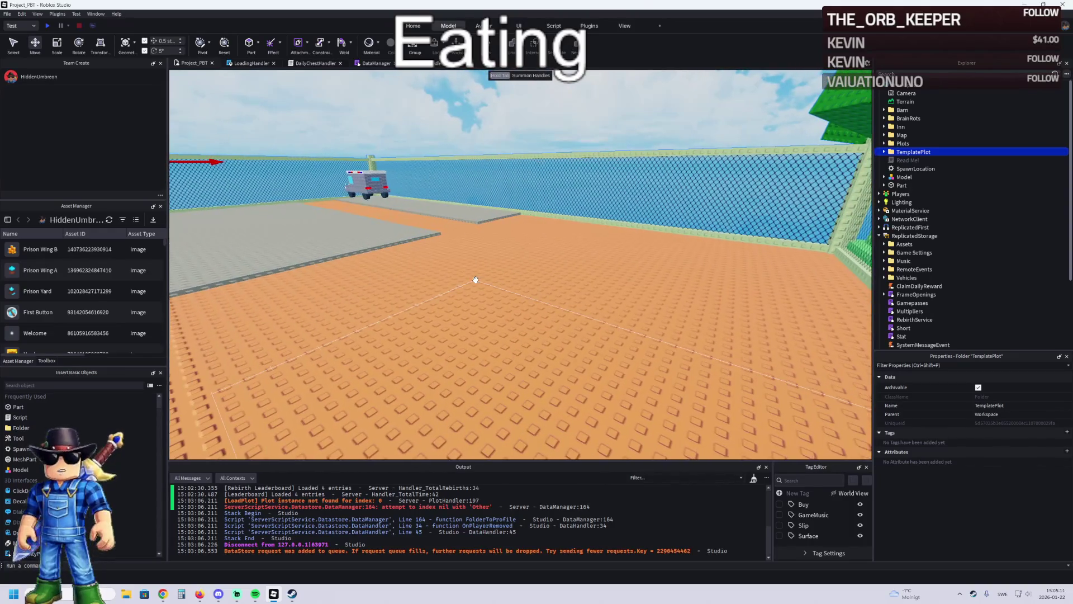
key("f")
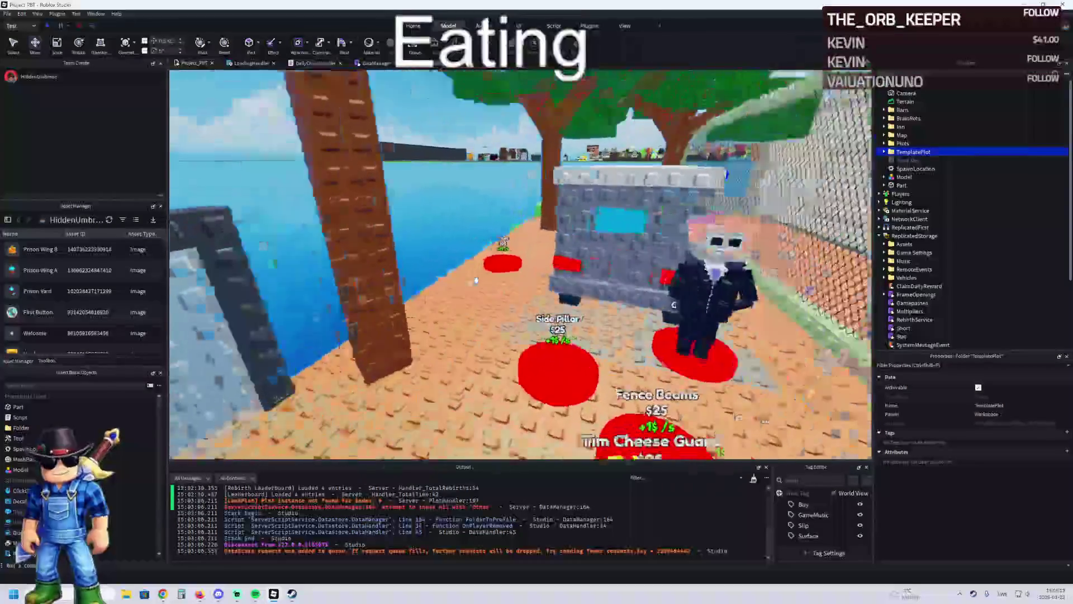
key("f")
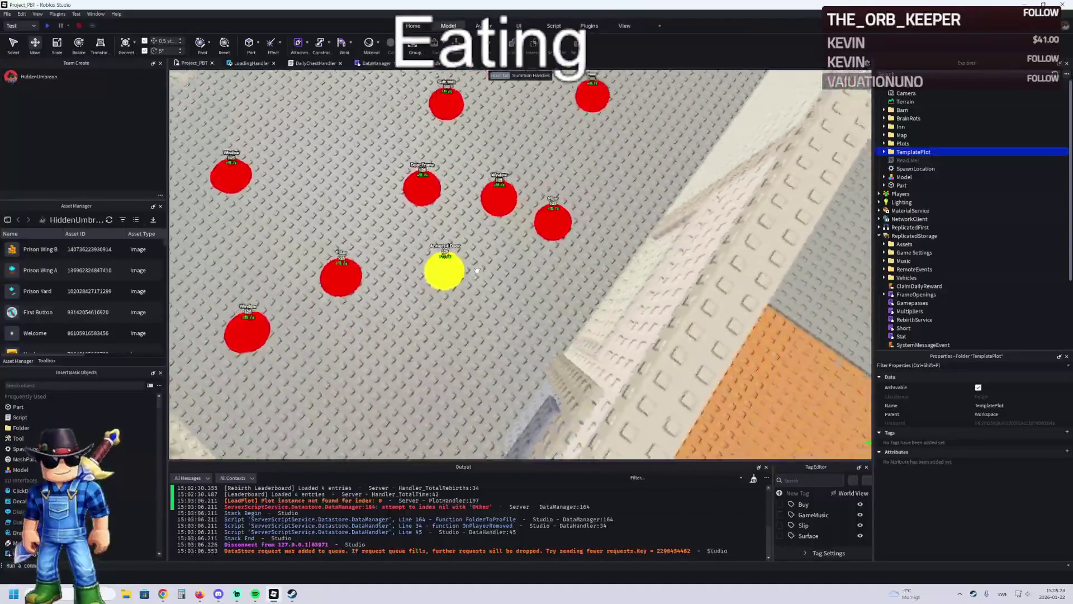
key("w")
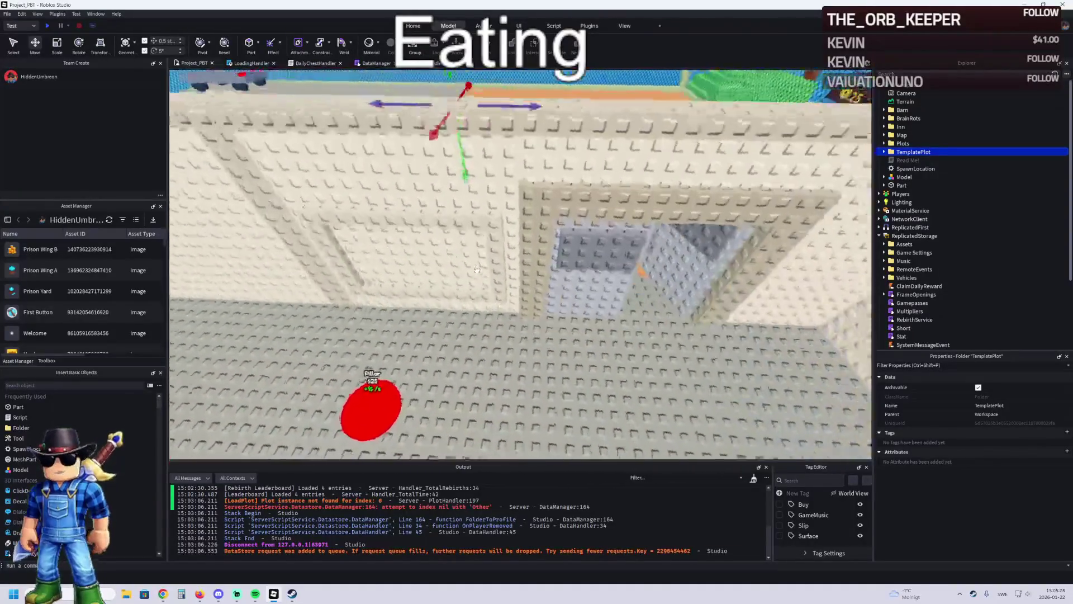
key("s")
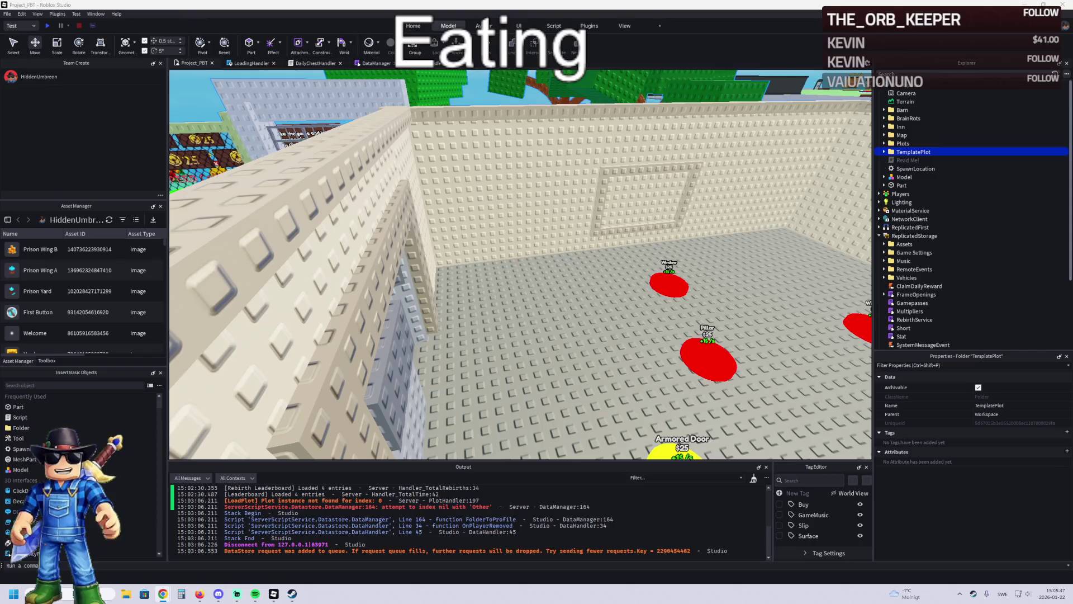
Step: Adjust the camera to frame all the red pads and the wall doorway
scroll(419, 261, "down", 3)
key("w")
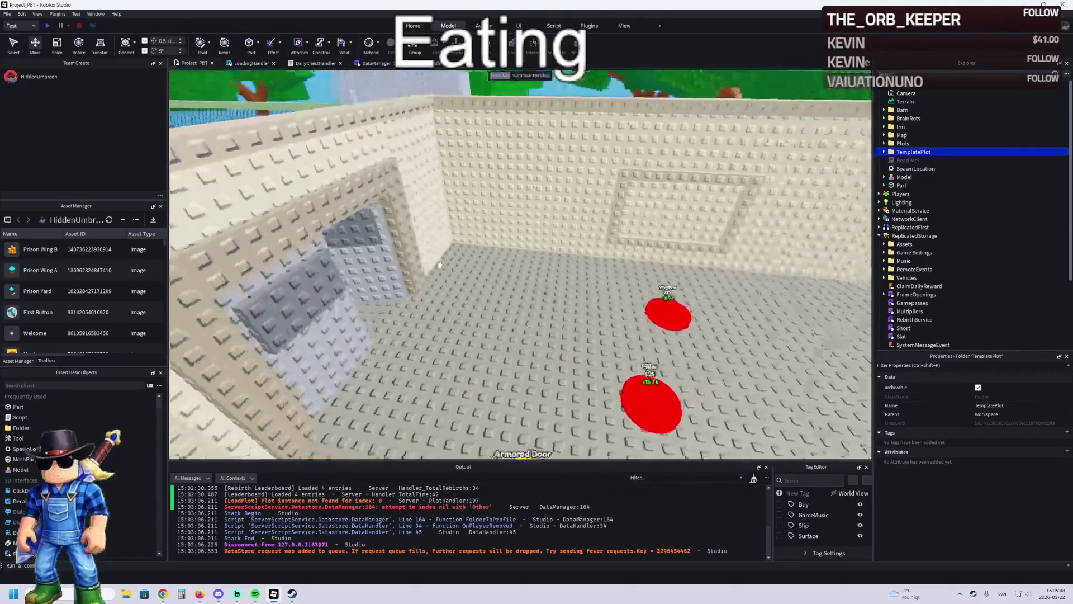
key("s")
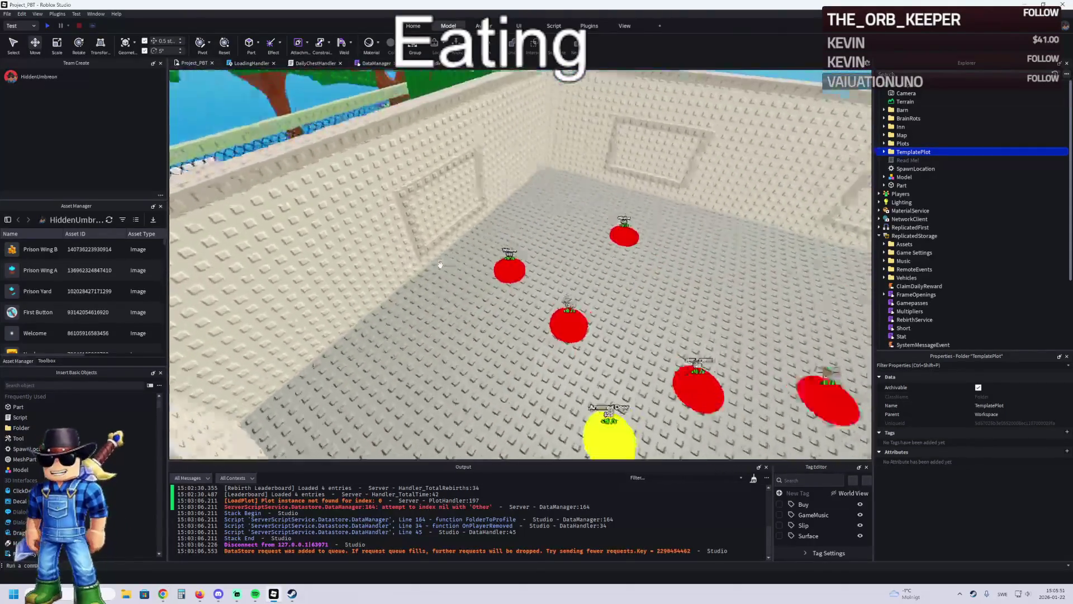
key("w")
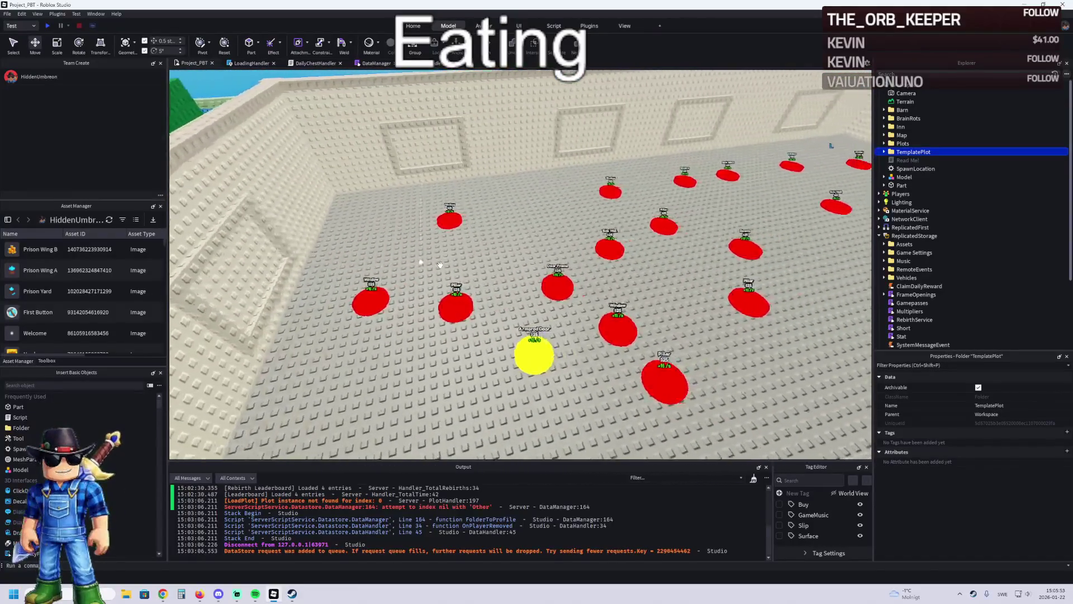
key("s")
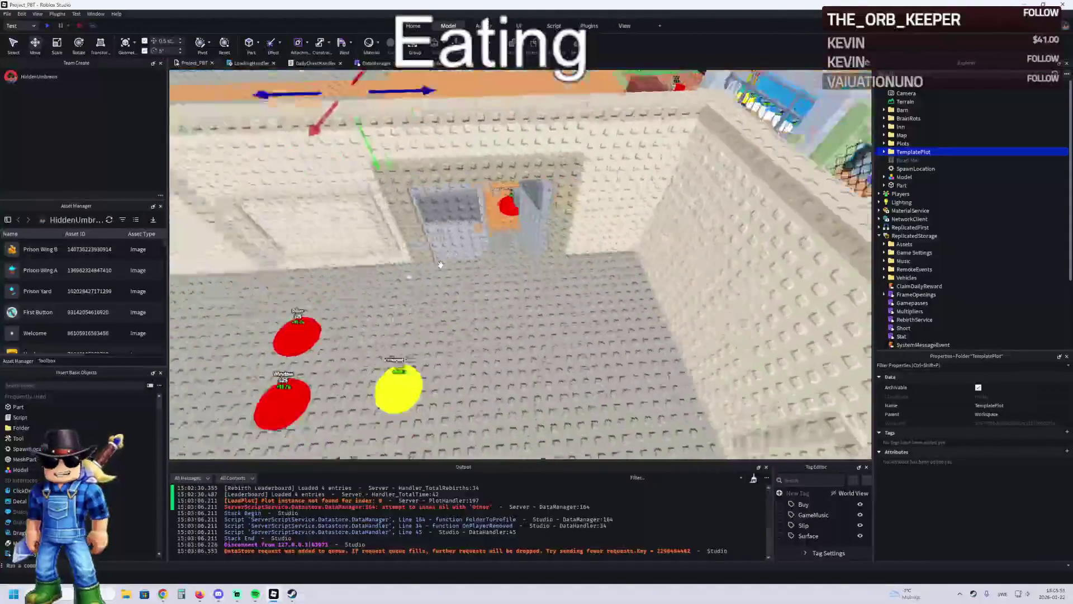
key("a")
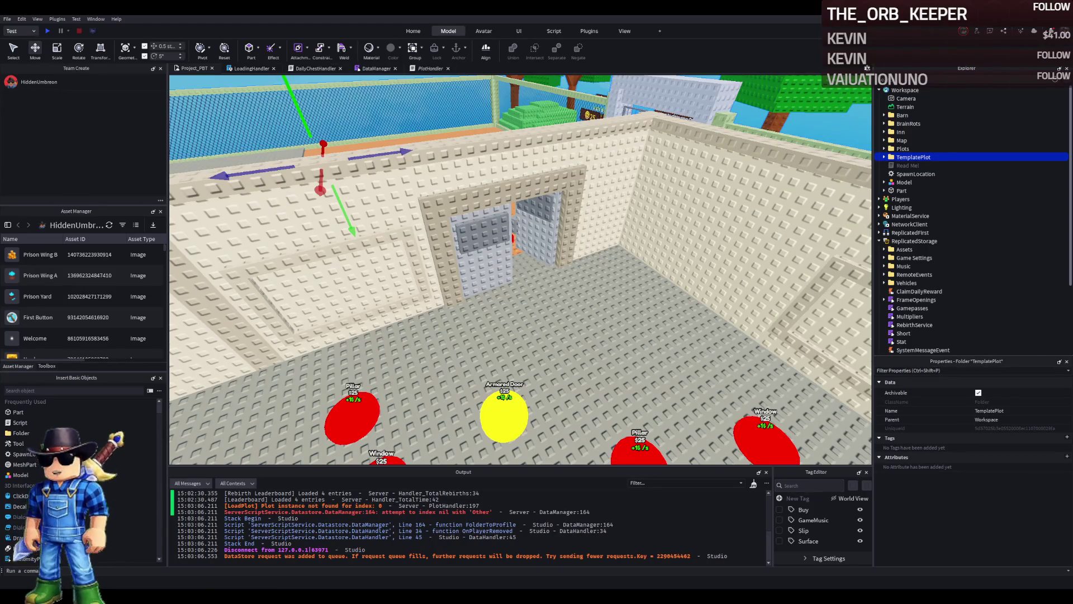
Step: Fly through the gated entrance and doorway into the walled room with red pads
key("w")
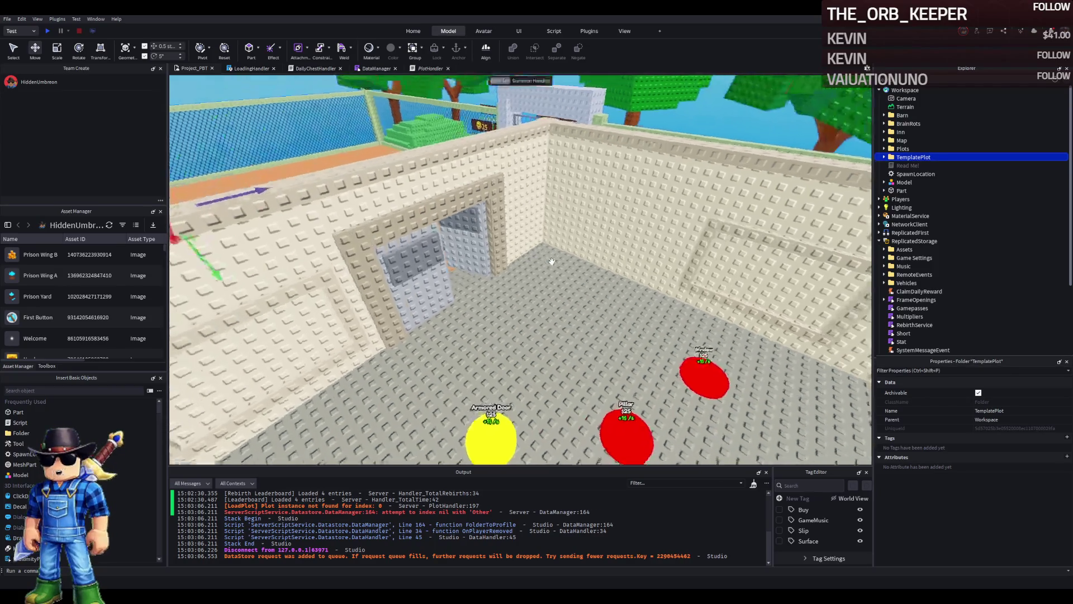
key("w")
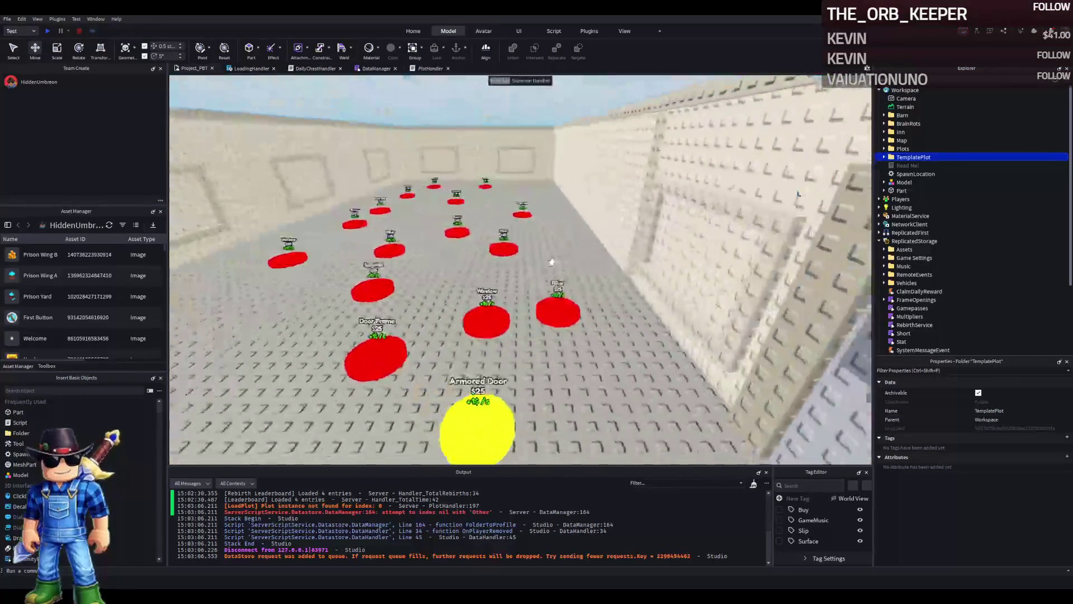
key("w")
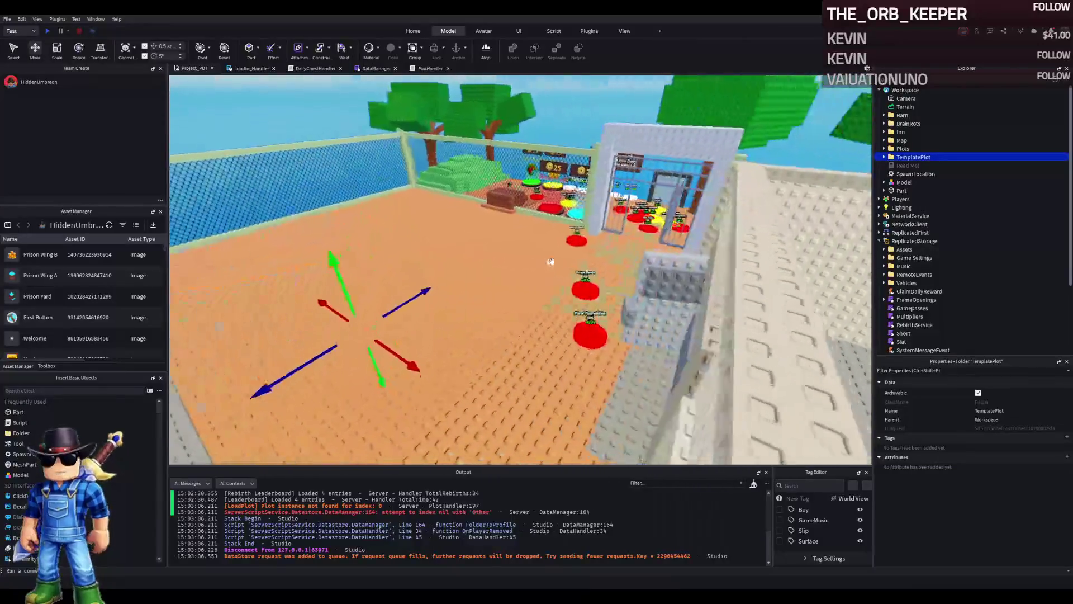
key("w")
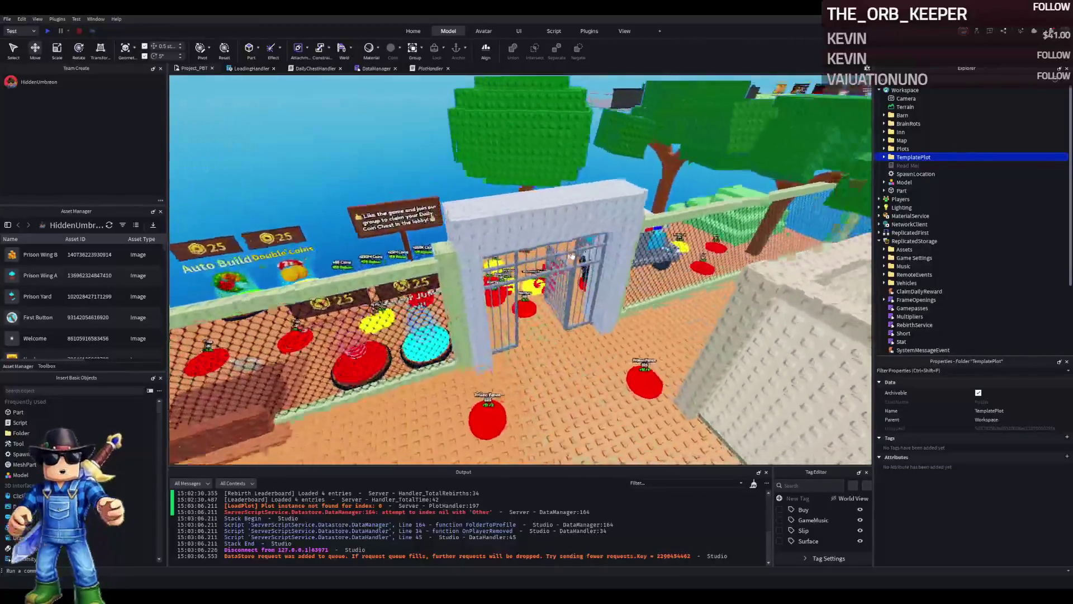
key("w")
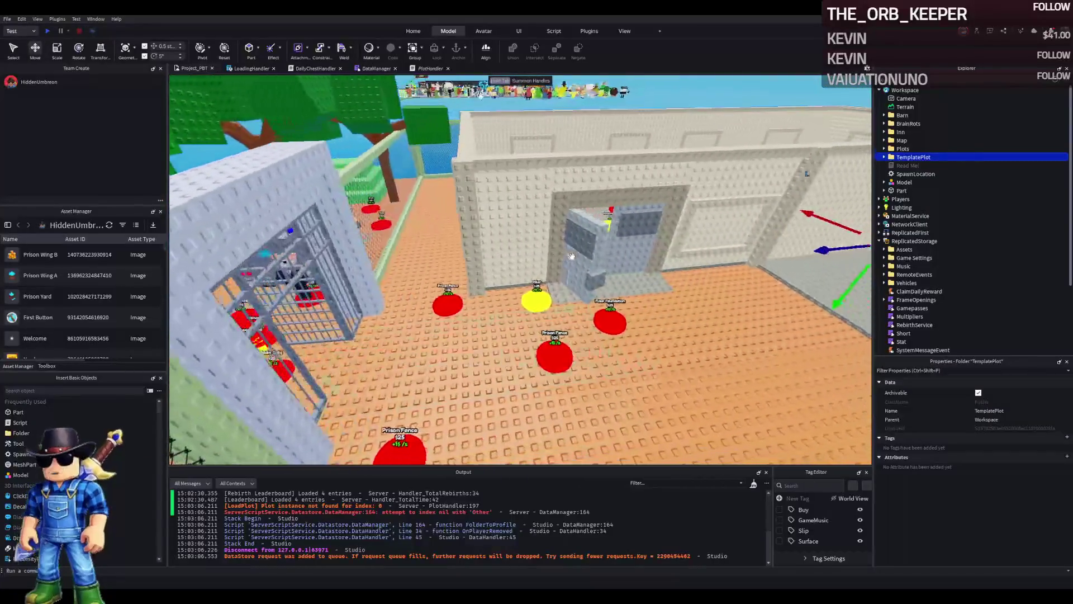
key("w")
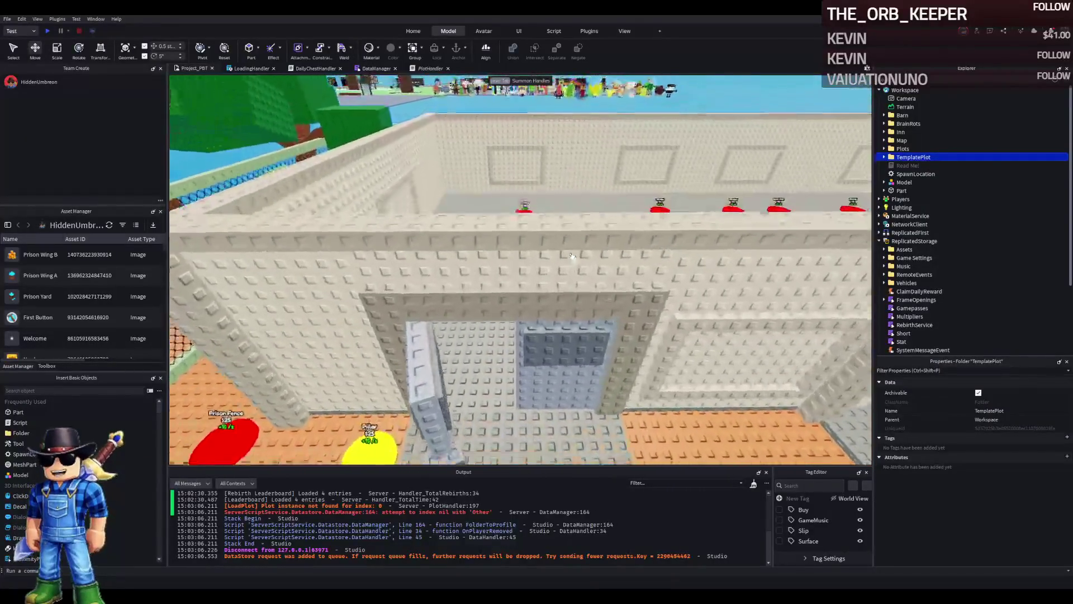
key("w")
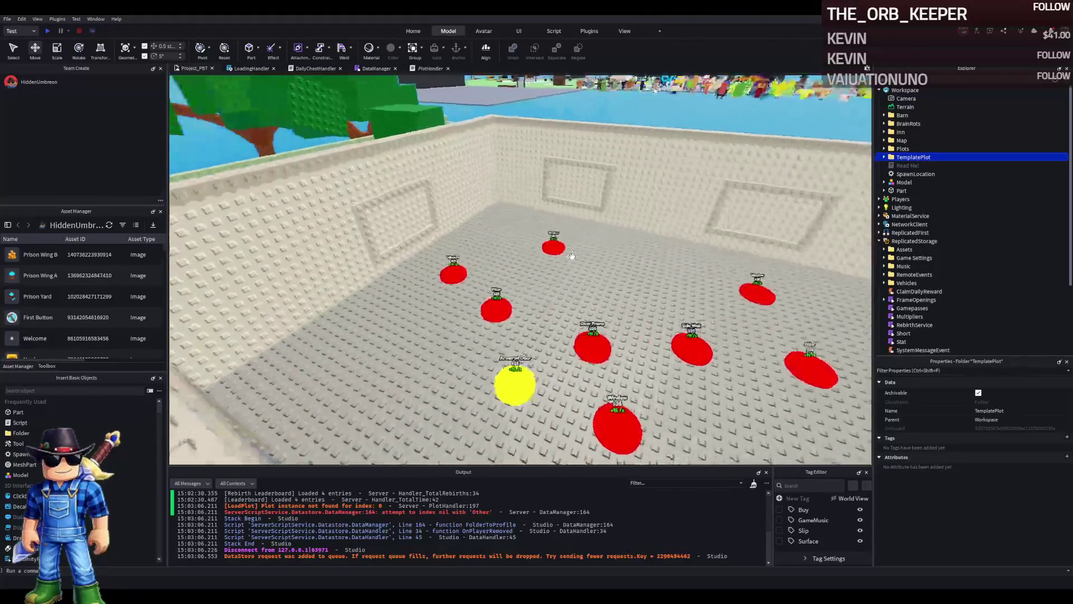
key("s")
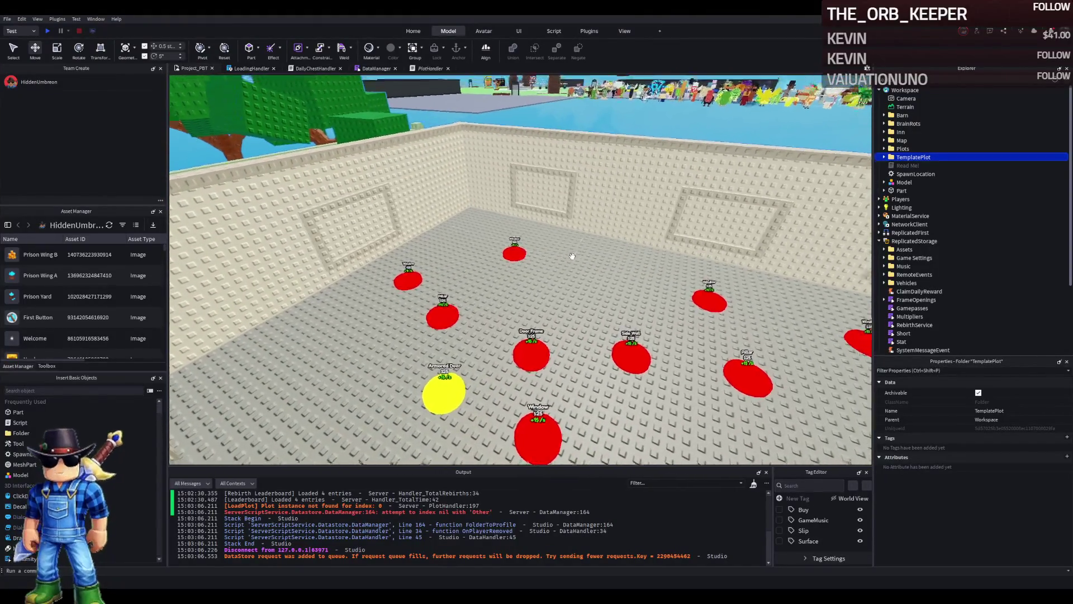
Step: Duplicate a Wall1 segment into Upgrades, name it 'wall', and slide it into the room
left_click(627, 196)
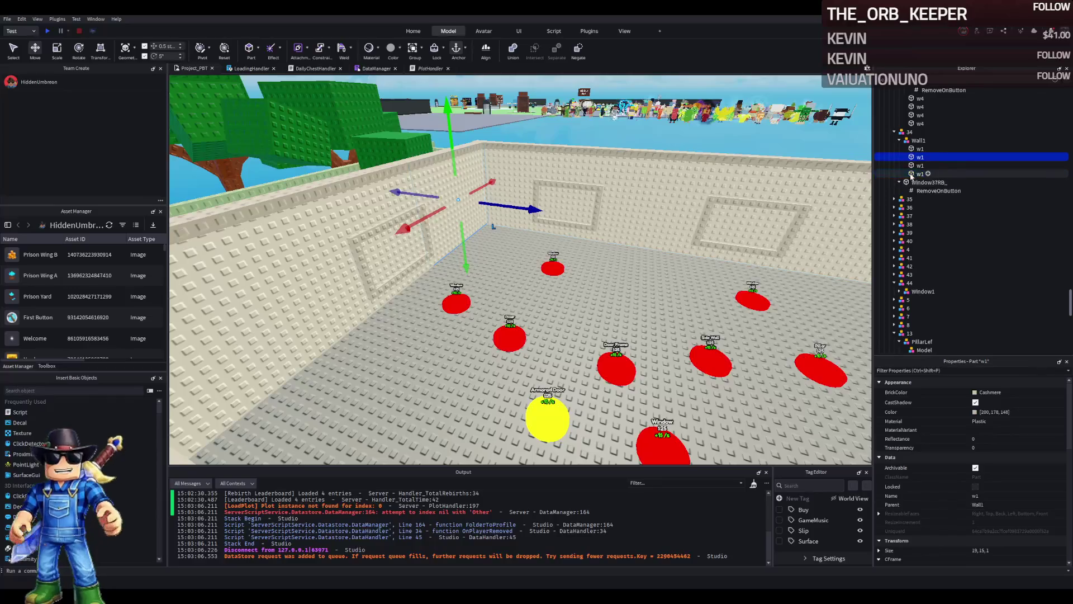
key("ctrl+d")
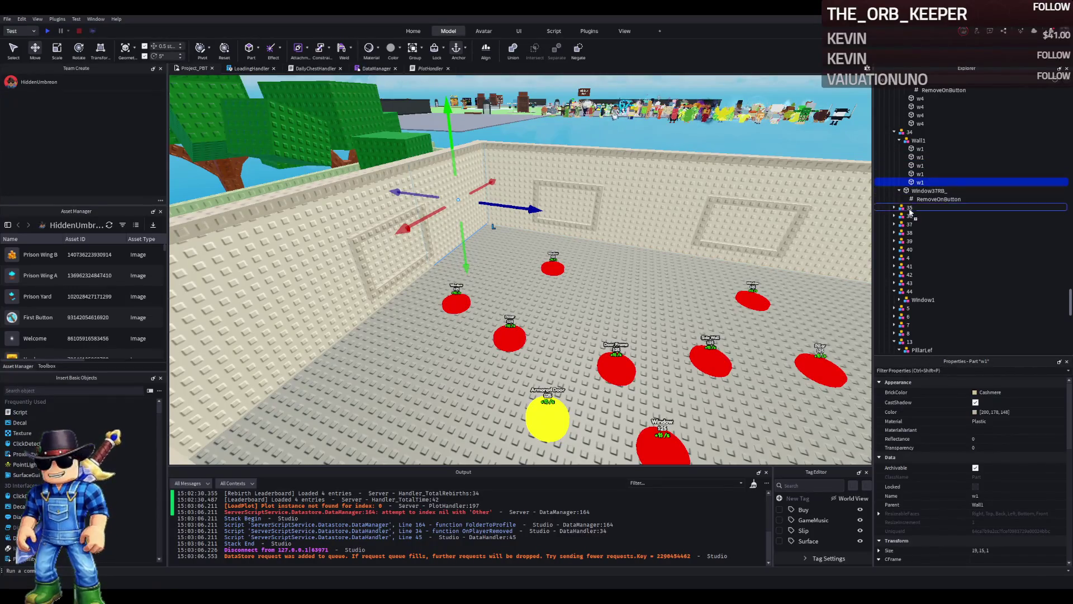
left_click_drag(914, 183, 969, 210)
type("wall")
key("Return")
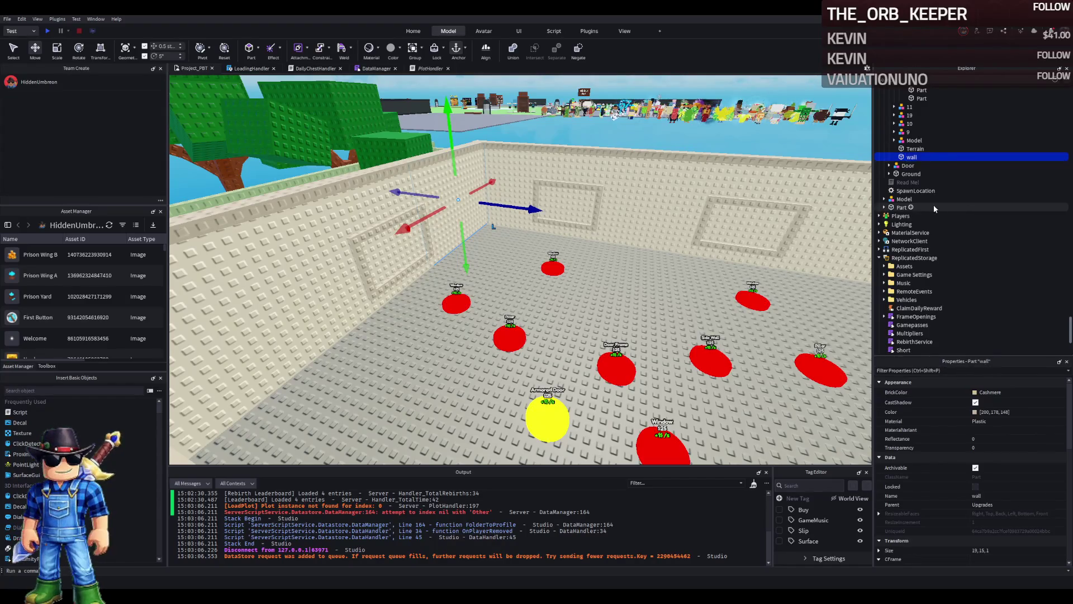
key("f")
mouse_move(489, 163)
left_mouse_down()
mouse_move(467, 160)
mouse_move(380, 202)
left_mouse_up()
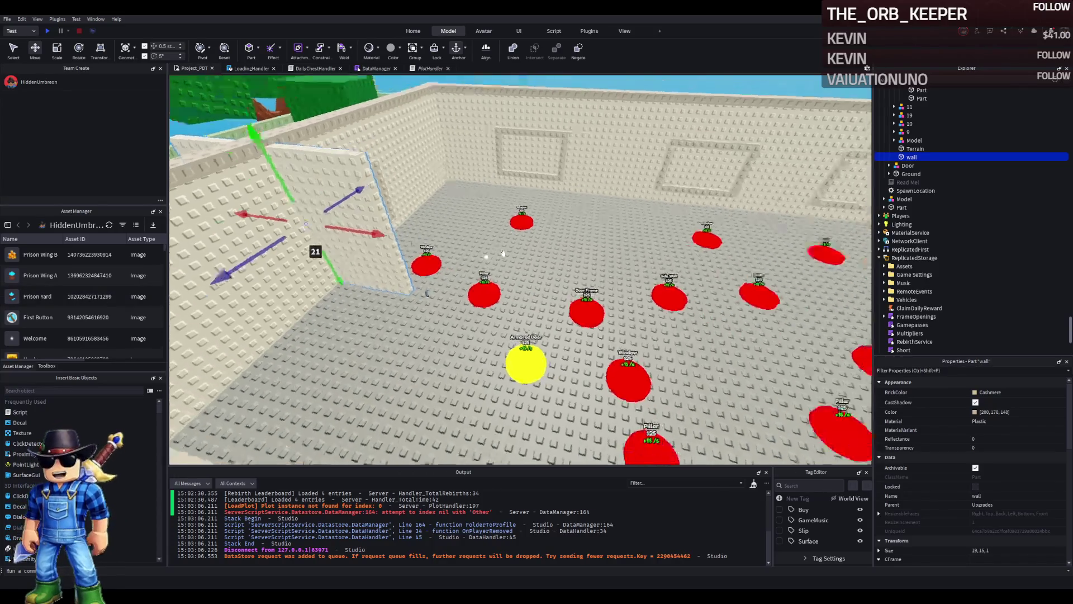
Step: Move the new wall into place inside the prison room, about 15 studs from the back
key("s")
key("s")
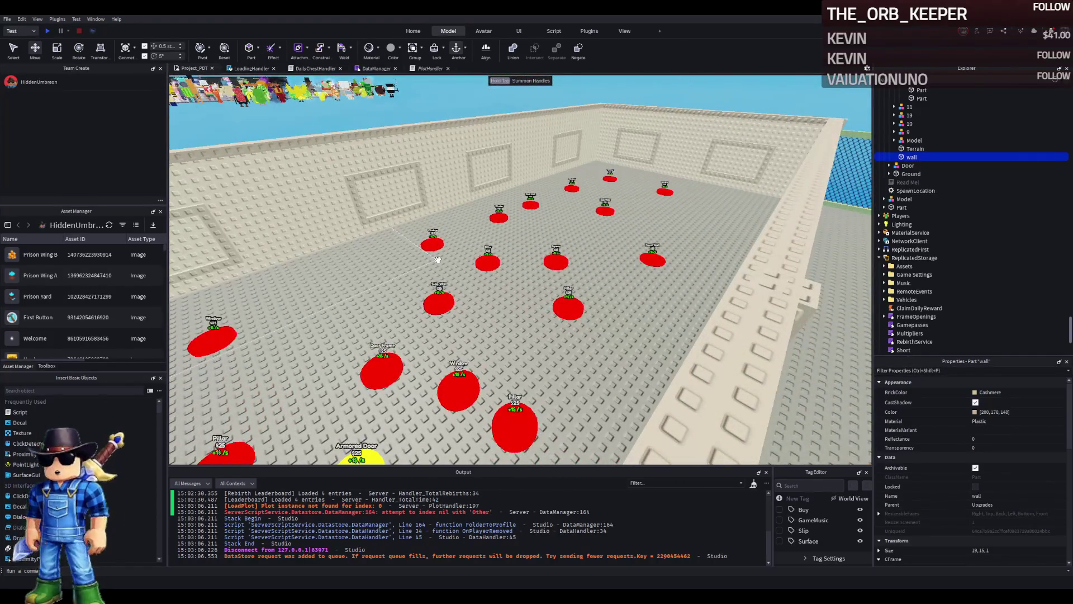
key("a")
key("a")
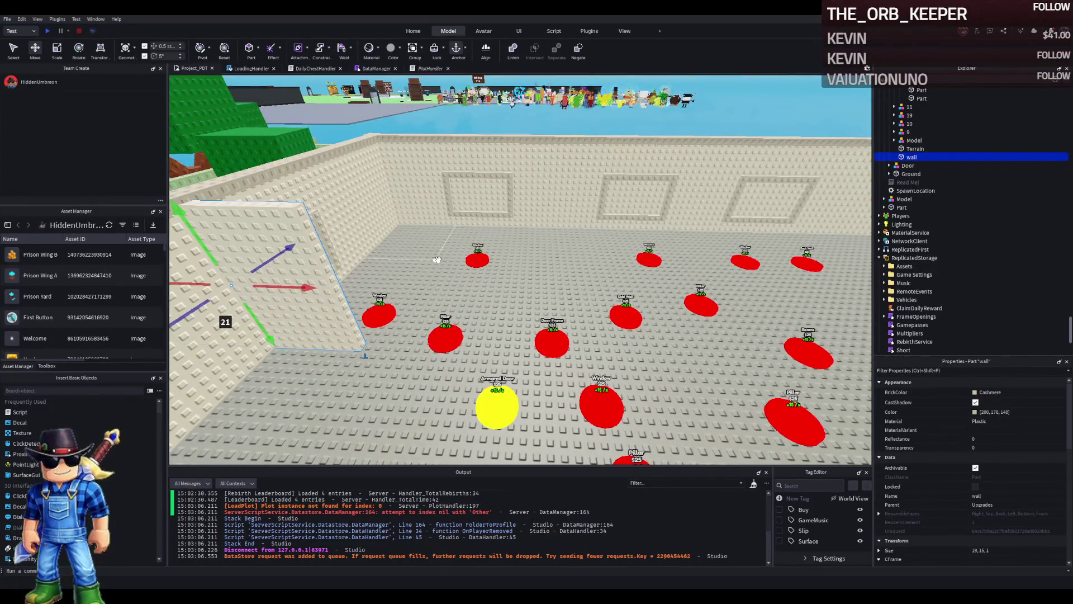
key("w")
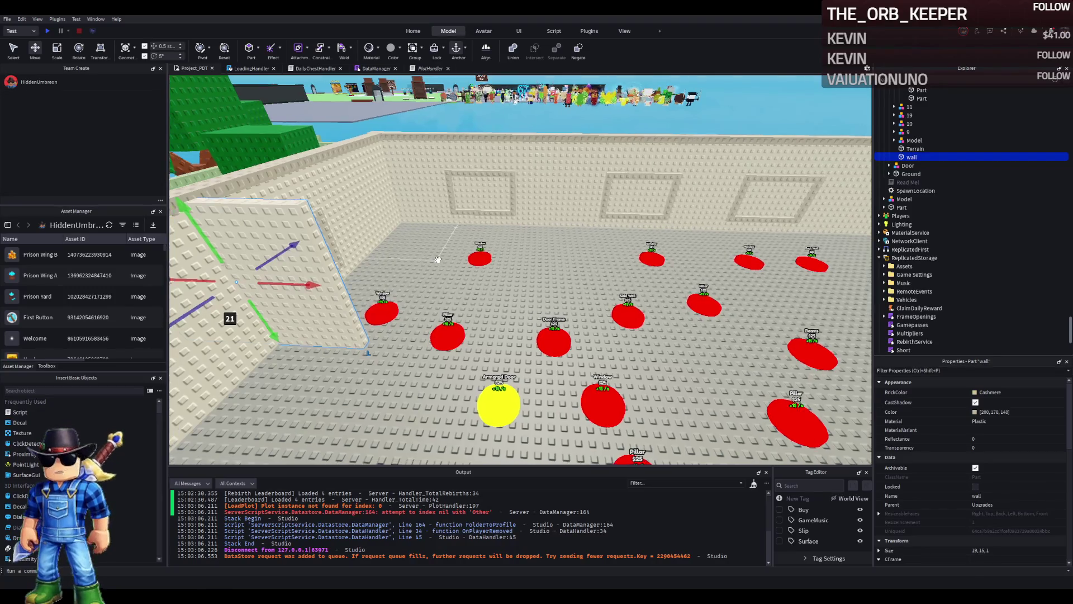
key("w")
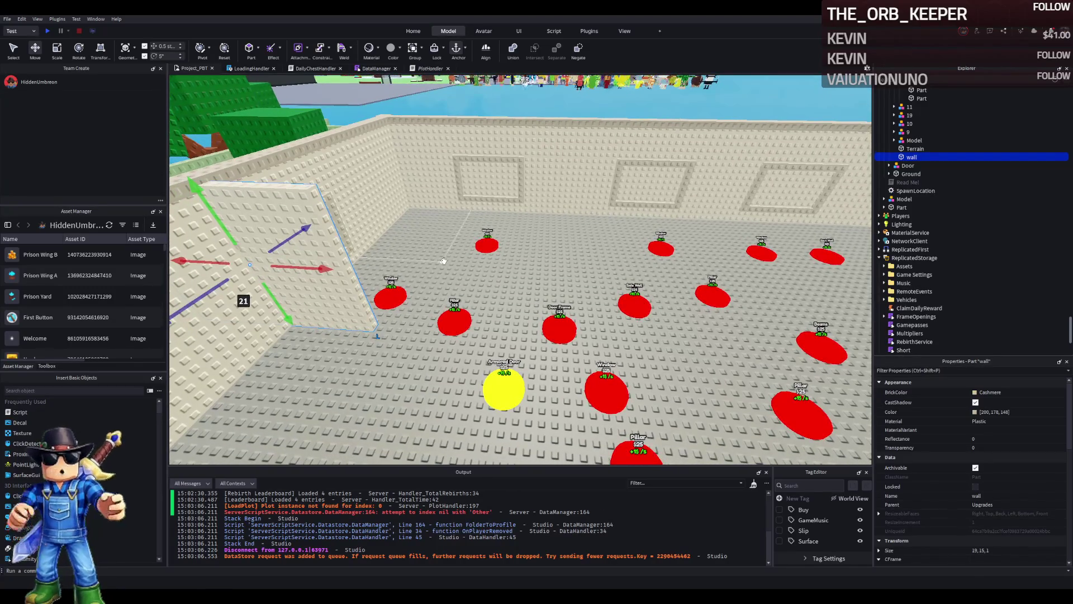
key("w")
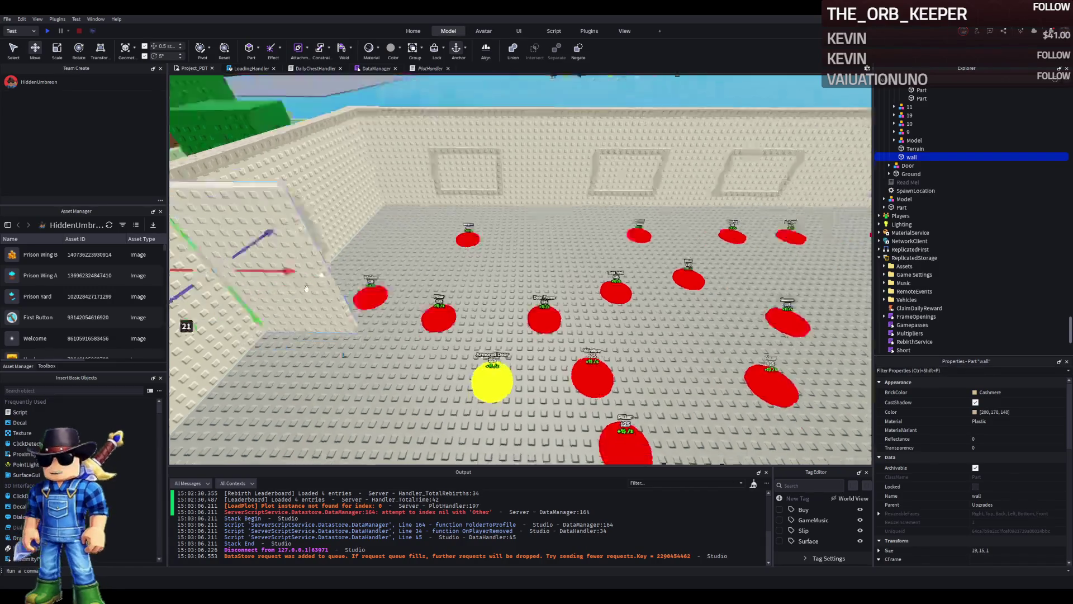
key("w")
left_click_drag(464, 271, 223, 417)
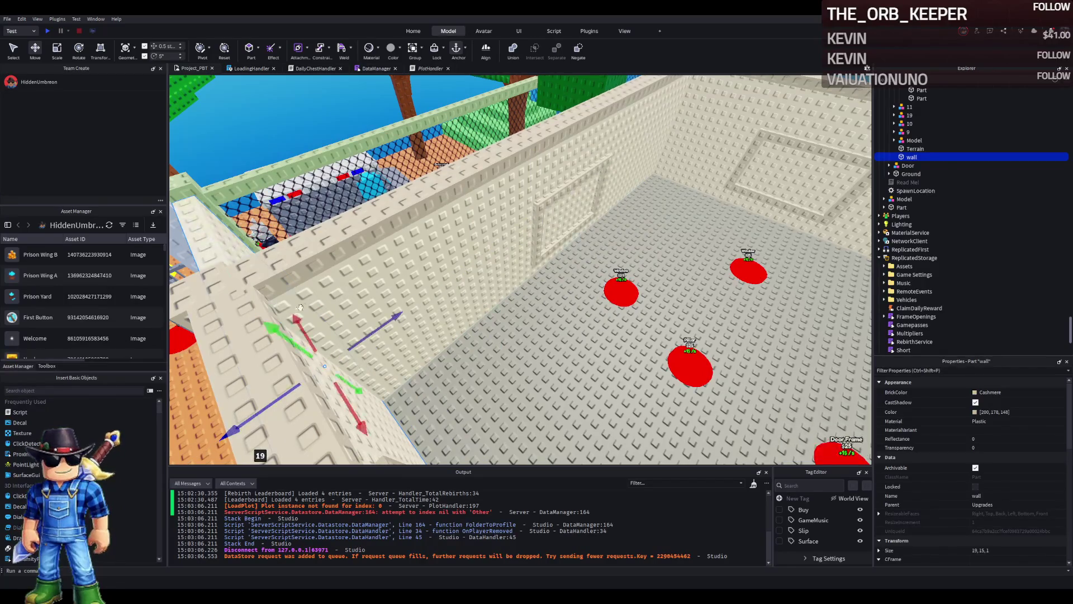
mouse_move(371, 330)
left_mouse_down()
mouse_move(391, 357)
mouse_move(568, 265)
left_mouse_up()
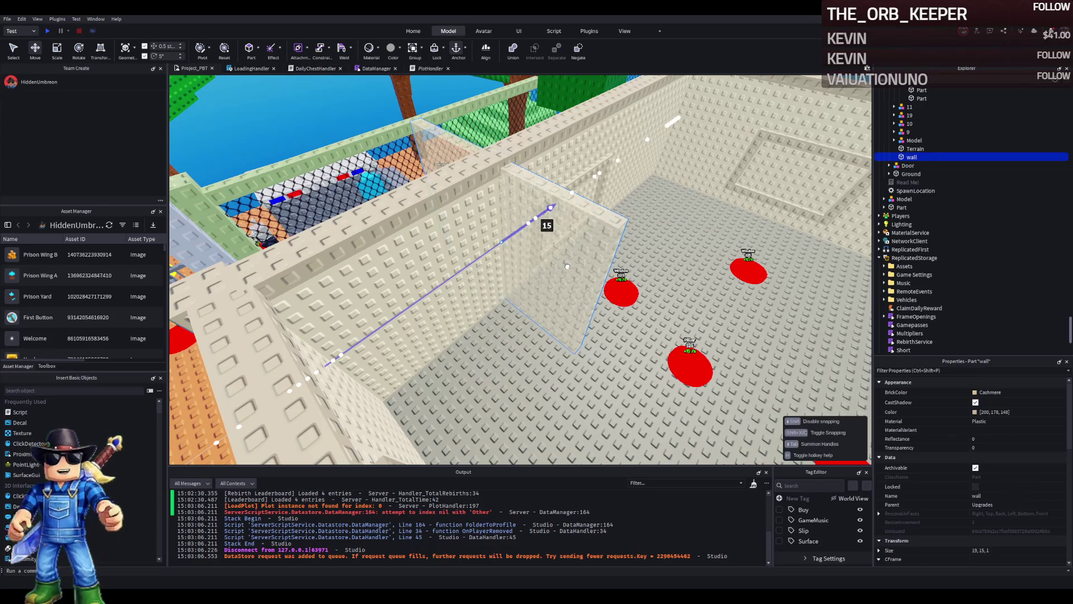
scroll(570, 276, "up", 5)
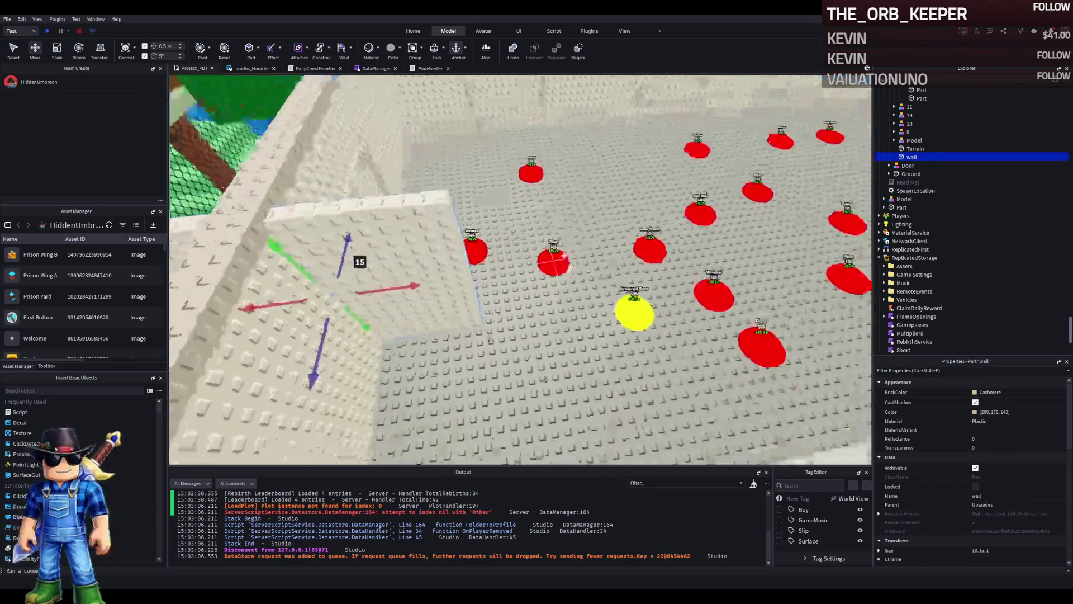
scroll(559, 262, "up", 3)
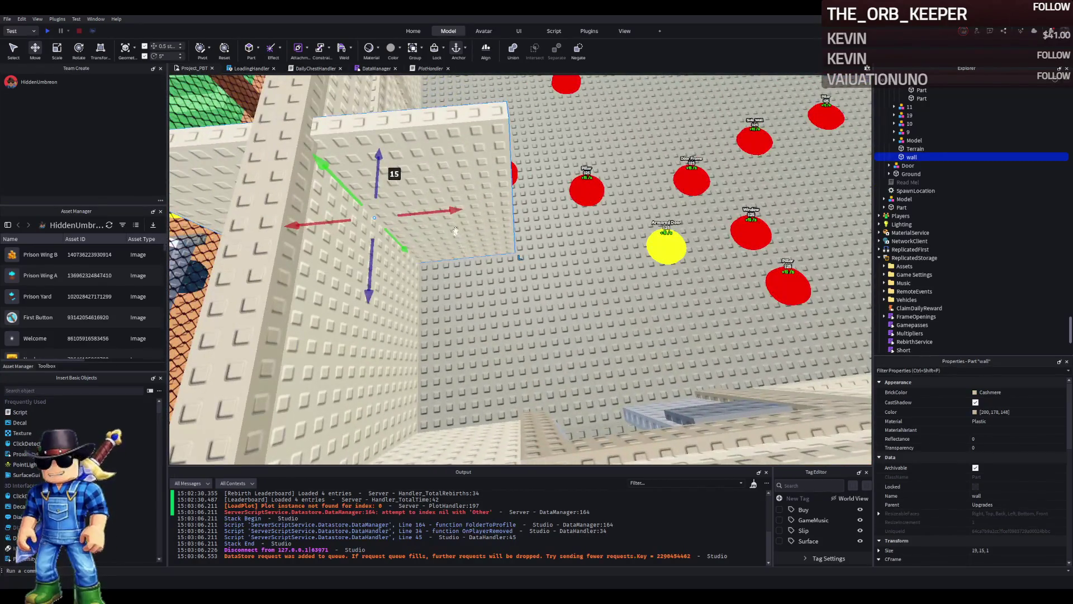
mouse_move(441, 220)
left_mouse_down()
mouse_move(591, 210)
mouse_move(574, 208)
left_mouse_up()
scroll(574, 208, "up", 5)
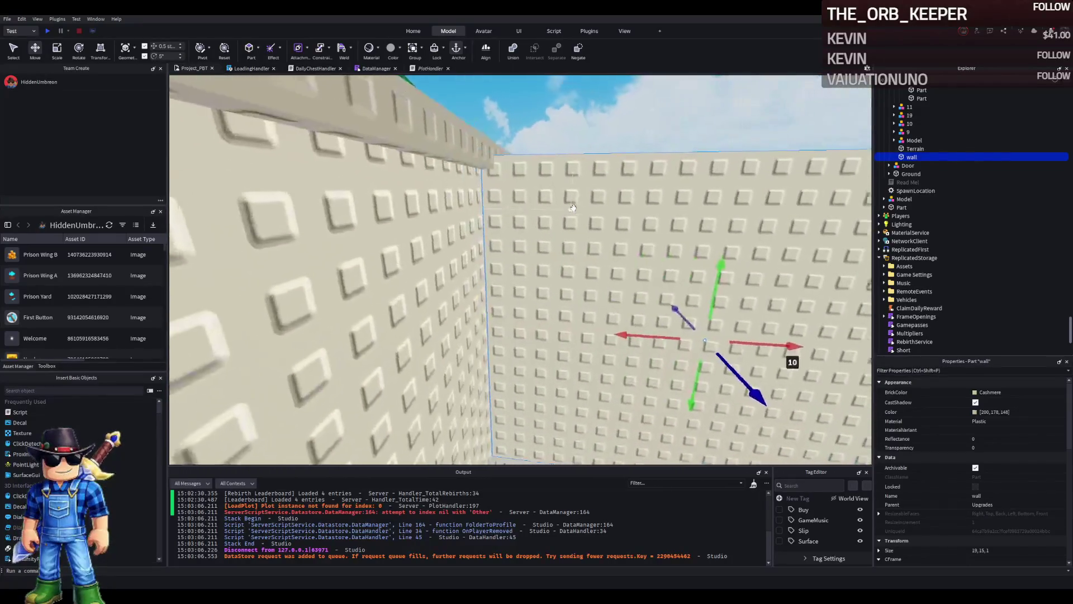
scroll(573, 208, "down", 5)
Step: Stretch the wall with the Scale tool until its size is 25×15×1
key("ctrl+3")
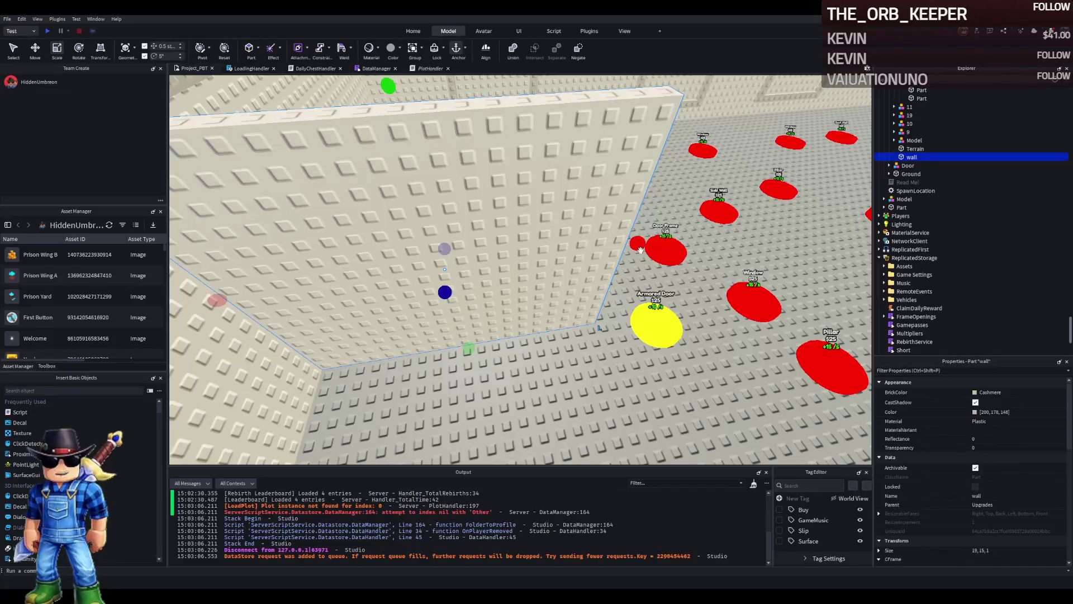
mouse_move(577, 268)
left_mouse_down()
mouse_move(582, 253)
mouse_move(526, 271)
left_mouse_up()
left_click_drag(560, 267, 563, 267)
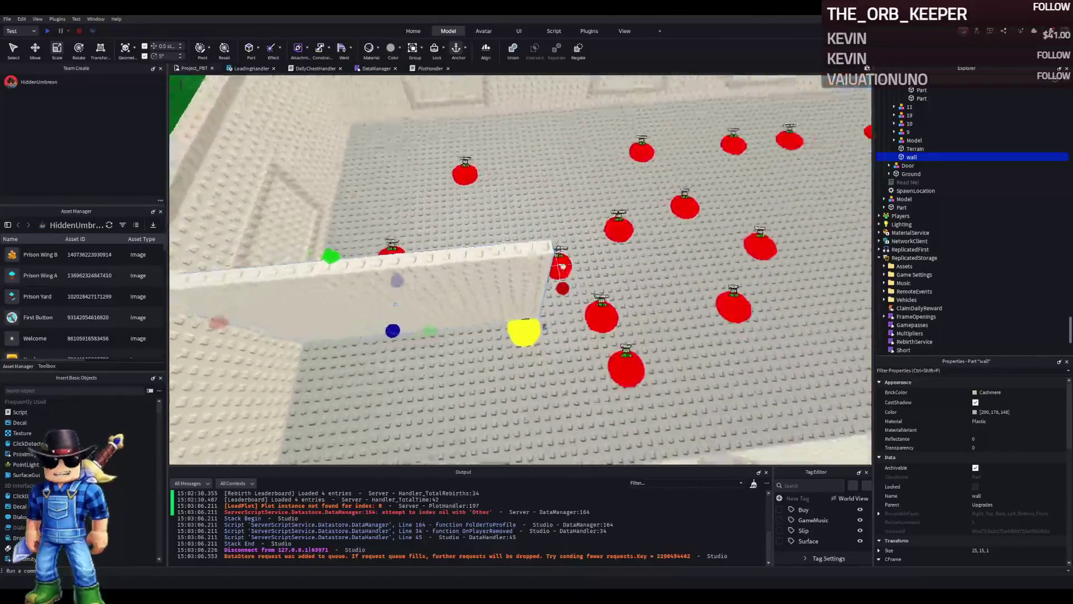
Step: Duplicate the wall and position the copy against the first one
key("ctrl+d")
key("ctrl+2")
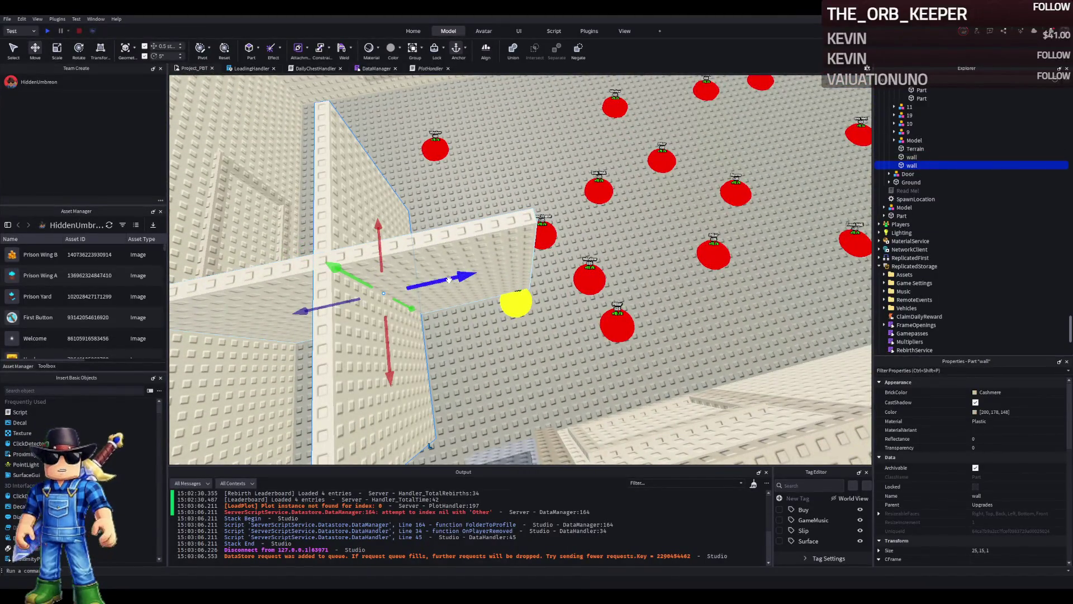
left_click_drag(577, 248, 556, 272)
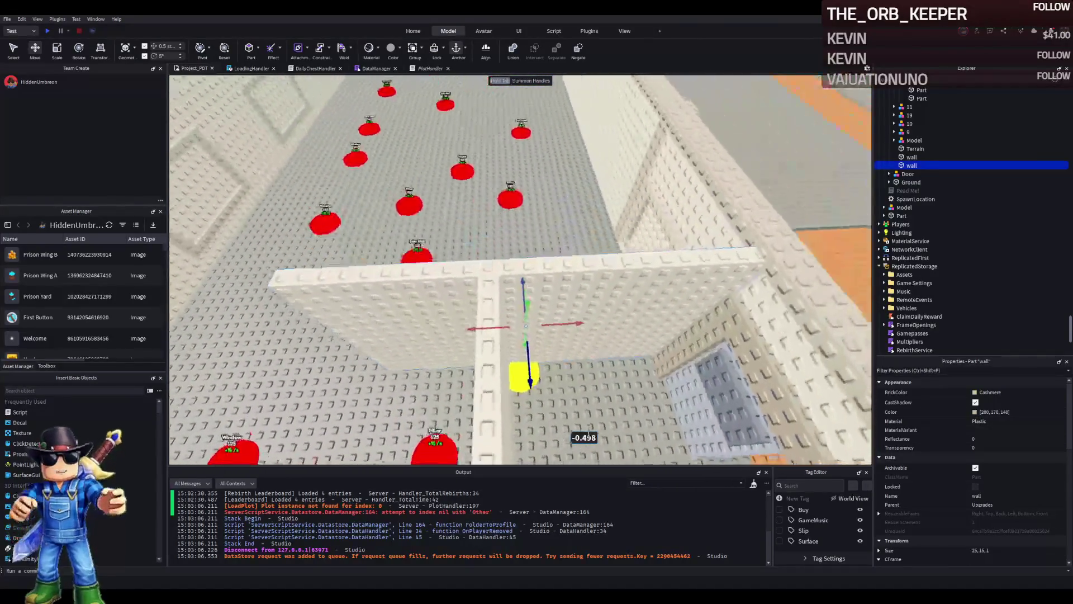
Step: Shorten the copied wall to 14×15×1, then reselect the first wall
key("ctrl+3")
left_click_drag(386, 309, 459, 317)
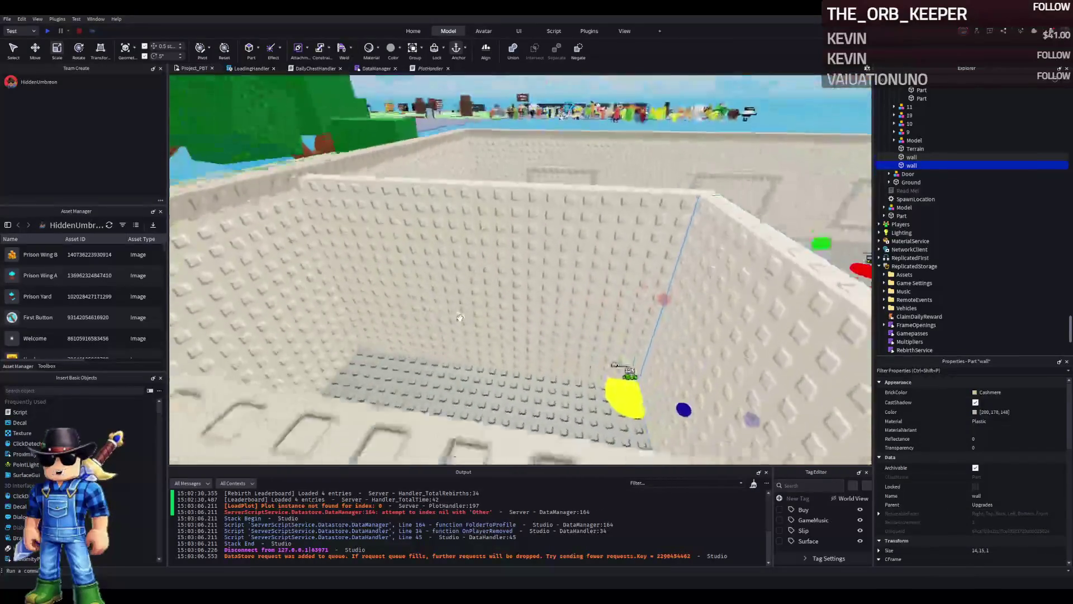
key("w")
key("s")
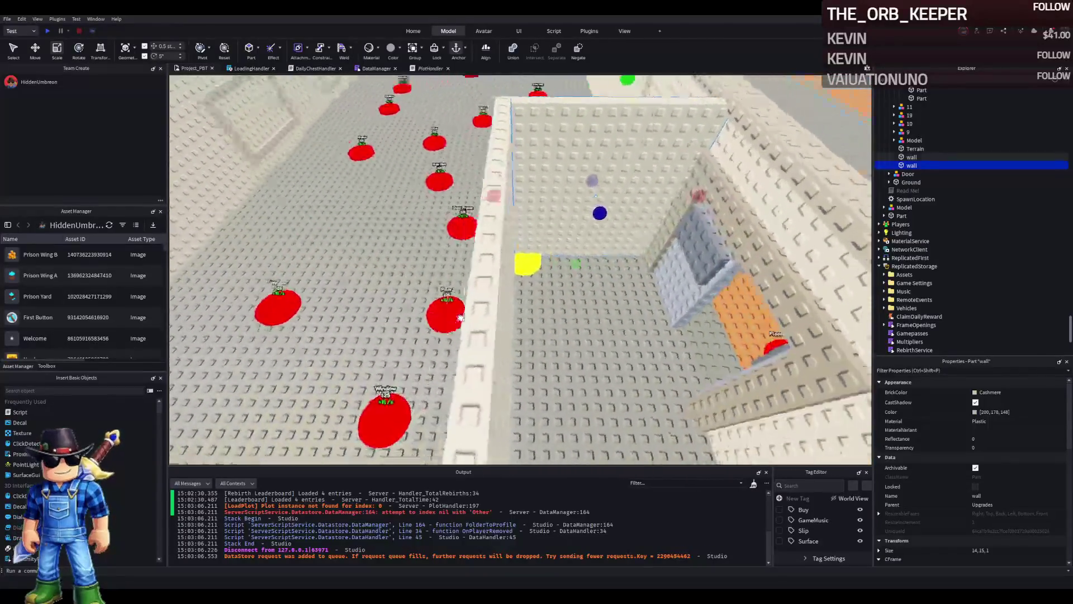
left_click(470, 295)
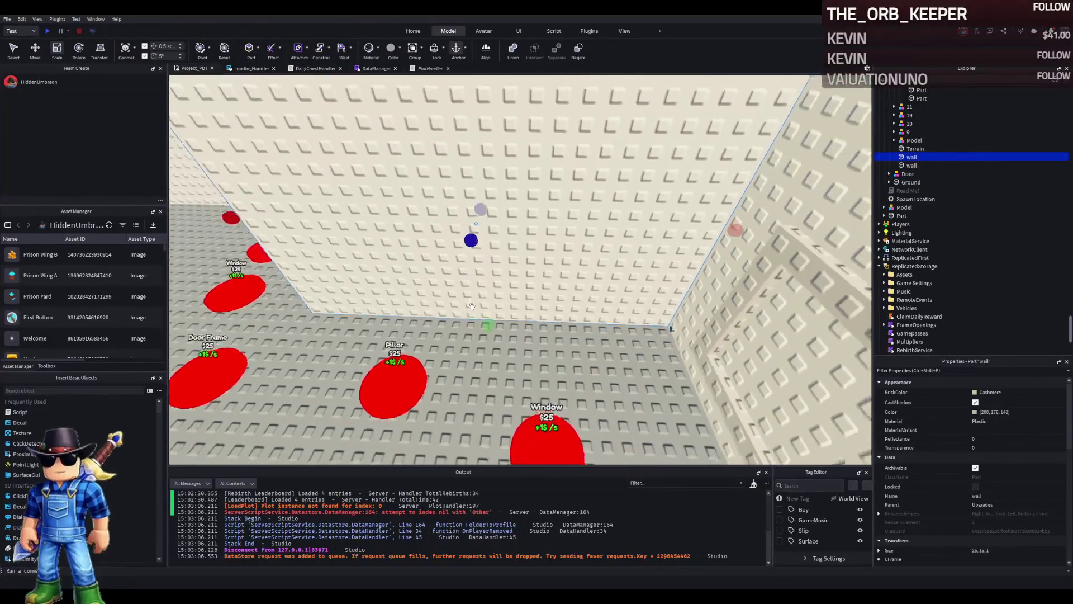
Step: Duplicate the first wall and resize the copy to 8 studs wide and 10 studs tall
key("ctrl+d")
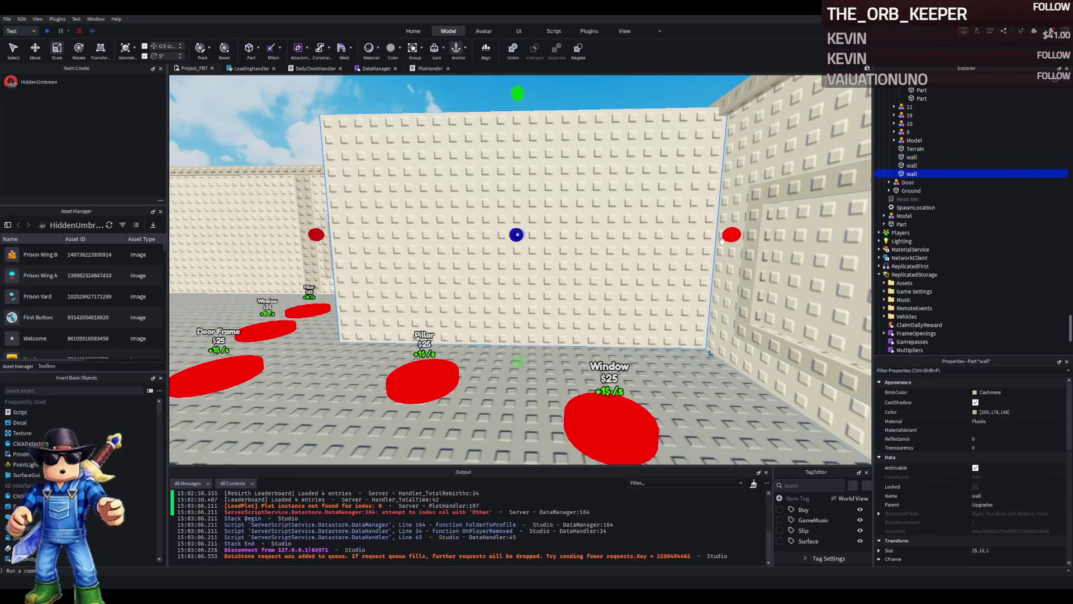
left_click_drag(610, 253, 590, 256)
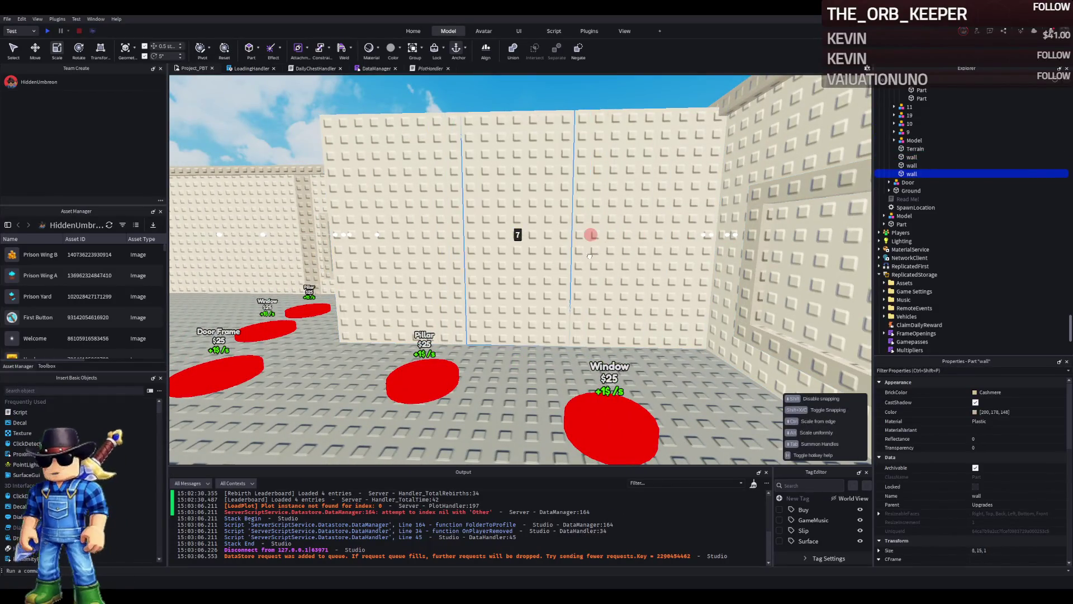
mouse_move(511, 95)
left_mouse_down()
mouse_move(526, 194)
mouse_move(527, 177)
left_mouse_up()
key("w")
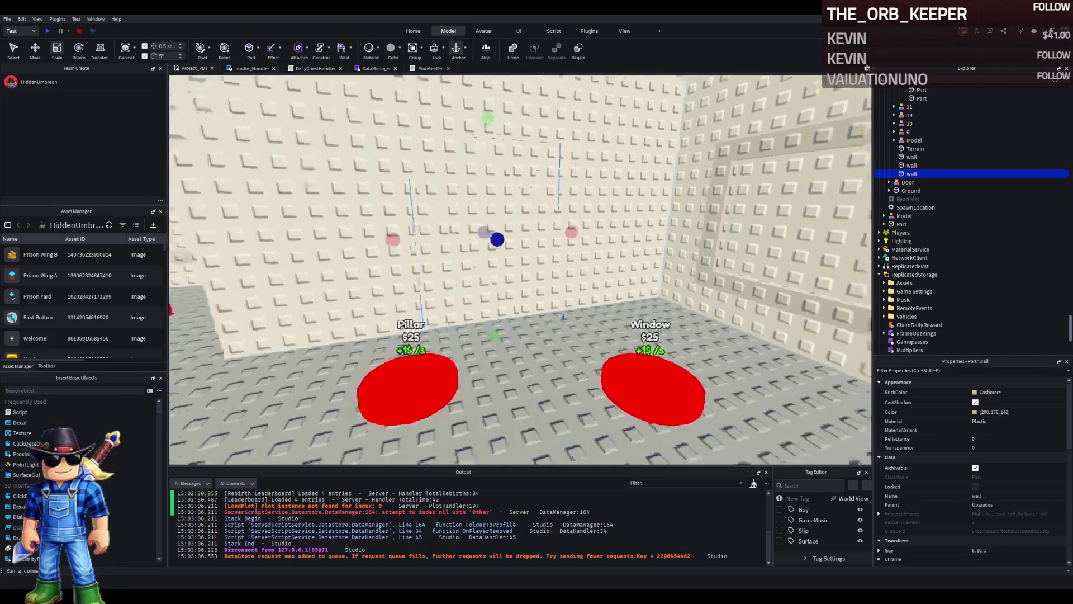
key("s")
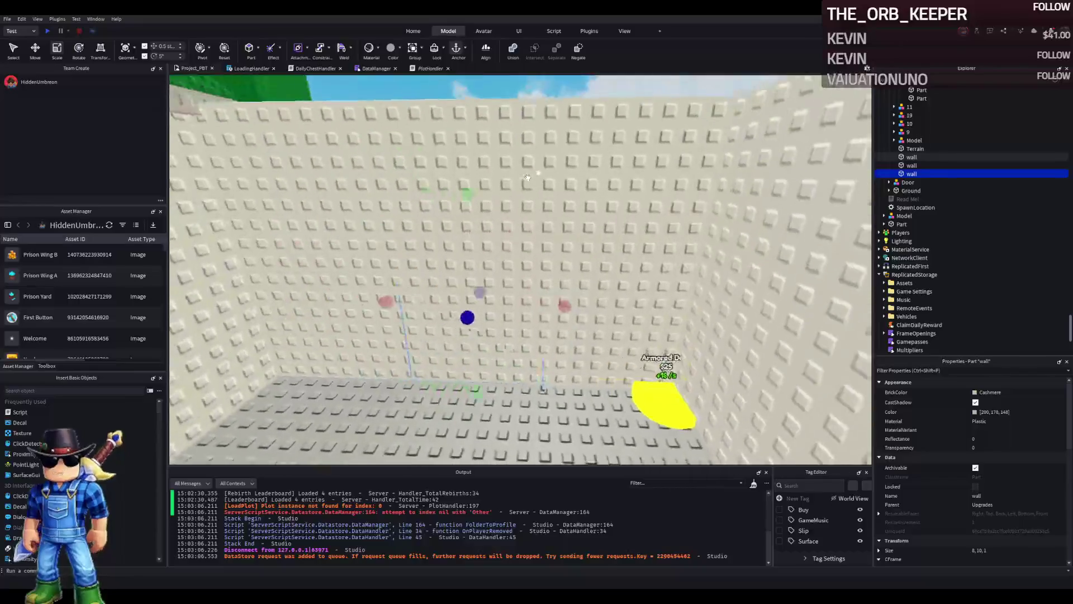
Step: Duplicate the 25-stud wall and narrow the copy to 8.5×15×1
left_click(477, 250)
key("ctrl+d")
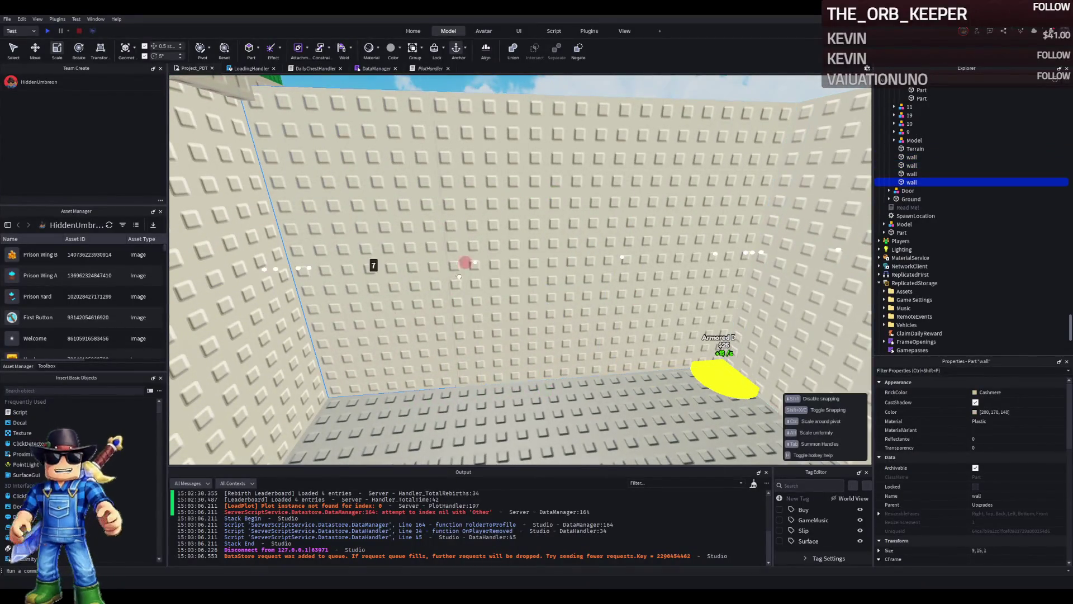
left_click_drag(275, 264, 479, 258)
left_click(348, 251)
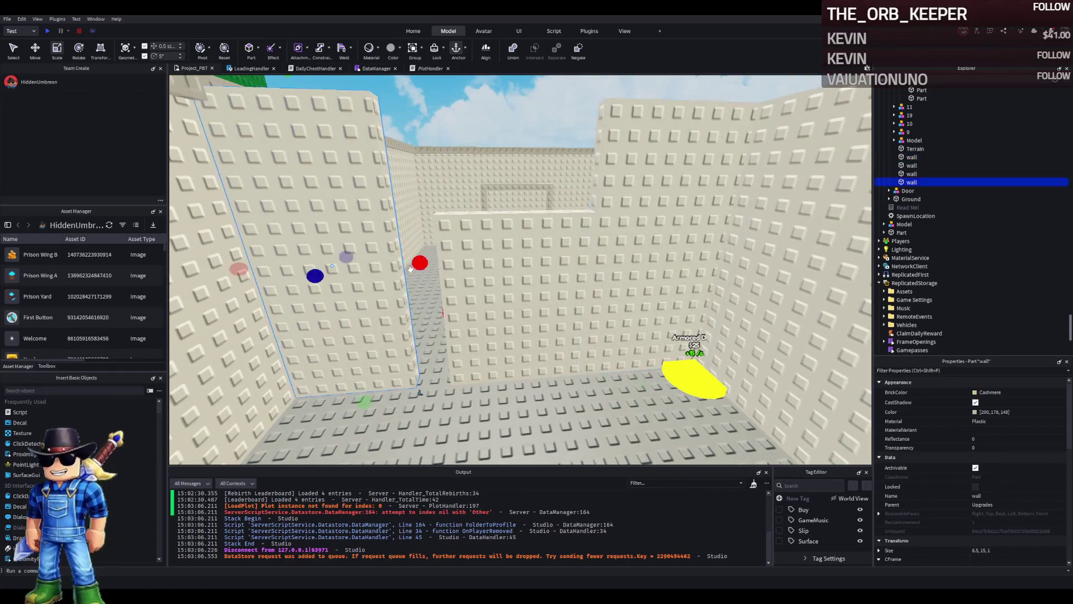
key("d")
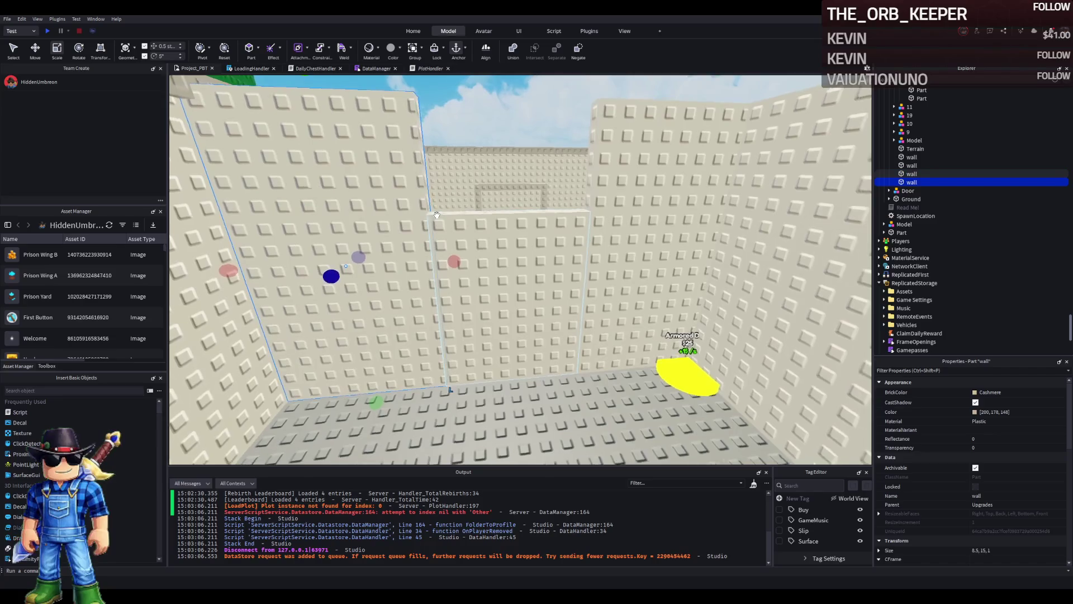
key("e")
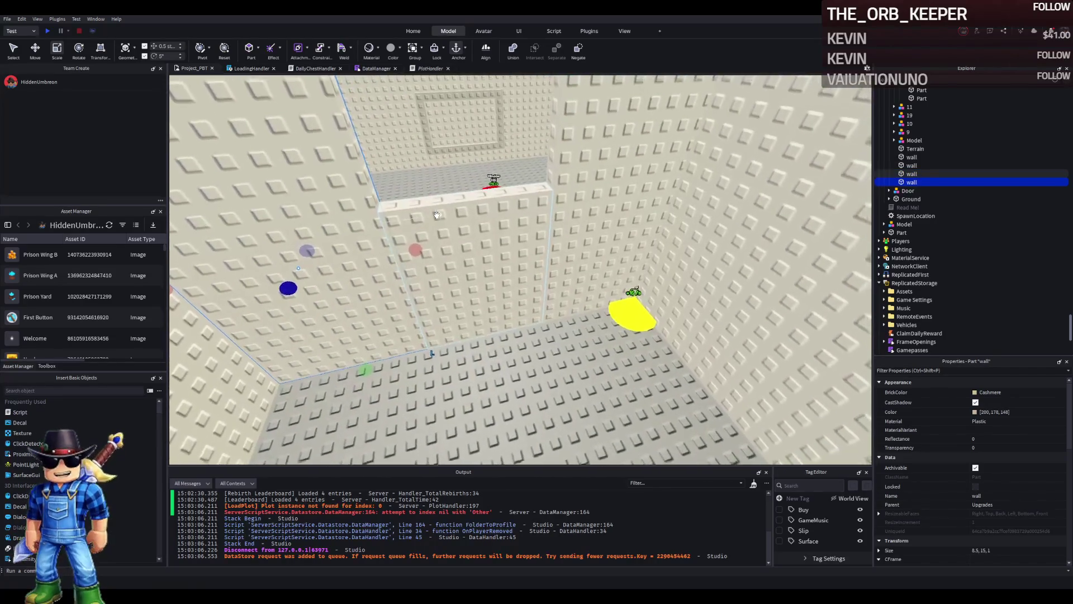